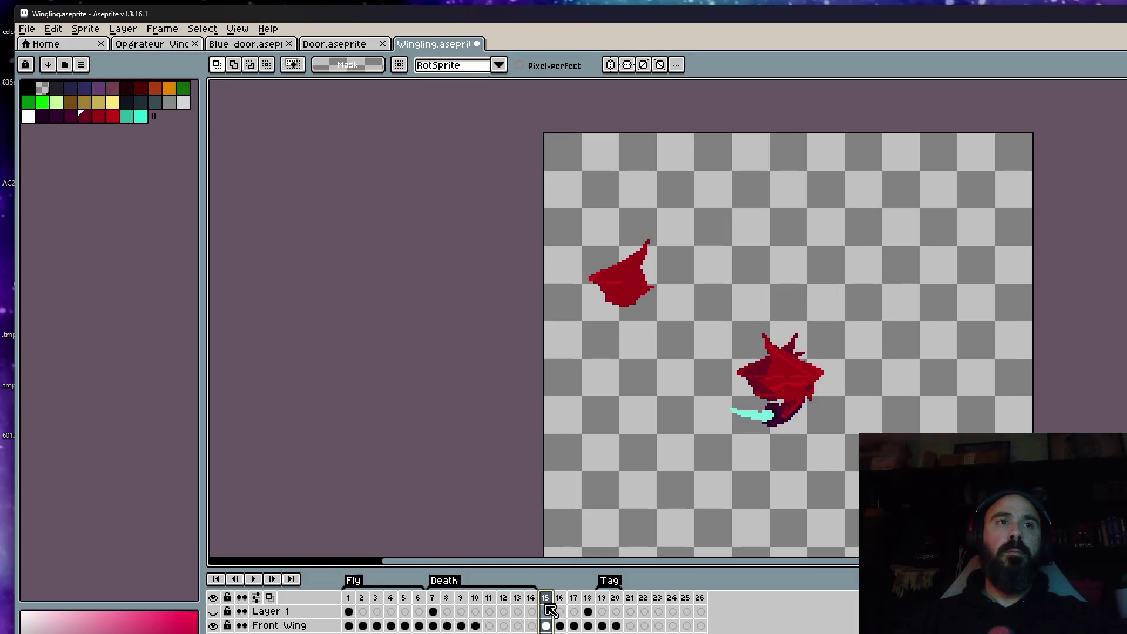
Step: Zoom in on the sprite and insert a new frame after frame 18 with Alt+N
left_click(590, 607)
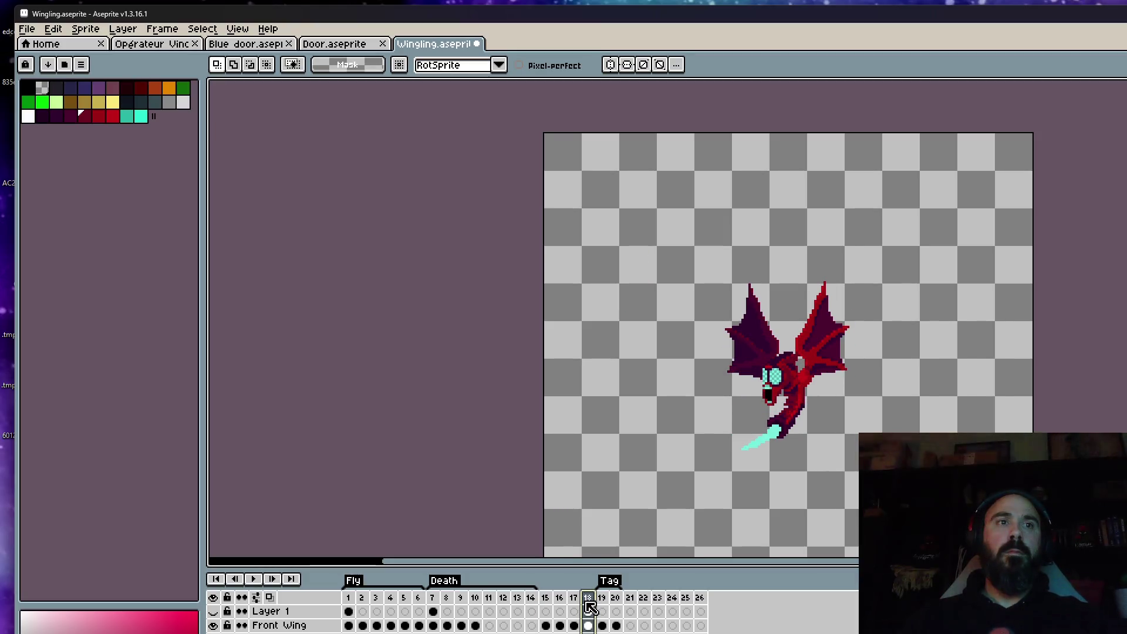
key("plus")
left_click(602, 597)
left_click(591, 597)
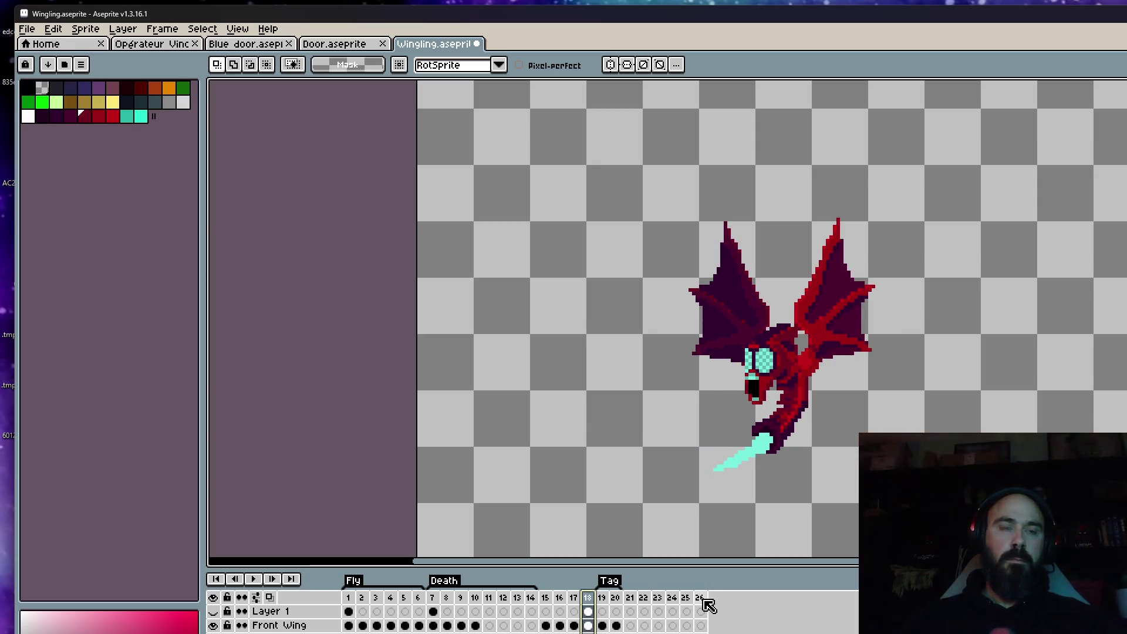
key("alt+n")
scroll(769, 423, "up", 2)
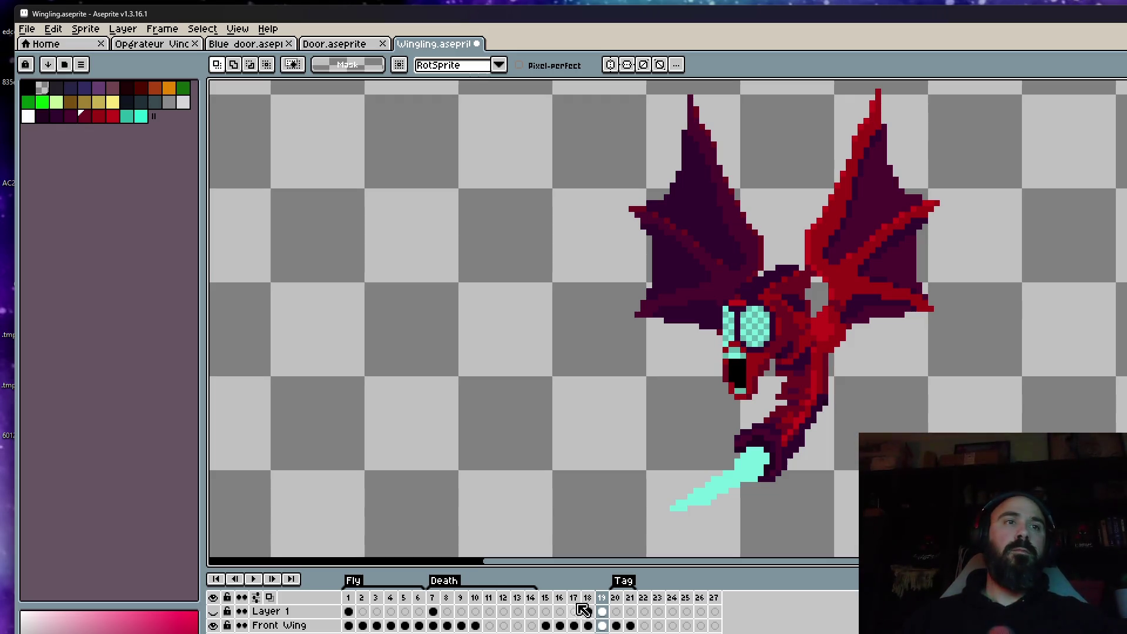
Step: Put a cel on Layer 1 at frame 18 and compare the poses of frames 17–19
left_click(545, 611)
left_click(602, 611)
key("Right")
key("Left")
key("Left")
key("Left")
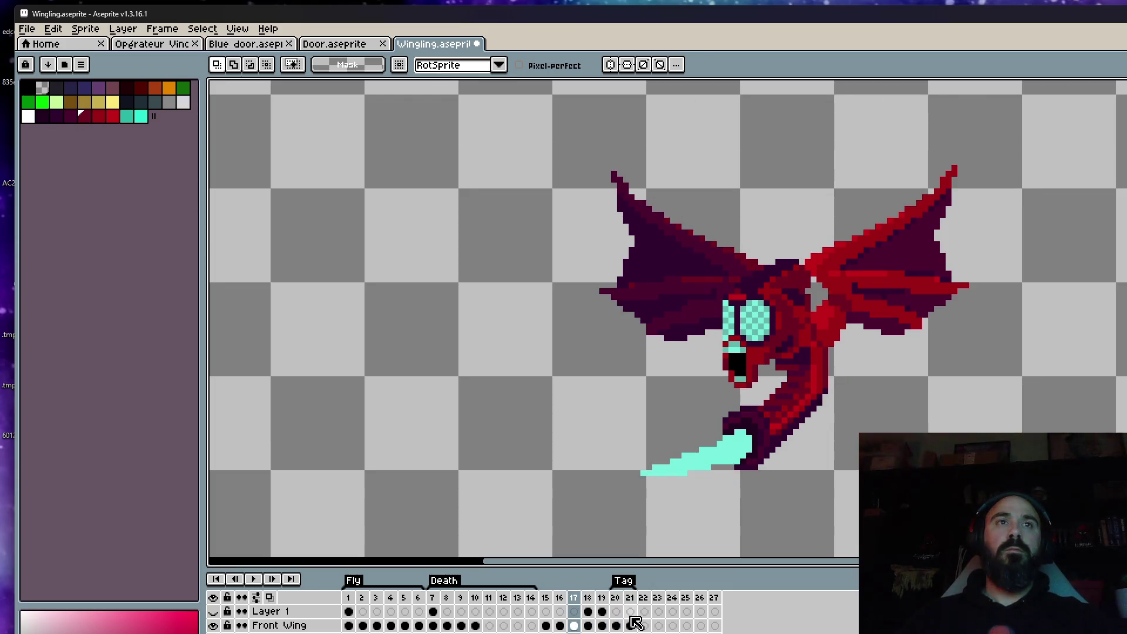
key("Right")
scroll(760, 502, "up", 3)
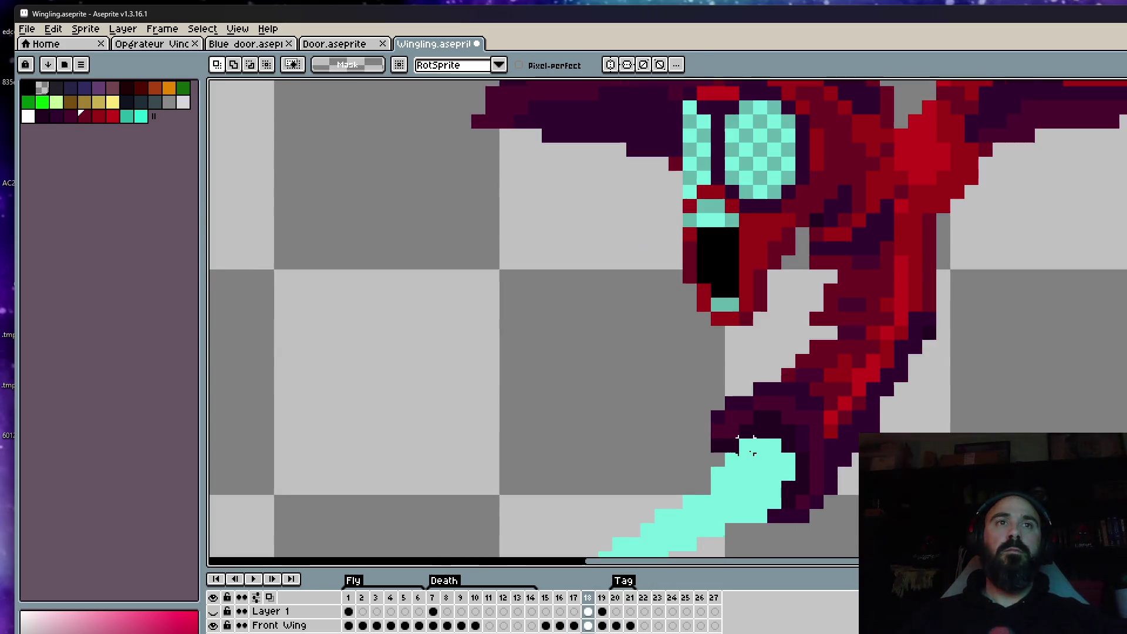
Step: Eyedrop the dark purple from the sprite, switch to the pencil and compare frames 16–18
scroll(744, 496, "up", 3)
key("i")
left_click(687, 420)
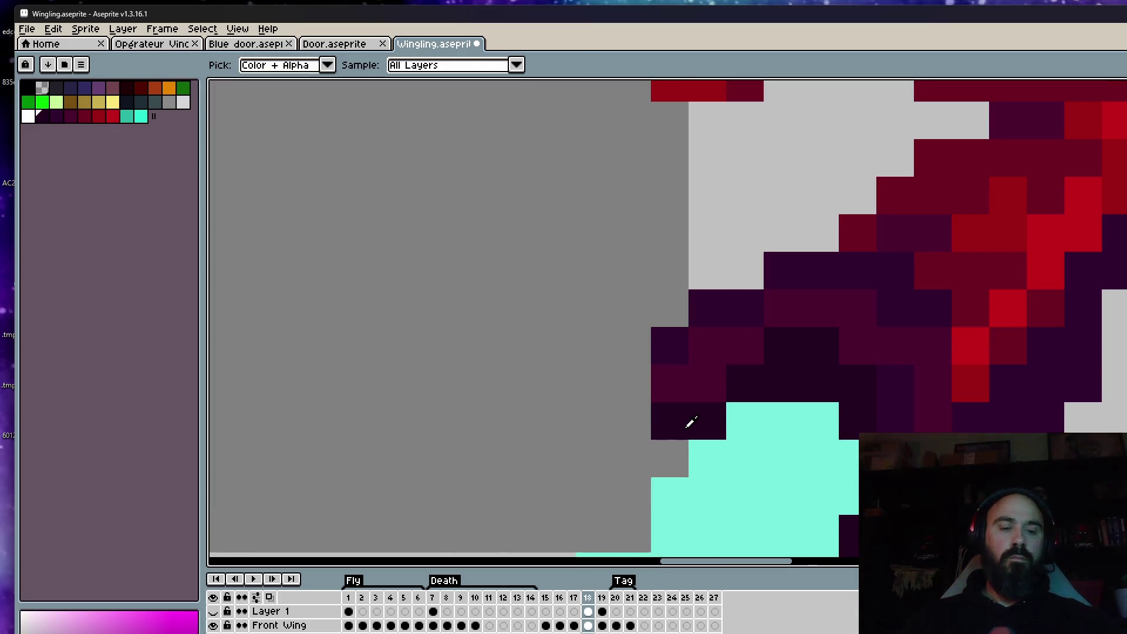
key("b")
scroll(658, 406, "down", 1)
scroll(658, 406, "down", 1)
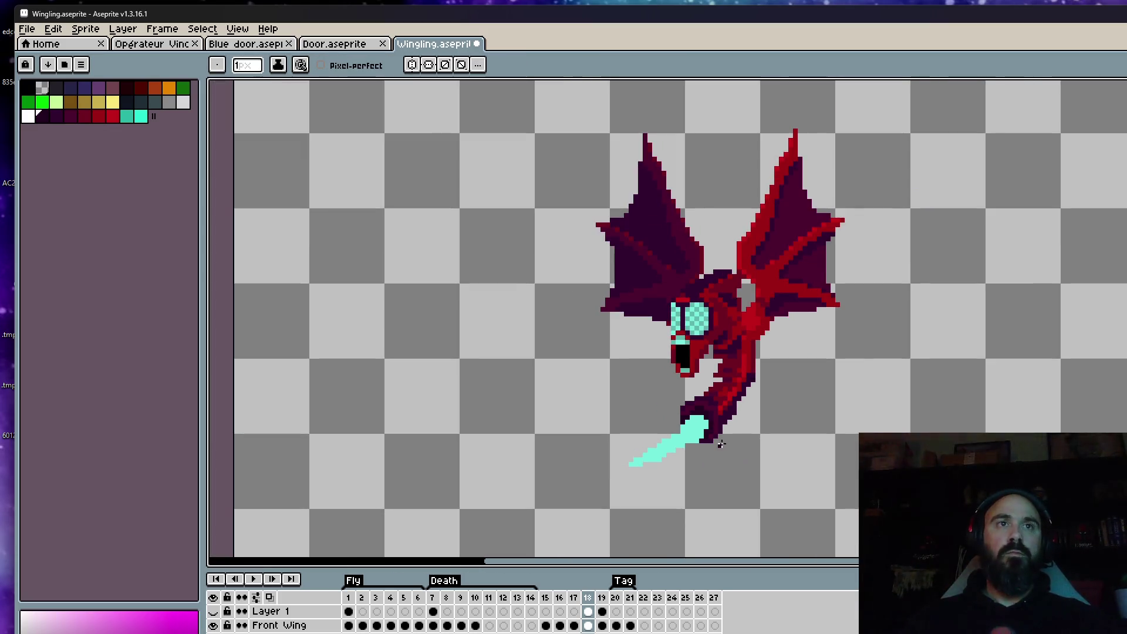
key("Left")
key("Left")
key("Right")
key("Right")
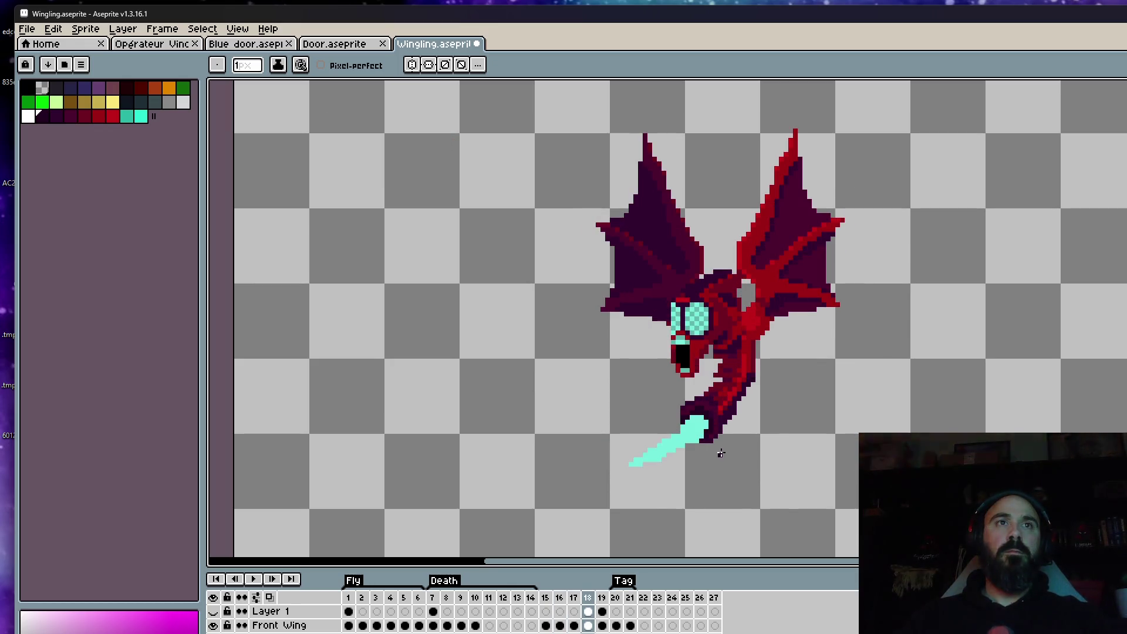
scroll(719, 453, "up", 2)
scroll(710, 372, "up", 2)
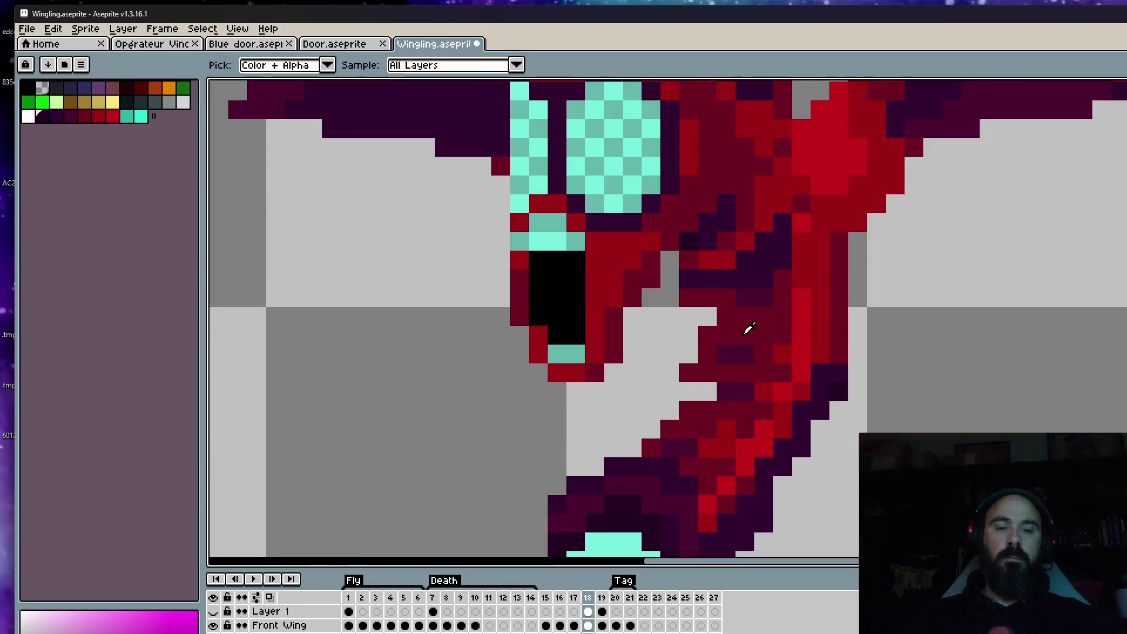
Step: Eyedrop the neck's dark red and paint a dark red pixel on frame 18's neck
left_click(748, 329, "alt")
left_click(670, 373)
scroll(710, 387, "down", 2)
key("Left")
key("Right")
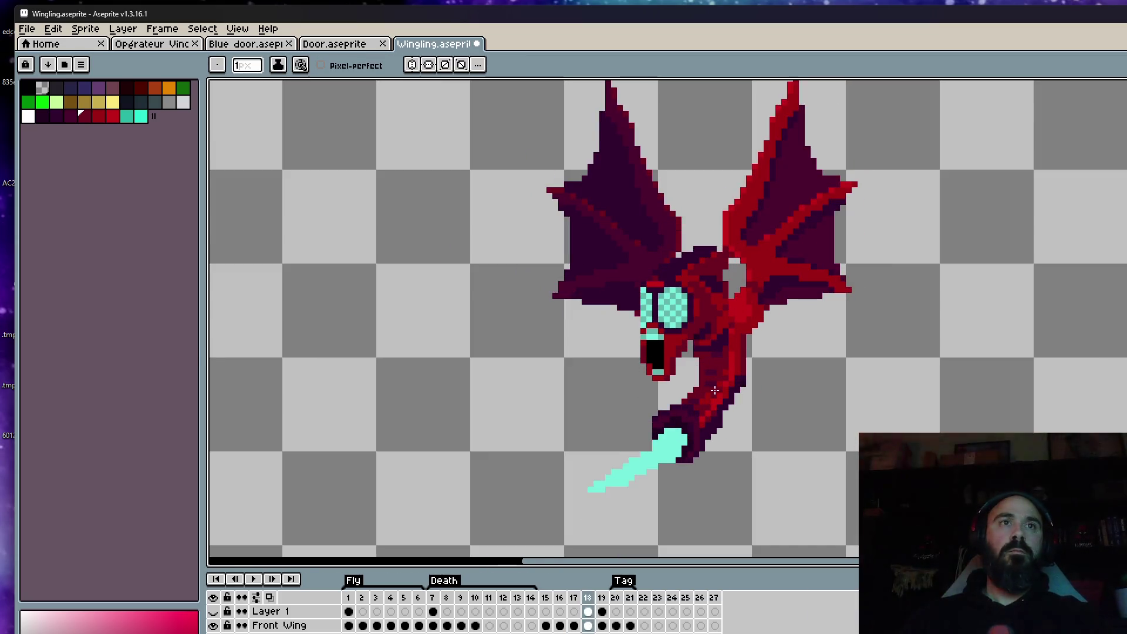
scroll(714, 390, "up", 2)
scroll(716, 353, "up", 2)
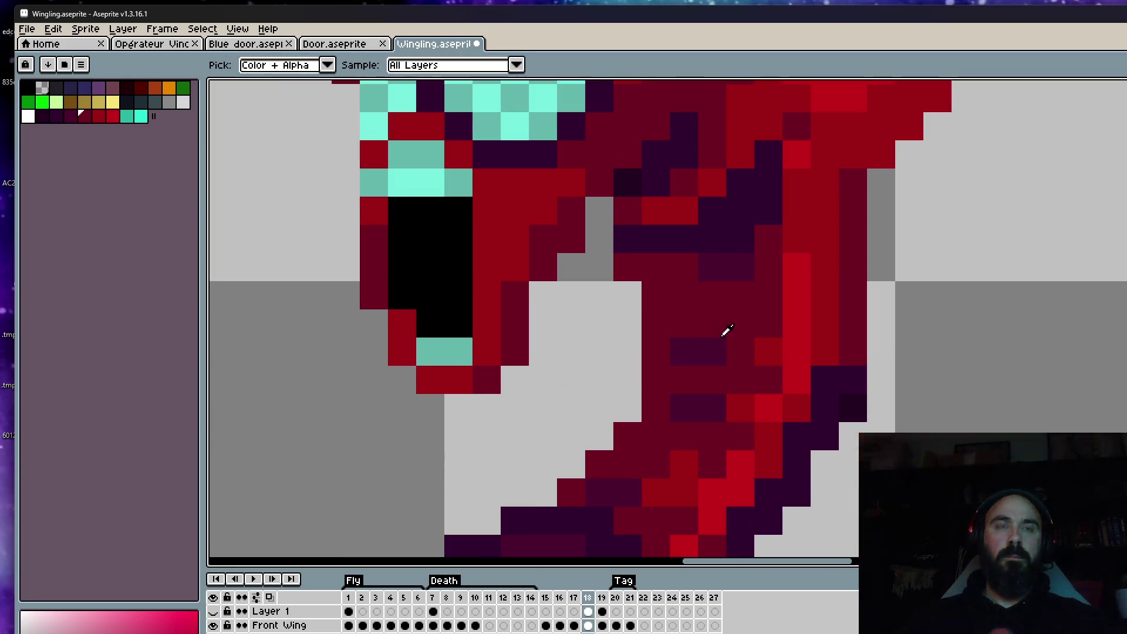
Step: Touch up another neck pixel and compare frame 18 against frame 17
left_click(738, 273, "alt")
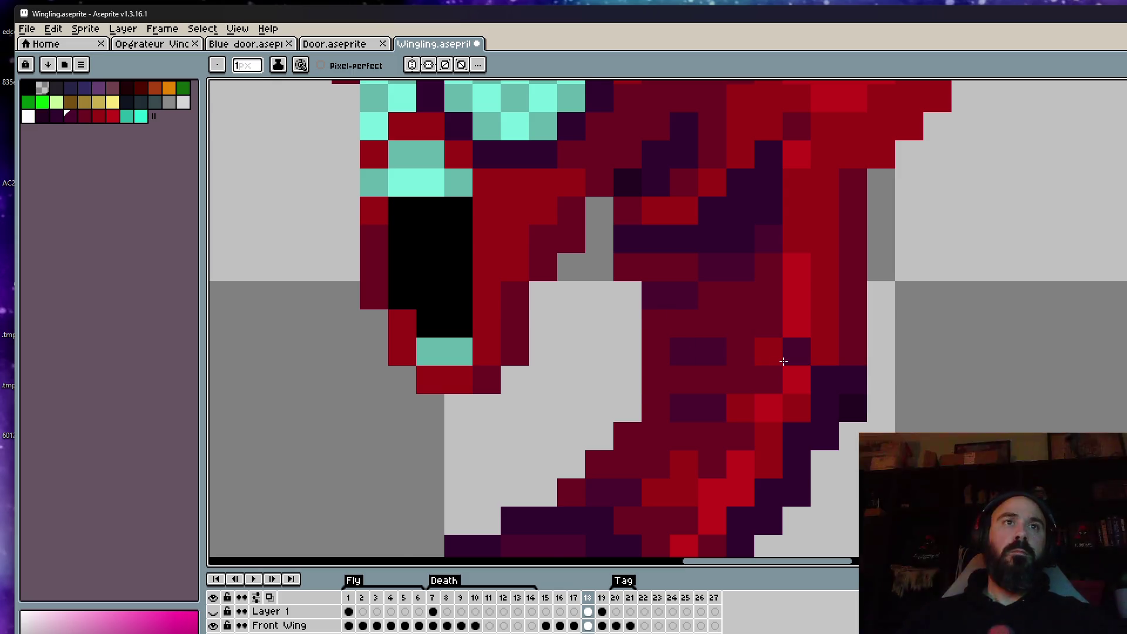
scroll(782, 360, "down", 4)
key("Left")
key("Right")
scroll(763, 387, "up", 2)
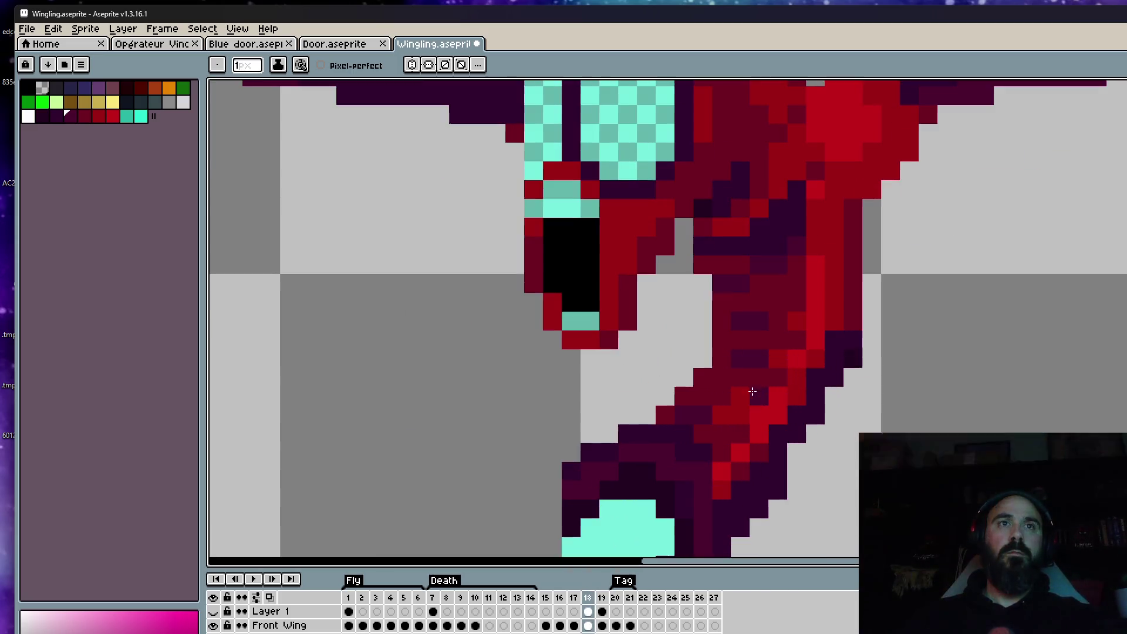
scroll(802, 430, "down", 3)
key("Left")
key("Right")
scroll(799, 435, "down", 2)
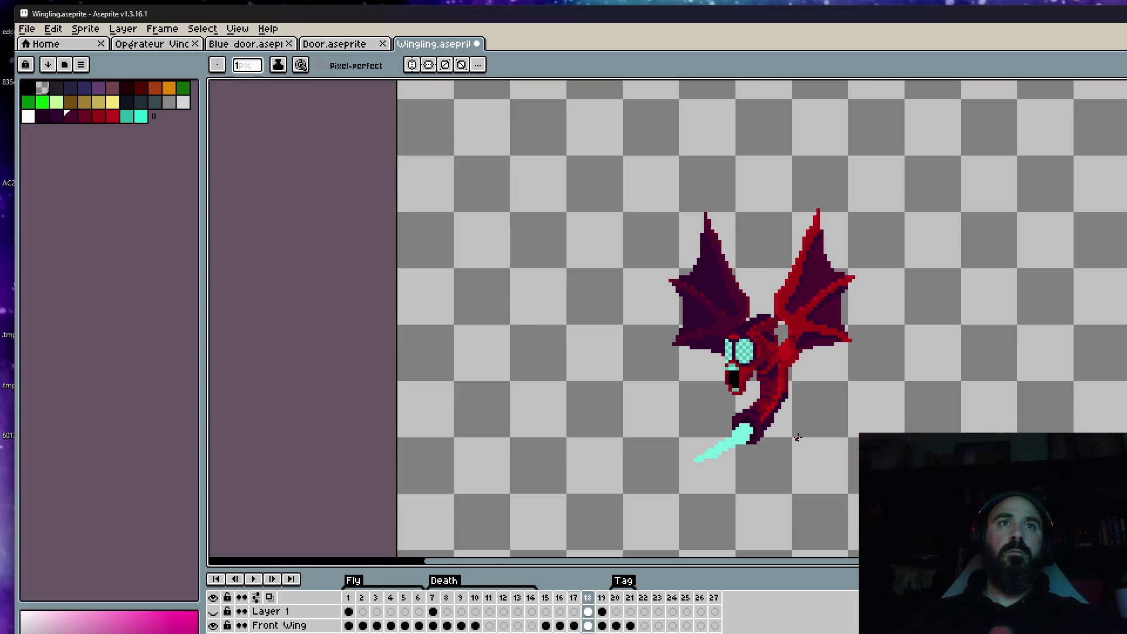
Step: Delete frame 19 and replace it with a fresh duplicate of frame 18
left_click(601, 597)
key("alt+Delete")
key("alt+n")
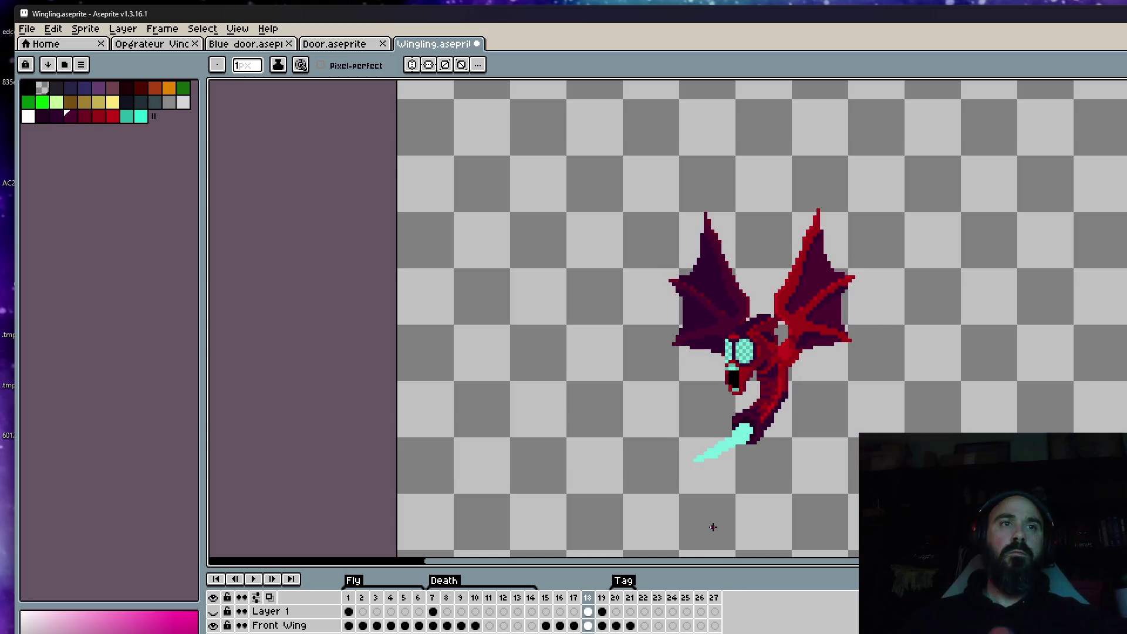
Step: Paint a dark red pixel below the head, then nudge the eyes up one pixel
left_click(712, 420)
scroll(726, 418, "up", 4)
key("m")
scroll(686, 234, "up", 1)
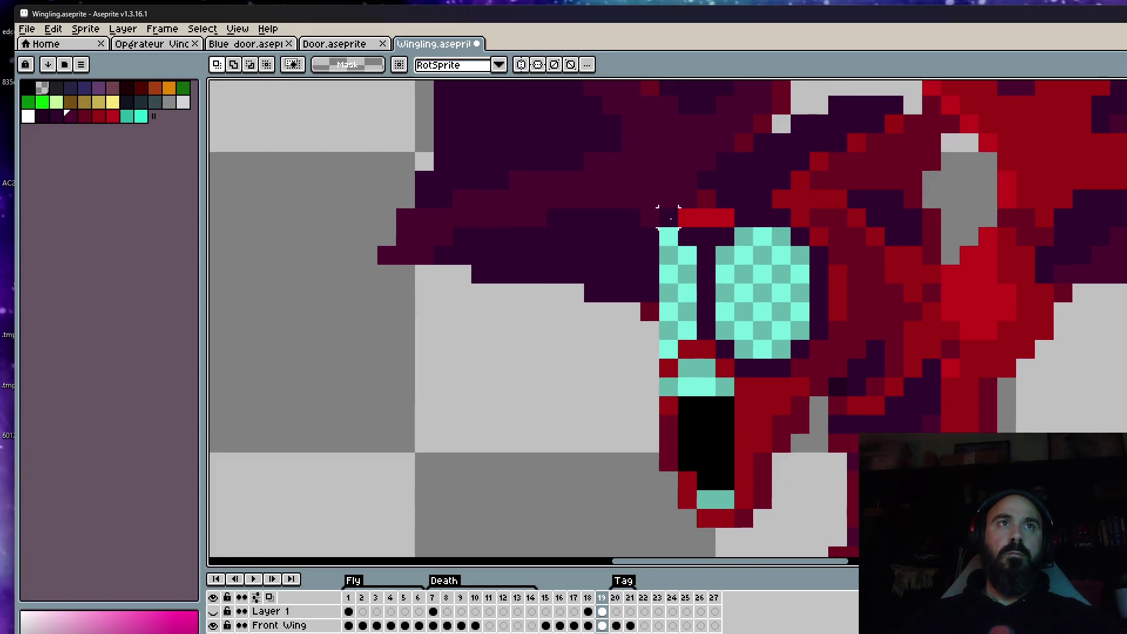
left_click_drag(659, 228, 829, 322)
key("Up")
key("Return")
Step: Move the taller eye block down one pixel and shift the area above it up one
mouse_move(659, 132)
left_mouse_down()
mouse_move(825, 315)
mouse_move(817, 290)
left_mouse_up()
key("Down")
key("Return")
scroll(792, 289, "down", 1)
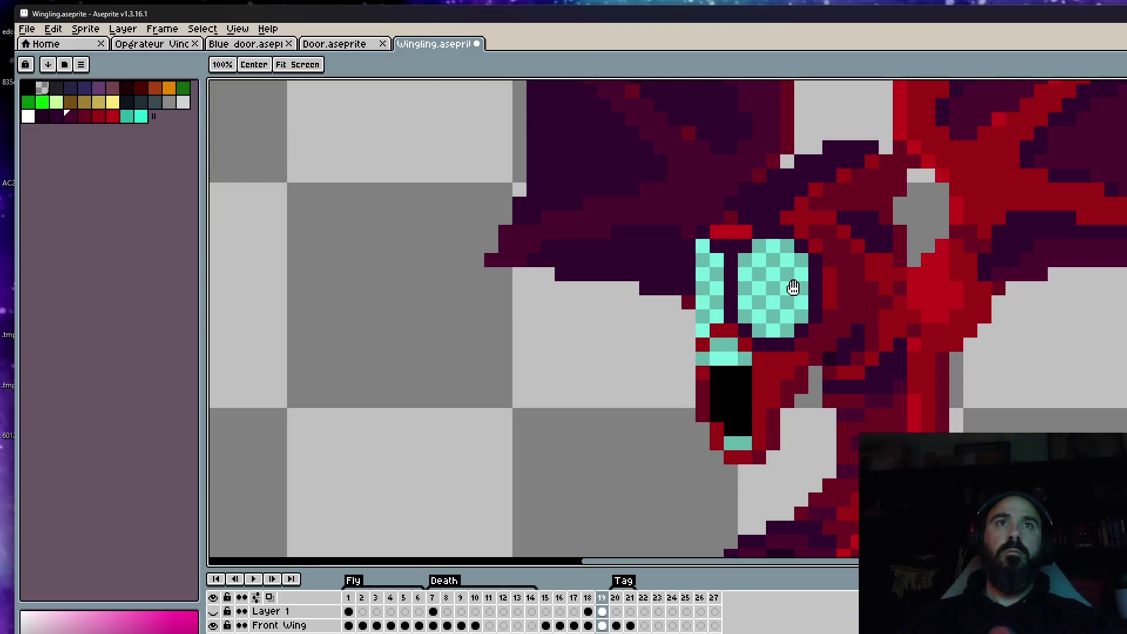
mouse_move(601, 192)
left_mouse_down()
mouse_move(898, 358)
mouse_move(896, 374)
left_mouse_up()
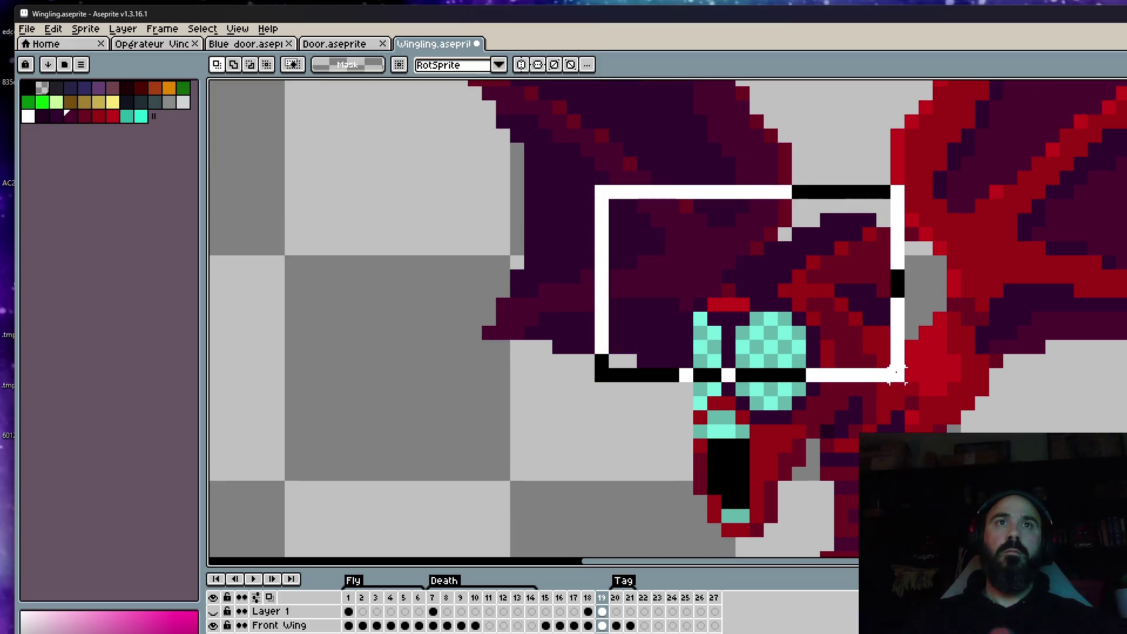
key("Up")
key("Return")
Step: Nudge the mouth up one pixel and compare frame 19 with the previous frame
scroll(865, 339, "down", 1)
scroll(845, 375, "up", 1)
left_click_drag(702, 433, 809, 527)
key("Up")
key("Return")
scroll(802, 439, "down", 2)
key("comma")
key("period")
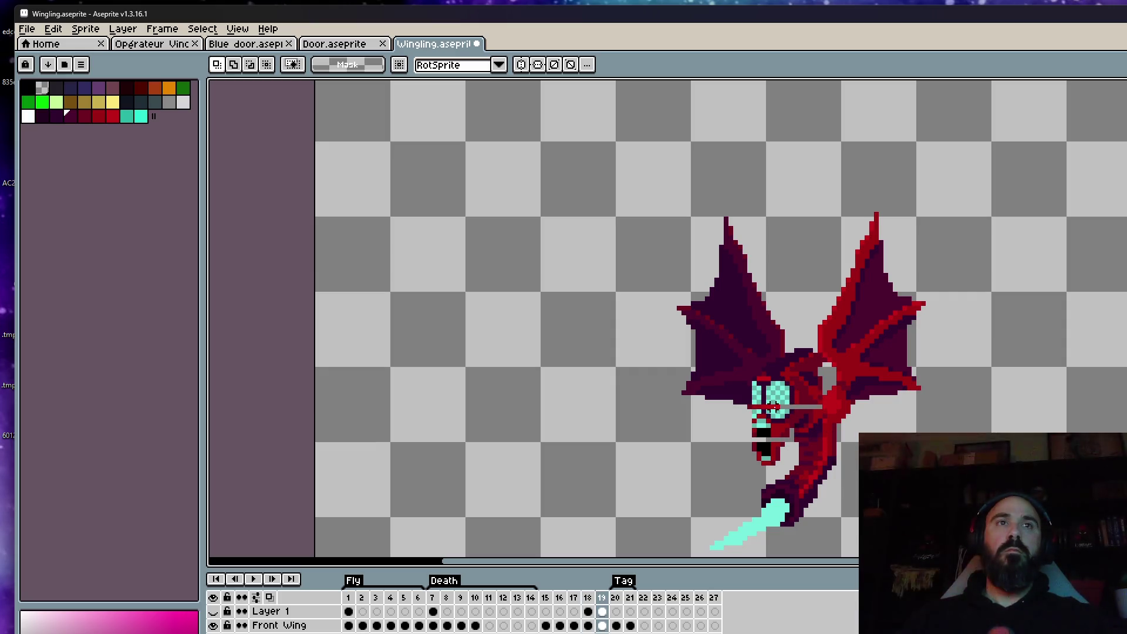
Step: Select the head, then the cyan eye block, to shift the eye one pixel over
scroll(775, 405, "up", 1)
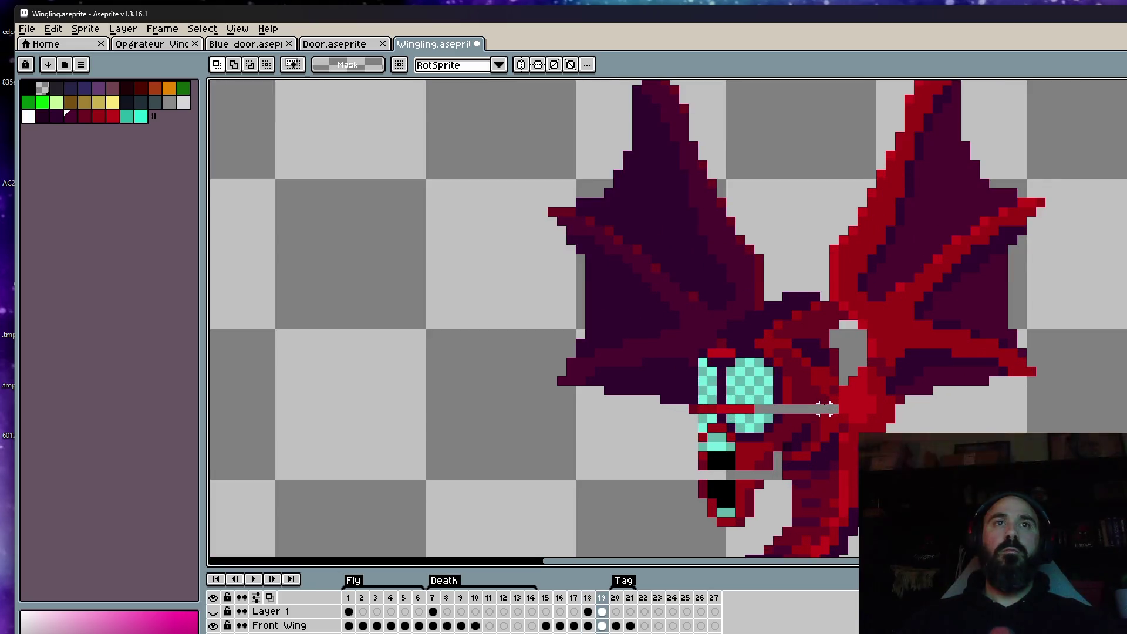
scroll(805, 399, "down", 1)
scroll(805, 399, "up", 1)
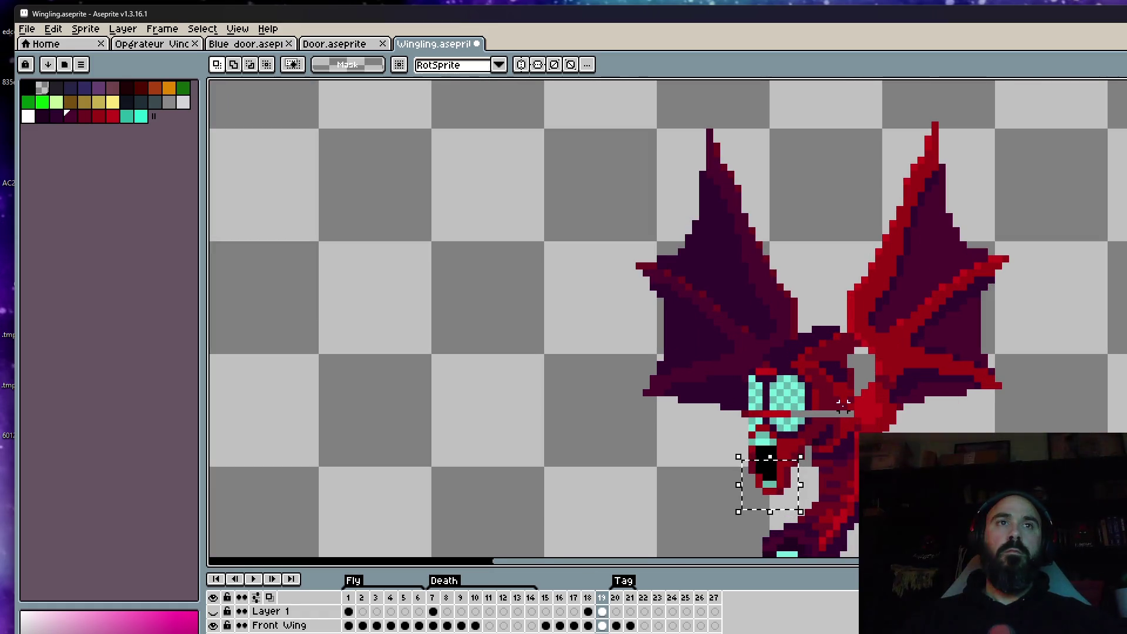
left_click_drag(694, 306, 854, 411)
scroll(779, 404, "up", 2)
scroll(779, 403, "up", 1)
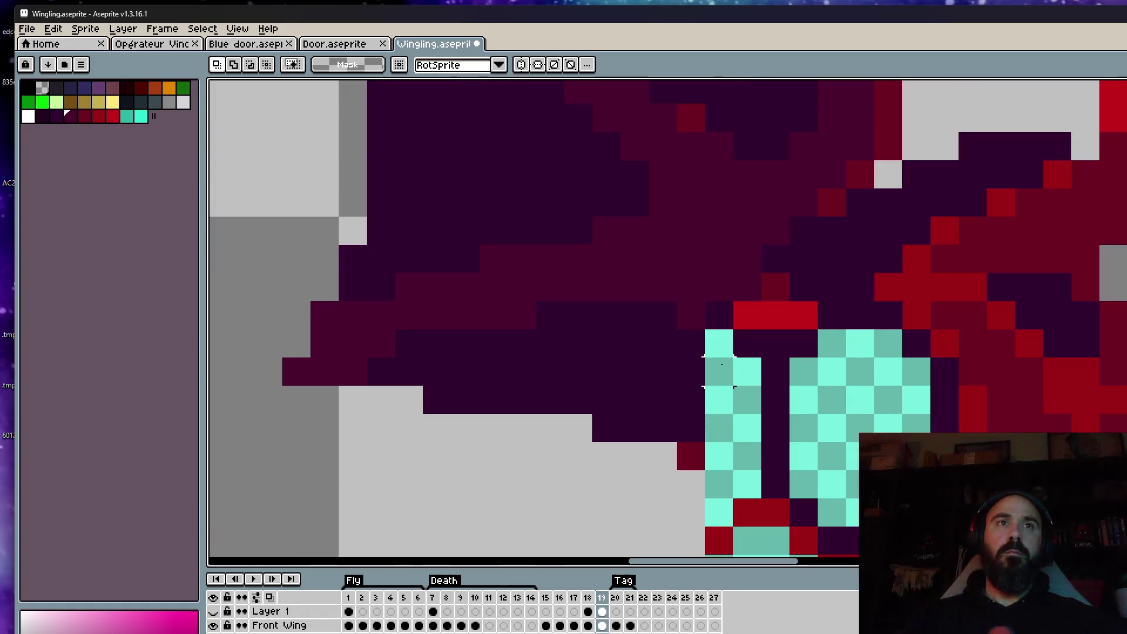
scroll(763, 399, "down", 1)
mouse_move(710, 337)
left_mouse_down()
mouse_move(821, 424)
mouse_move(804, 411)
mouse_move(822, 415)
left_mouse_up()
key("ctrl+d")
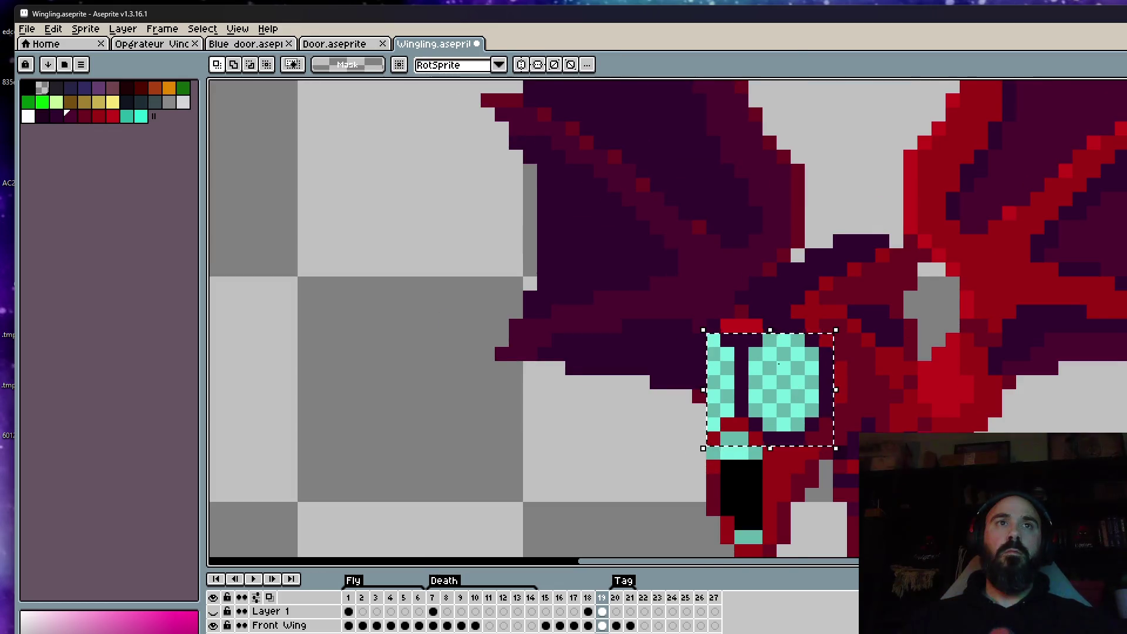
Step: Sketch highlight and pupil pixels on the cyan eye, then undo them
scroll(763, 353, "up", 1)
left_click_drag(752, 352, 763, 420)
key("ctrl+z")
left_click(752, 334)
left_click_drag(752, 352, 752, 423)
key("ctrl+z")
key("ctrl+z")
Step: Try outlining the cyan eye with white and black pixels
left_click_drag(771, 315, 808, 315)
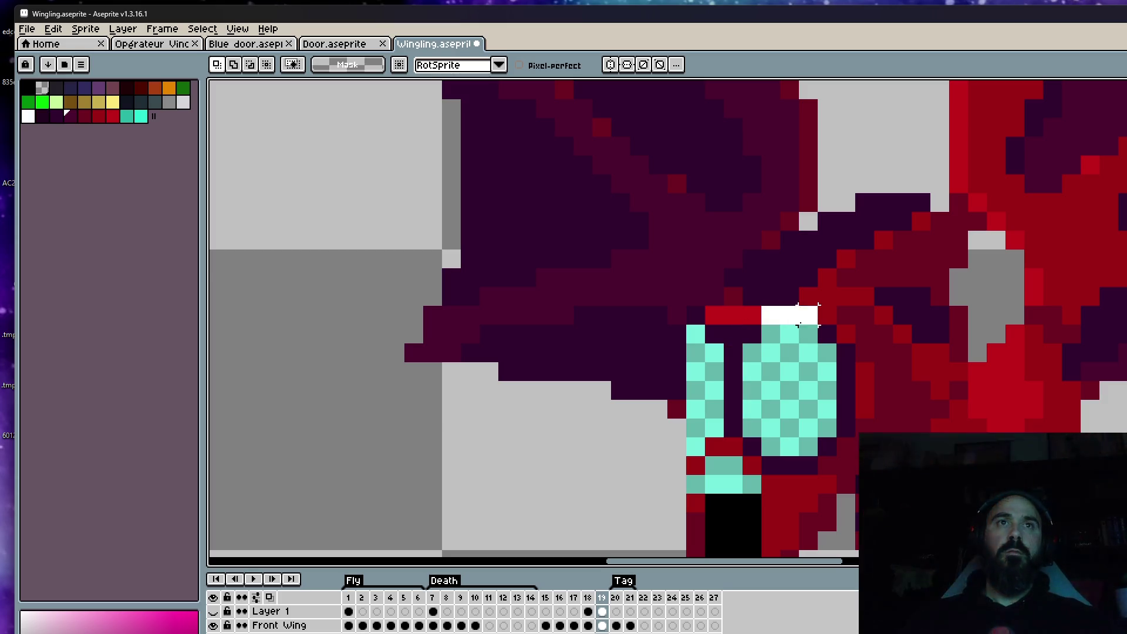
right_click(808, 334)
left_click_drag(836, 351, 828, 446)
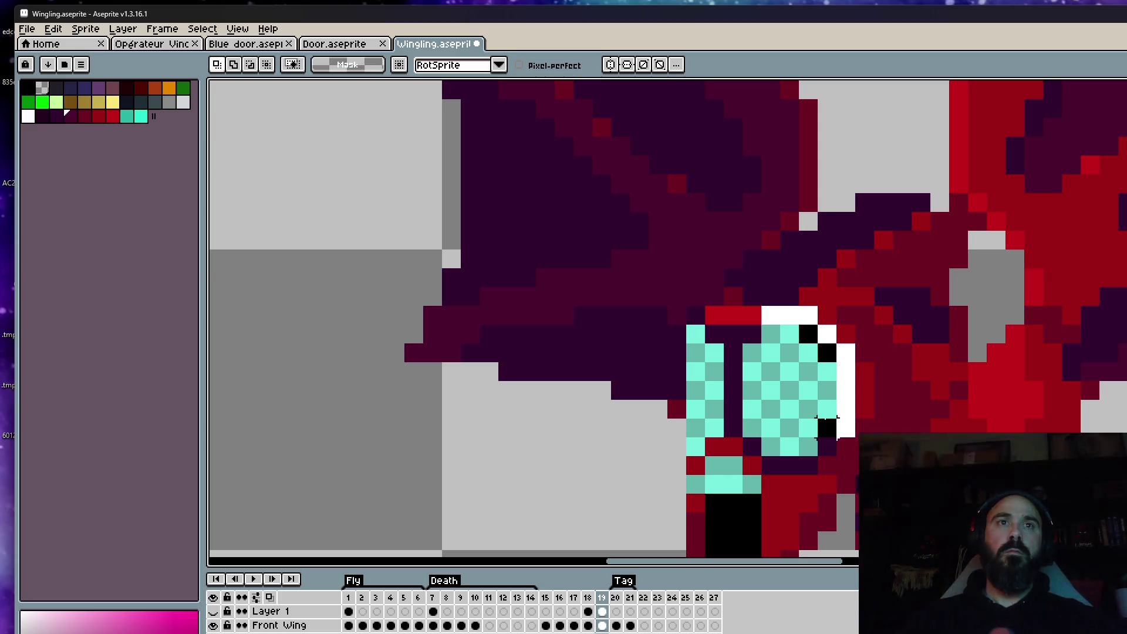
right_click(809, 434)
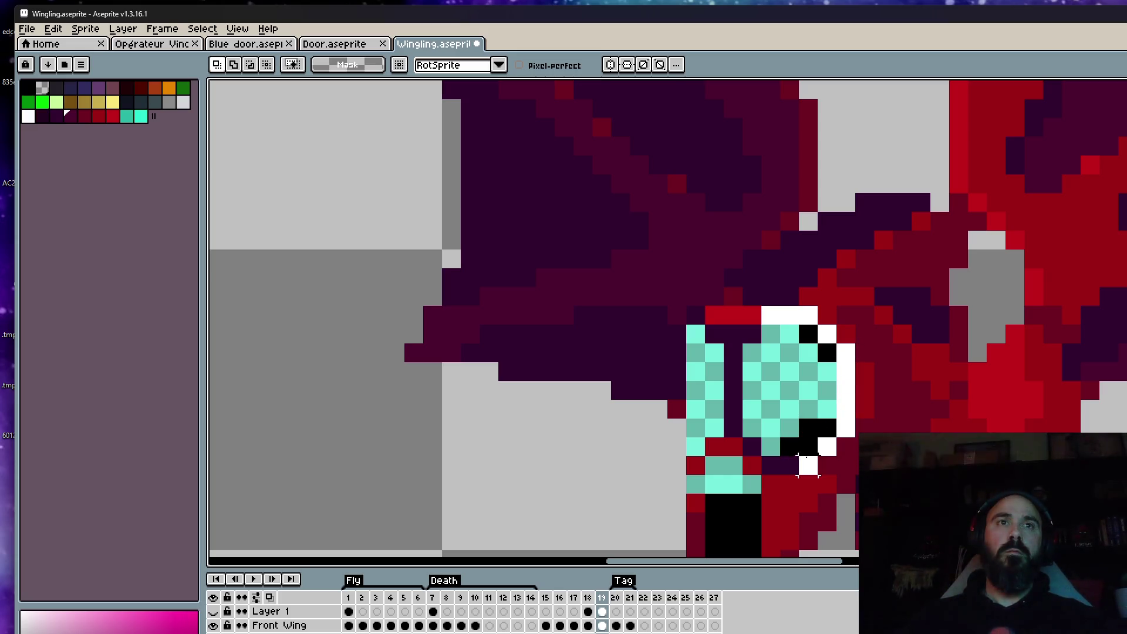
right_click(752, 427)
mouse_move(713, 427)
left_mouse_down()
mouse_move(690, 446)
mouse_move(657, 408)
mouse_move(681, 331)
left_mouse_up()
right_click(694, 334)
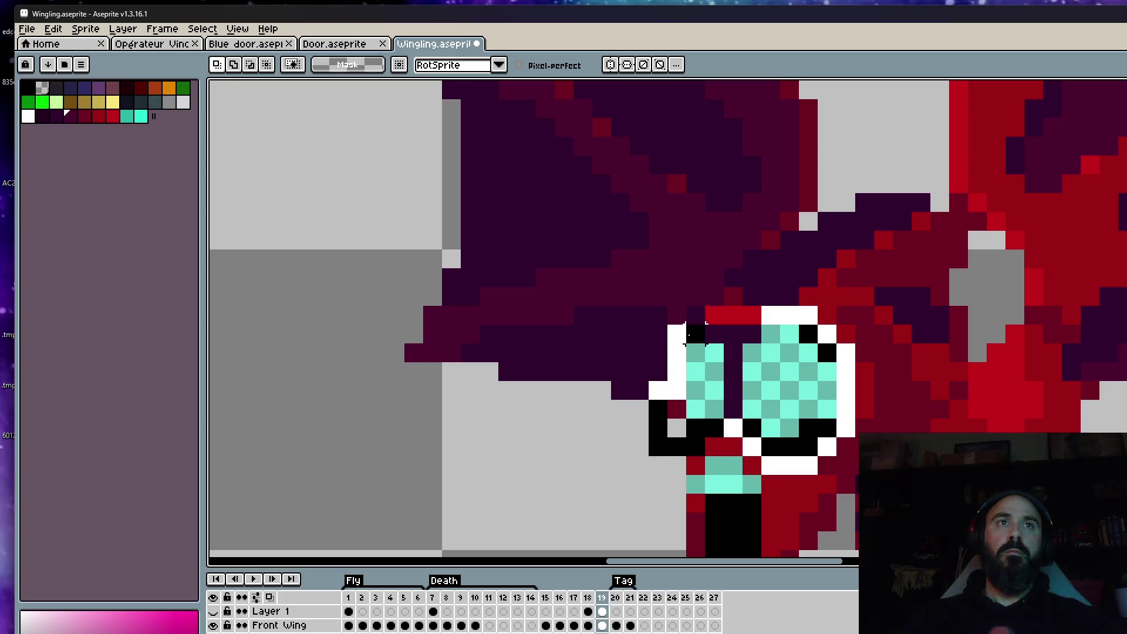
Step: Paste back the clean eye, place it slightly left and down, and commit
key("ctrl+v")
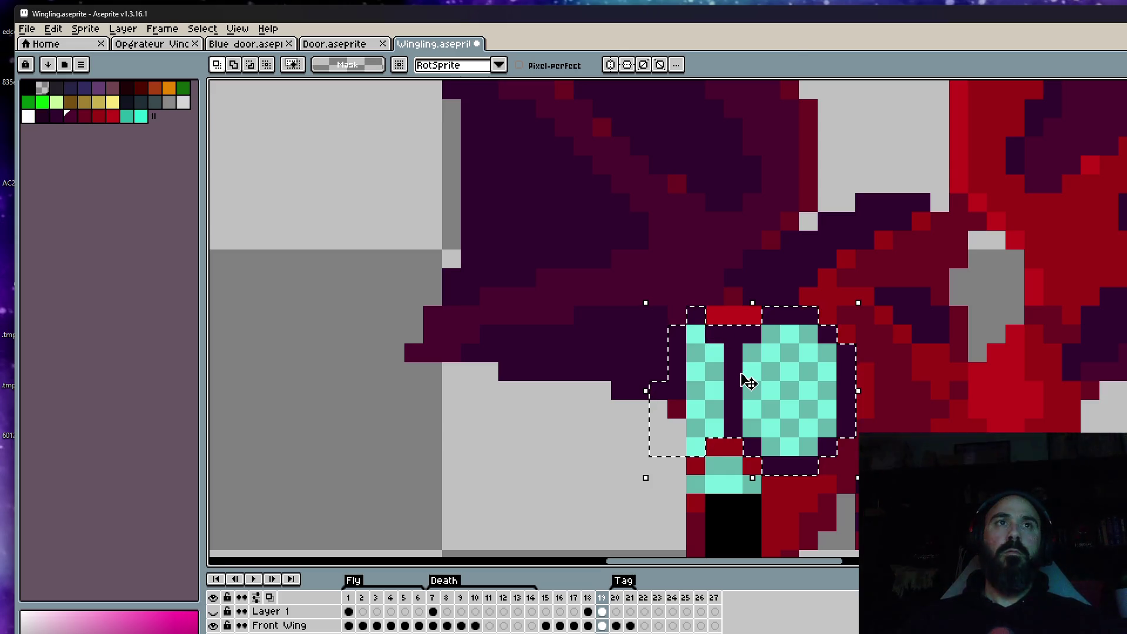
scroll(748, 382, "down", 3)
mouse_move(741, 405)
left_mouse_down()
mouse_move(728, 416)
mouse_move(748, 403)
left_mouse_up()
scroll(730, 414, "up", 2)
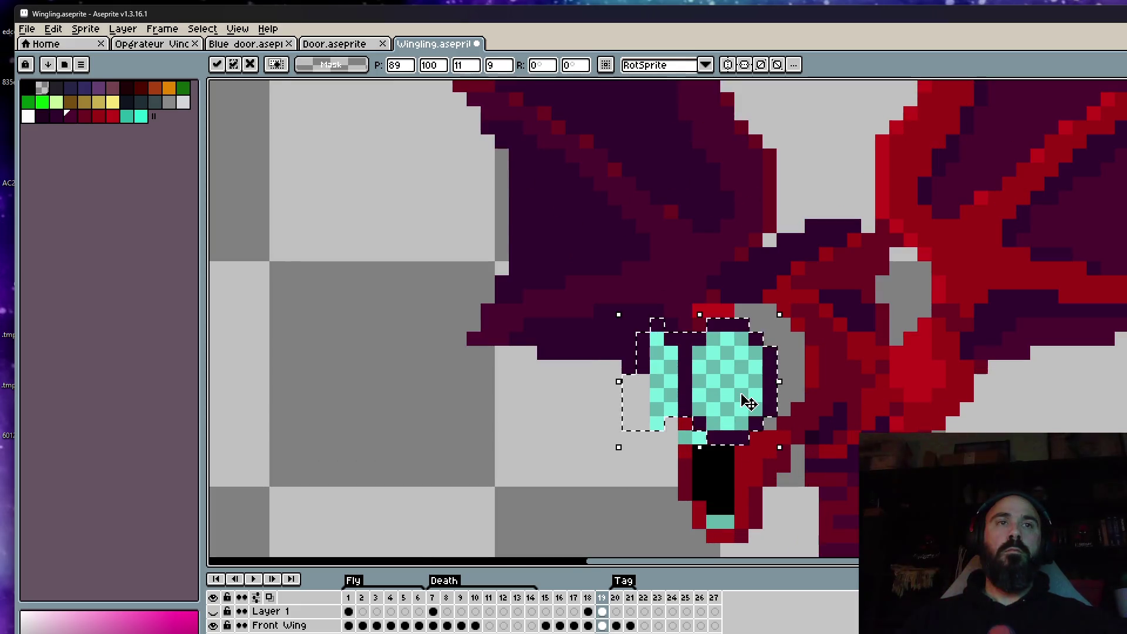
key("Return")
scroll(748, 402, "down", 2)
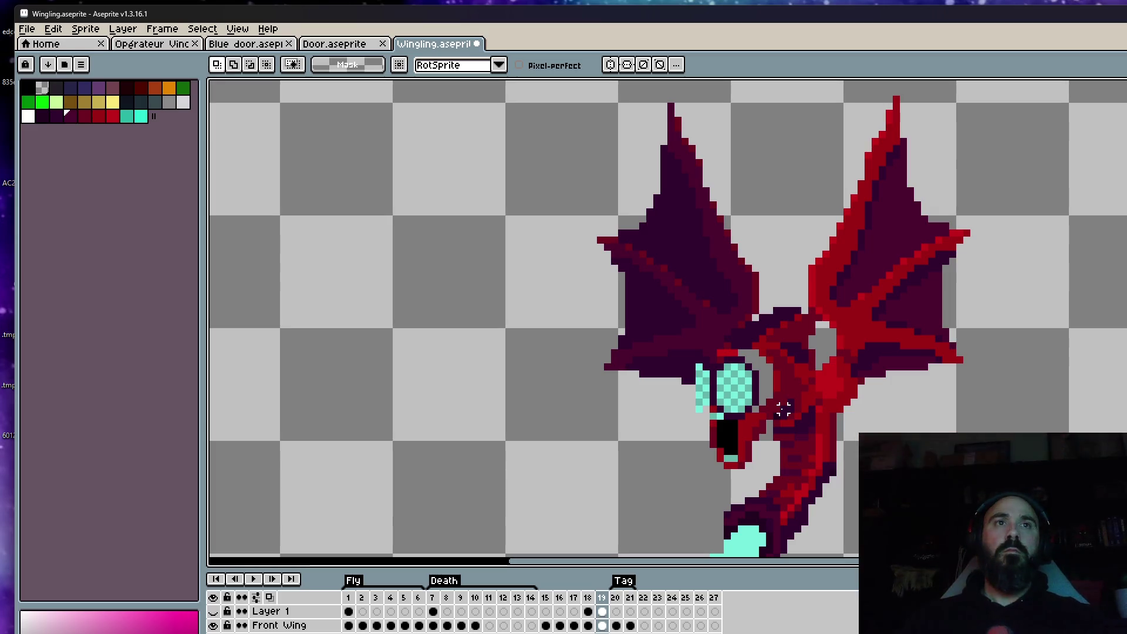
Step: Paste and commit the eye patch, then step through frames 17–19
key("ctrl+v")
key("Return")
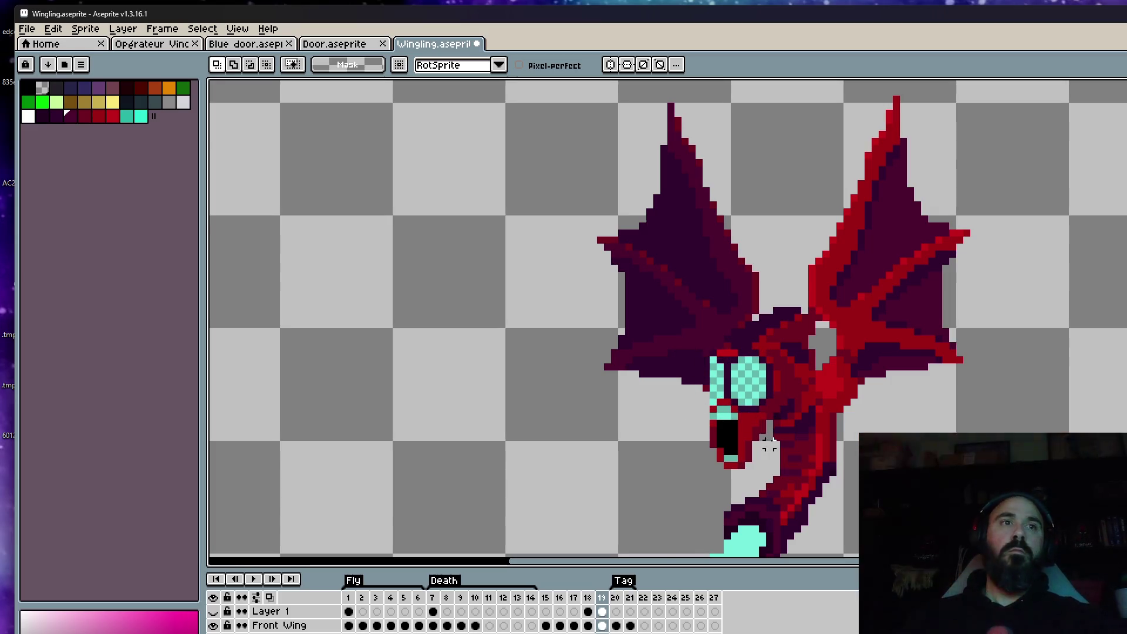
key("Left")
key("Left")
scroll(771, 453, "down", 1)
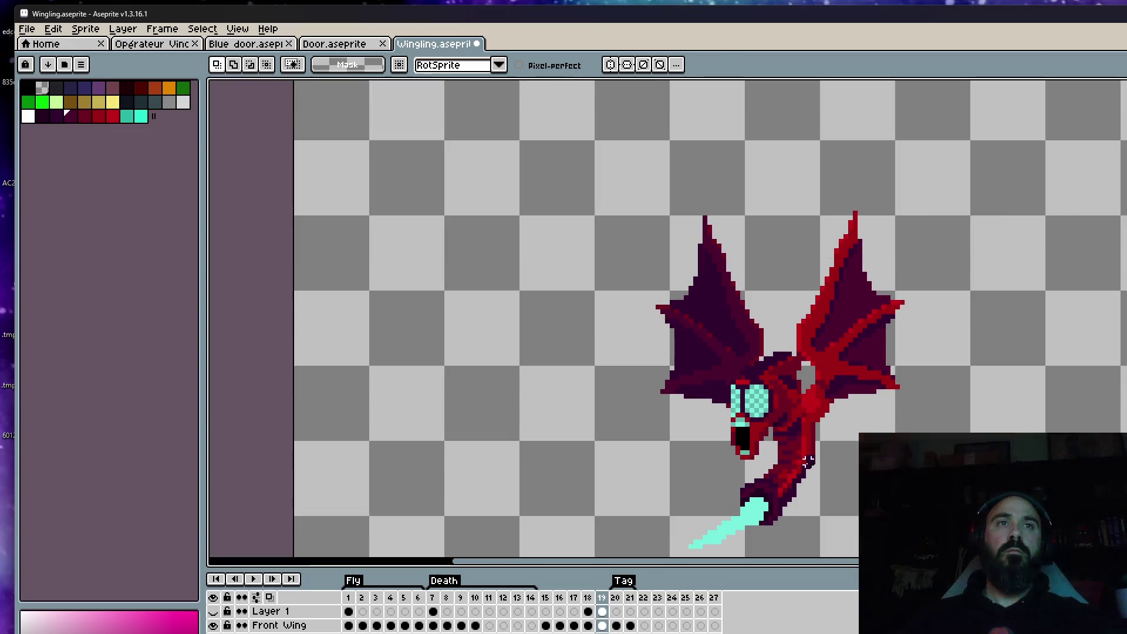
key("Right")
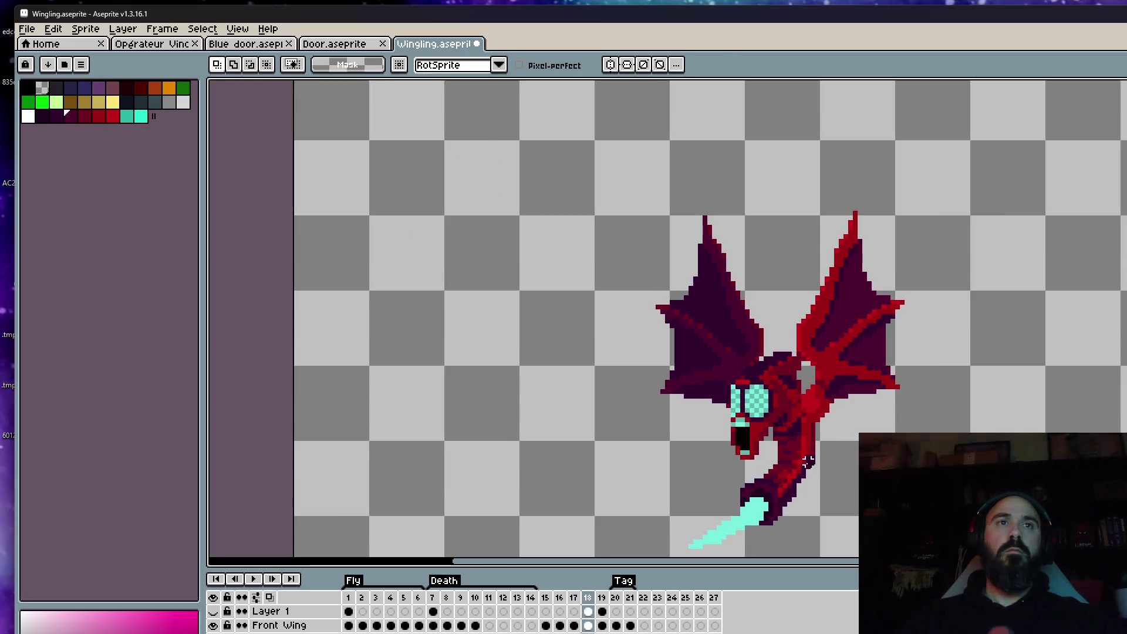
key("Right")
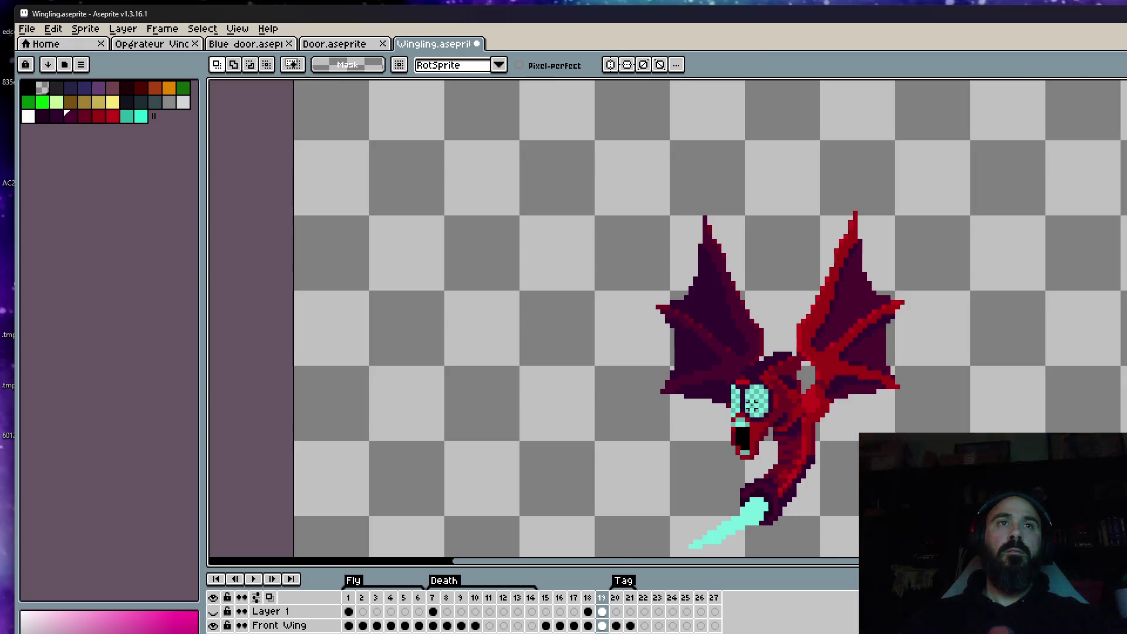
scroll(763, 388, "up", 2)
scroll(750, 351, "down", 2)
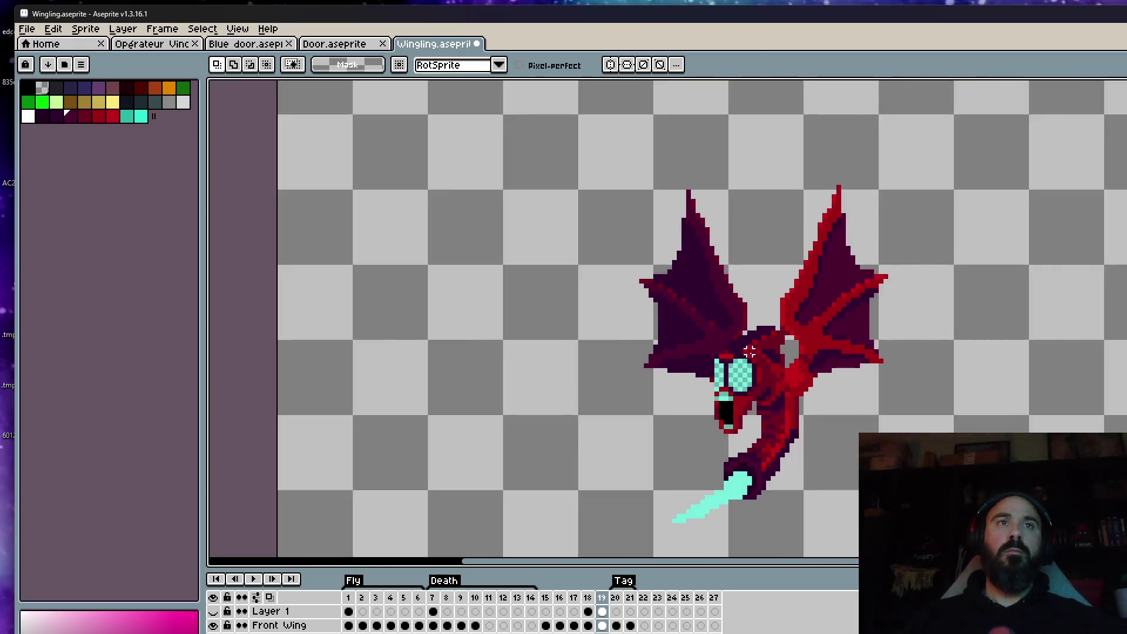
scroll(750, 351, "down", 2)
scroll(740, 341, "up", 2)
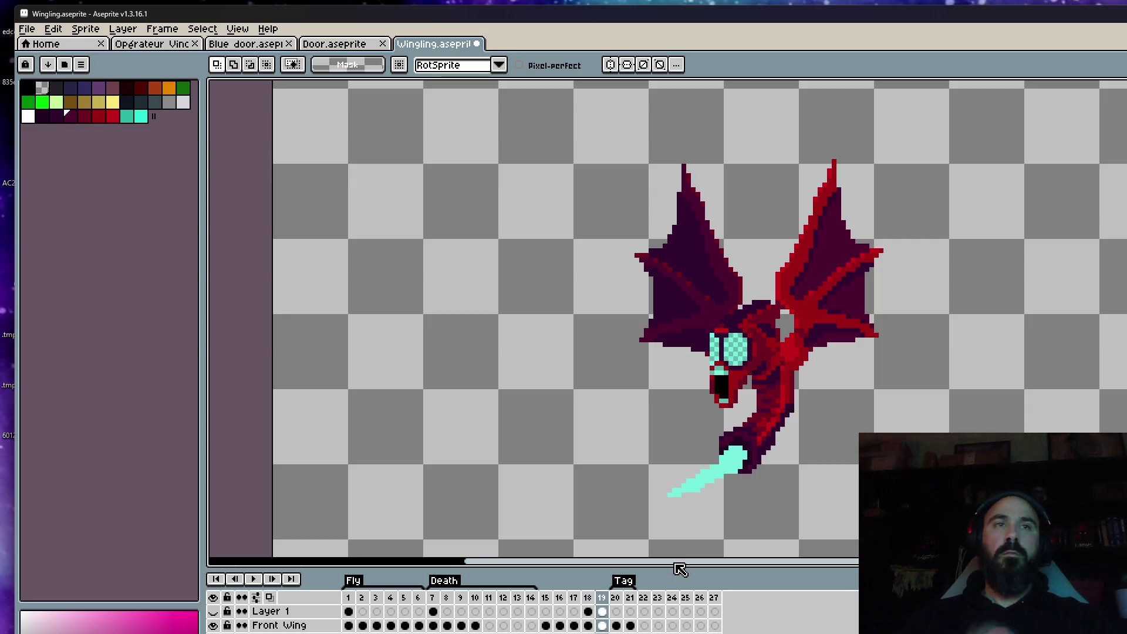
Step: Select frames 15–19 in the timeline and scrub through them to review the poses
left_click_drag(552, 600, 610, 603)
left_click(606, 598)
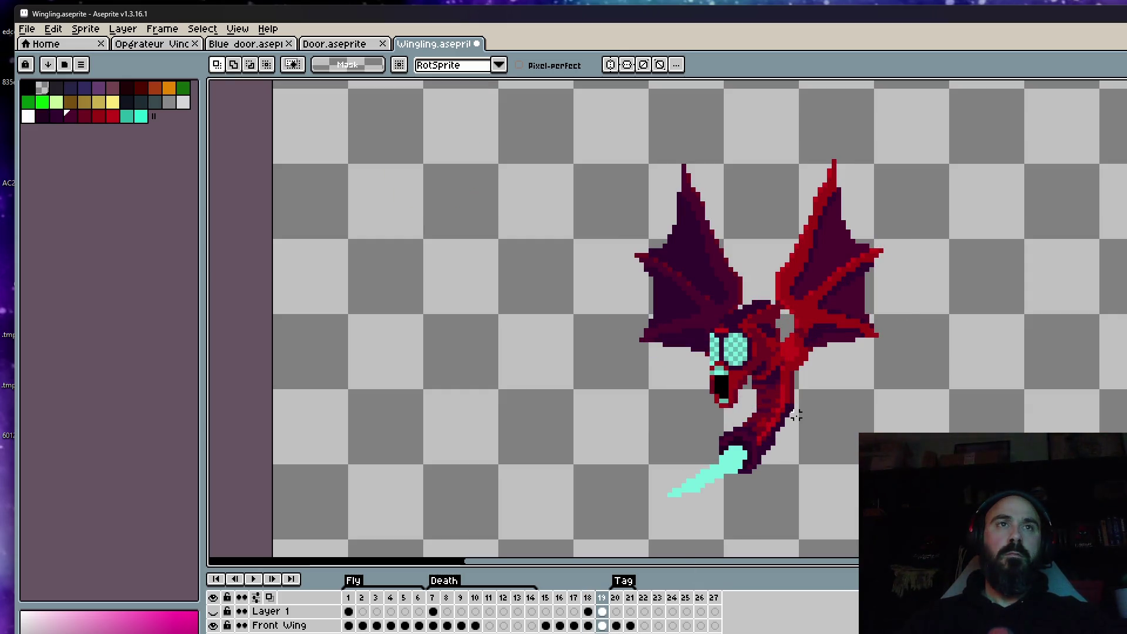
scroll(804, 435, "down", 3)
key("Left")
key("Left")
key("Left")
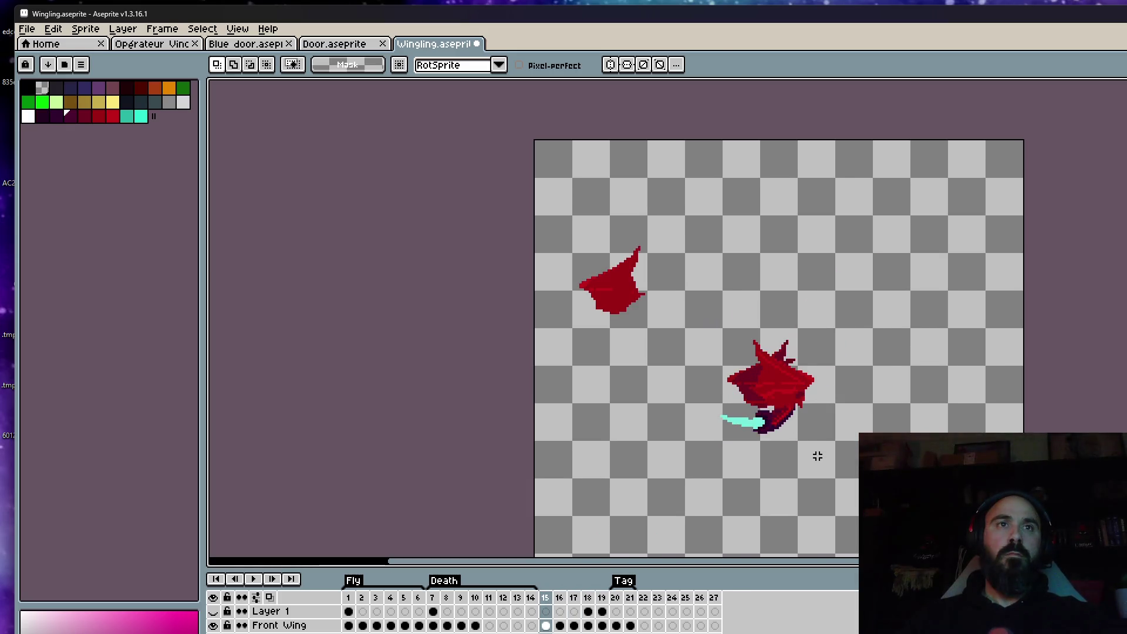
key("Right")
key("Right")
key("Right")
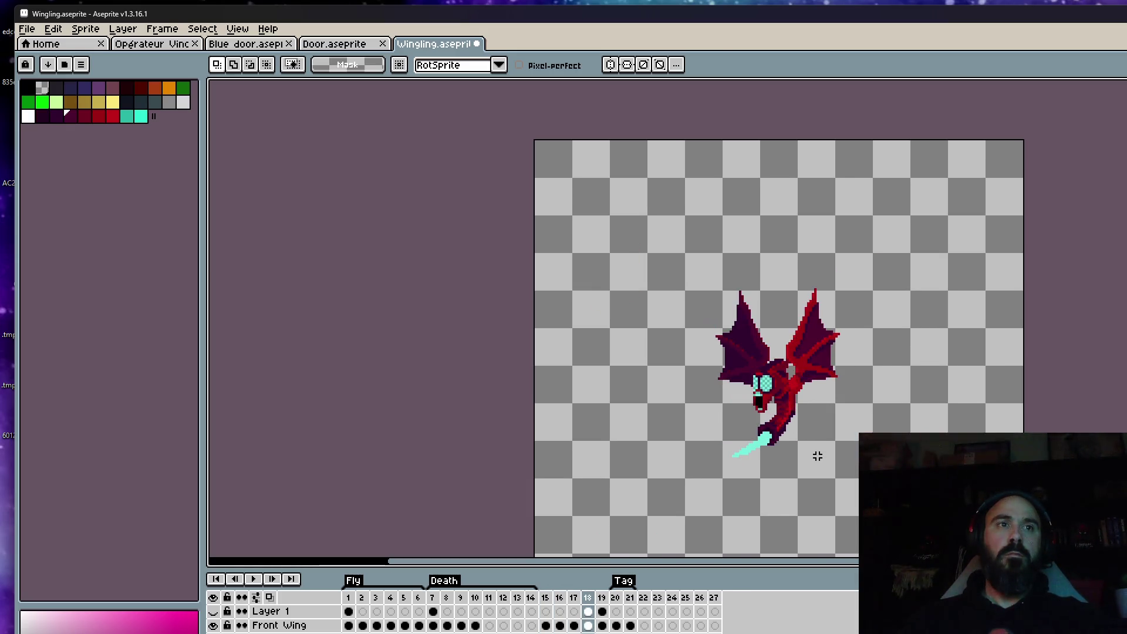
key("Left")
key("Left")
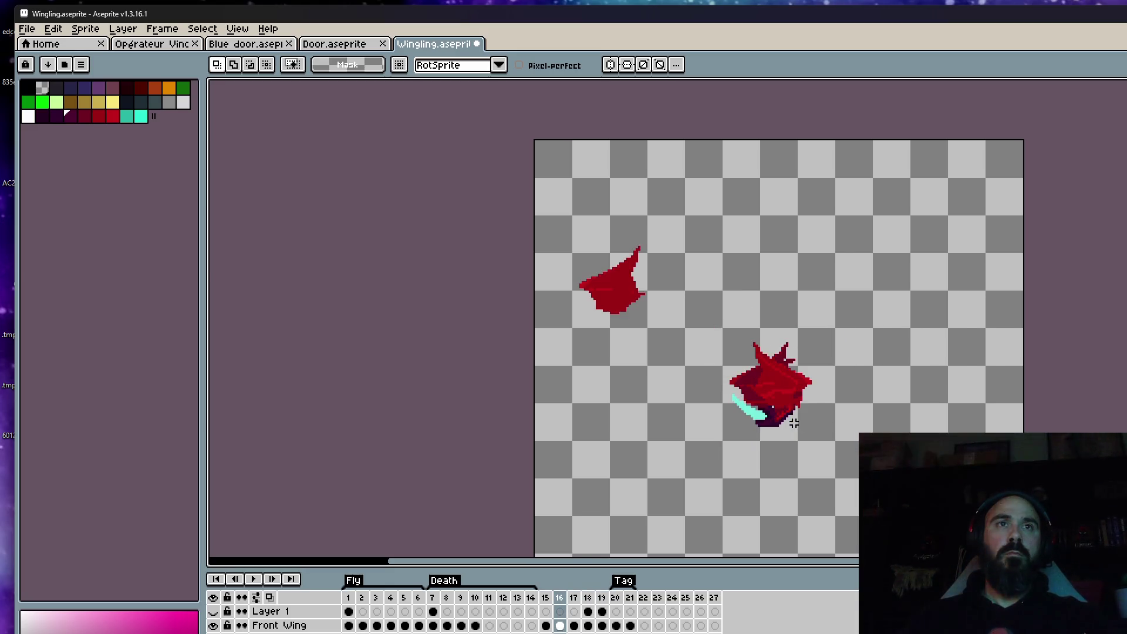
key("Right")
key("Right")
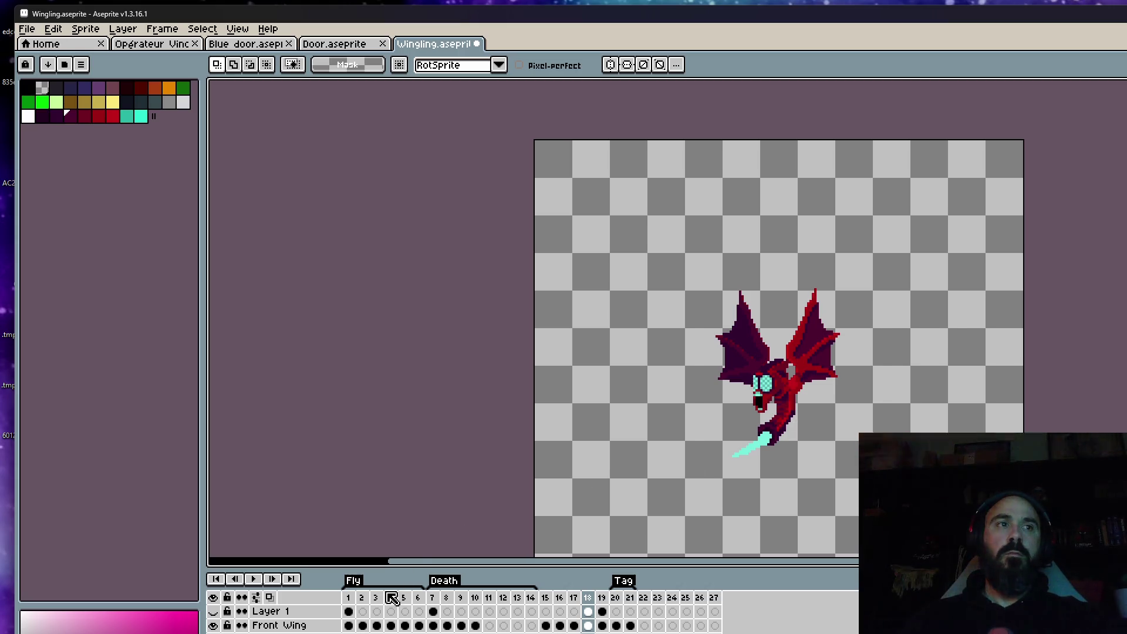
Step: Click through Fly frames 2–5 and Death frames 7–11 in the timeline
mouse_move(361, 599)
left_mouse_down()
mouse_move(403, 606)
mouse_move(360, 611)
mouse_move(420, 615)
left_mouse_up()
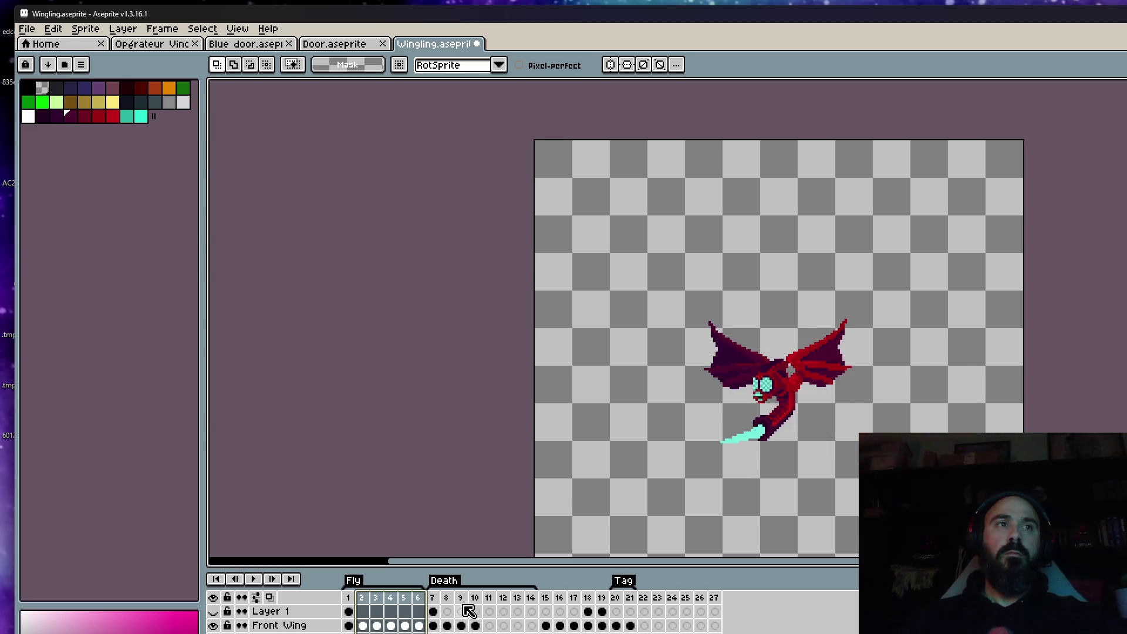
left_click(432, 599)
left_click(451, 606)
left_click(460, 611)
left_click(475, 610)
left_click(489, 611)
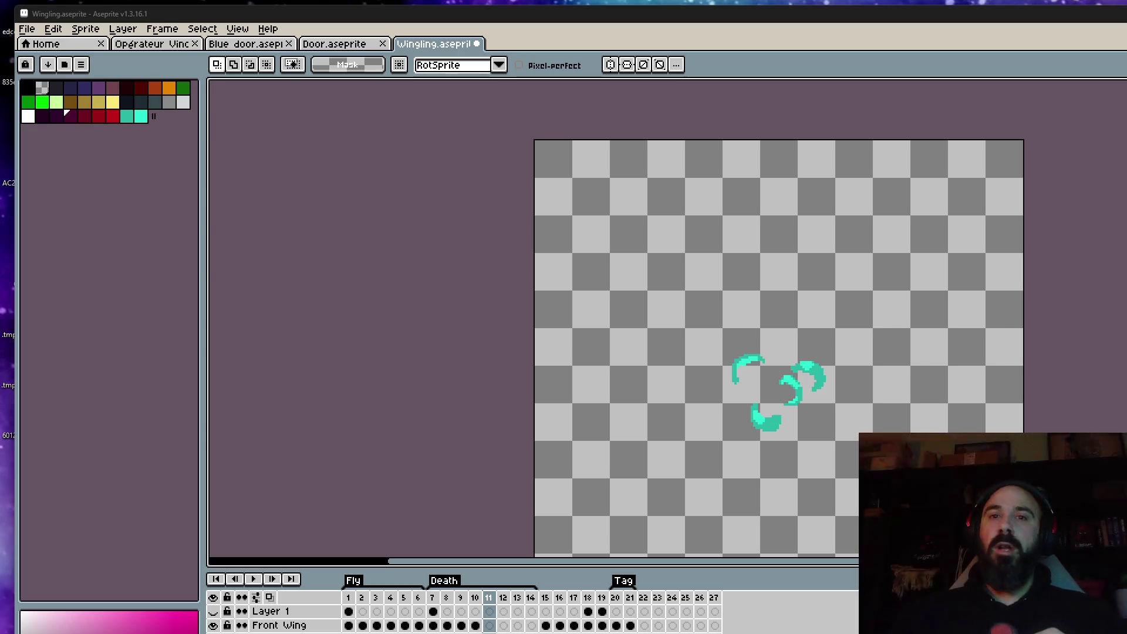
key("alt+Tab")
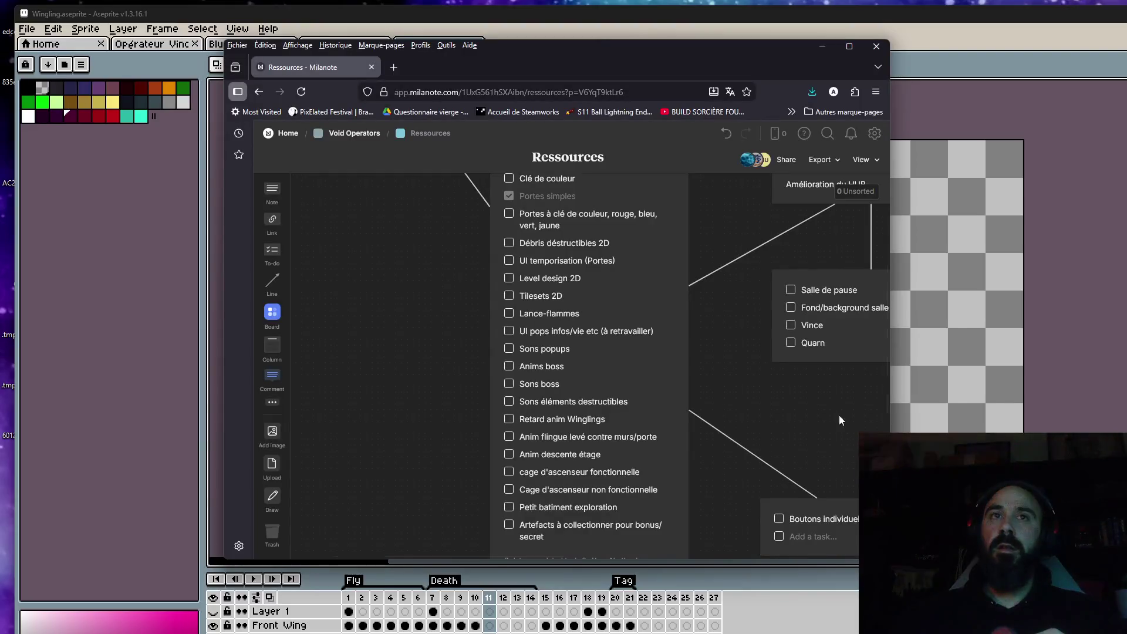
Step: Scroll through the Milanote Ressources to-do list, then return to Aseprite's Wingling sprite
scroll(598, 326, "up", 2)
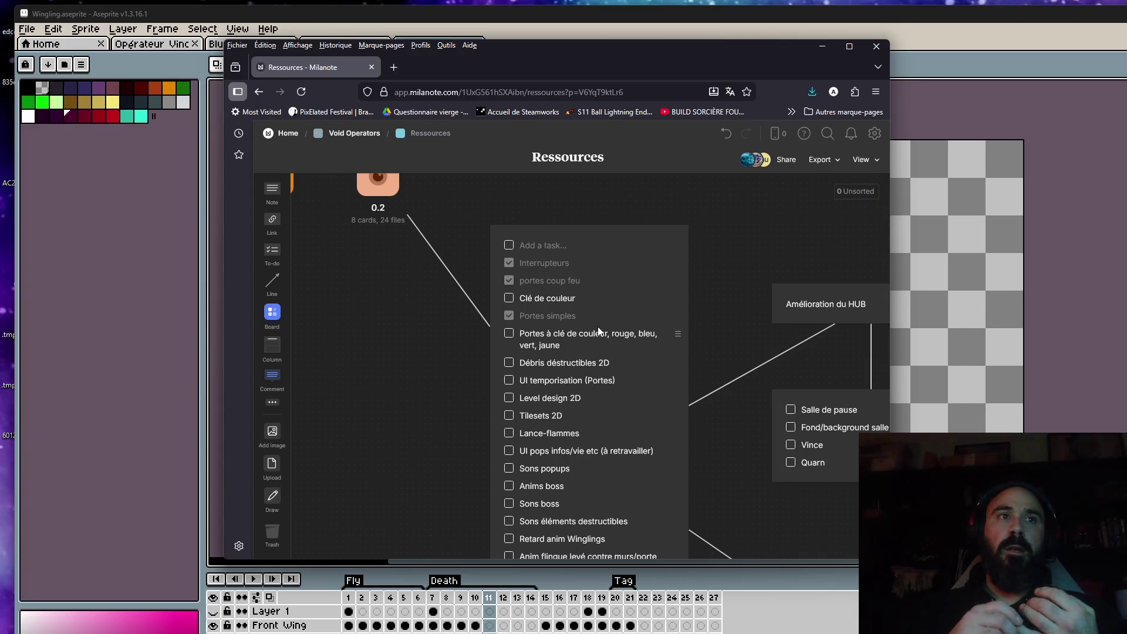
scroll(572, 389, "down", 3)
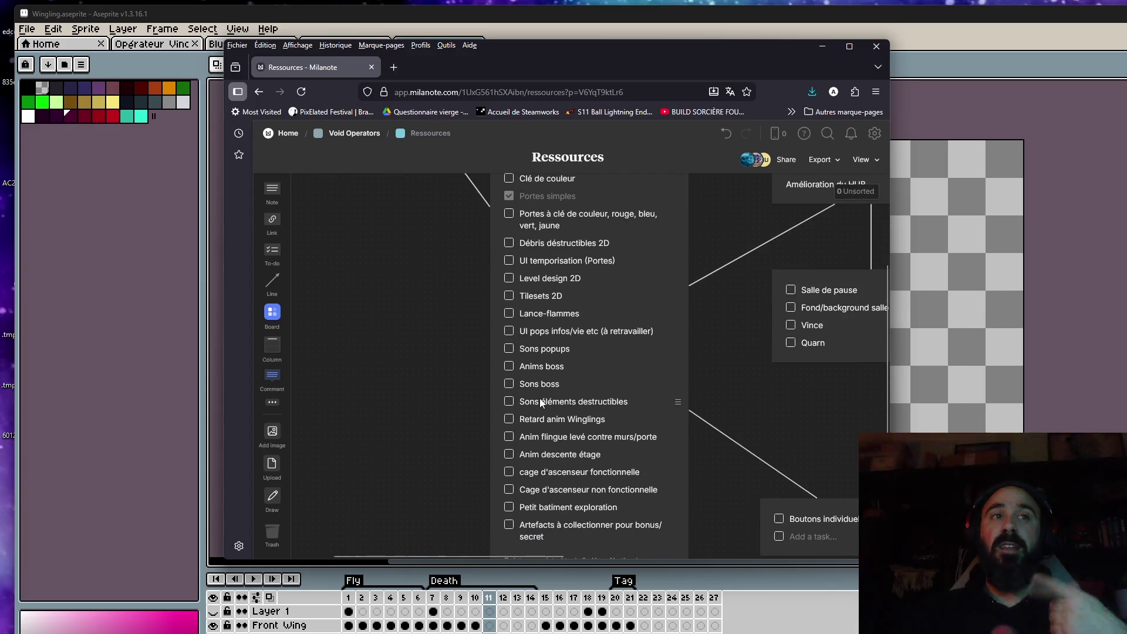
scroll(543, 398, "down", 1)
scroll(543, 398, "up", 1)
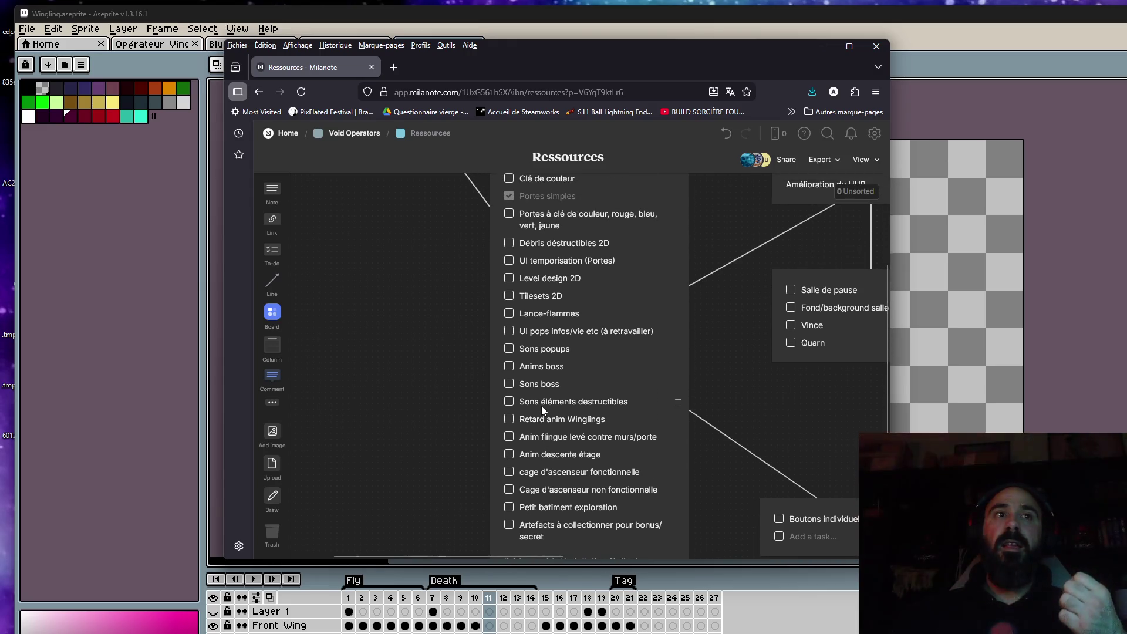
scroll(541, 406, "up", 1)
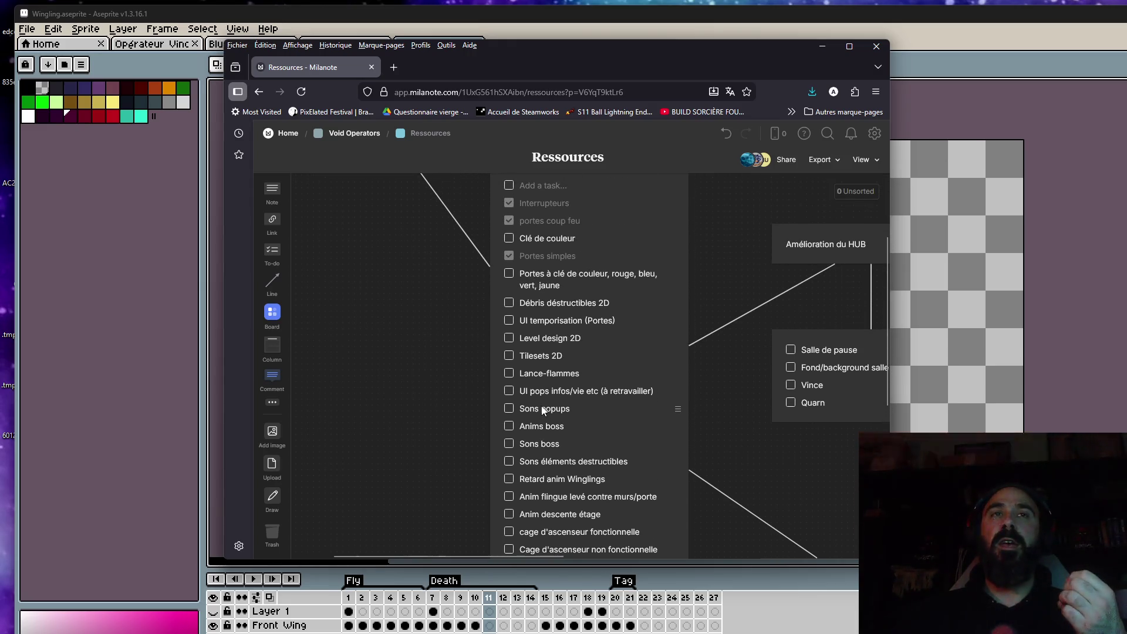
scroll(543, 409, "down", 1)
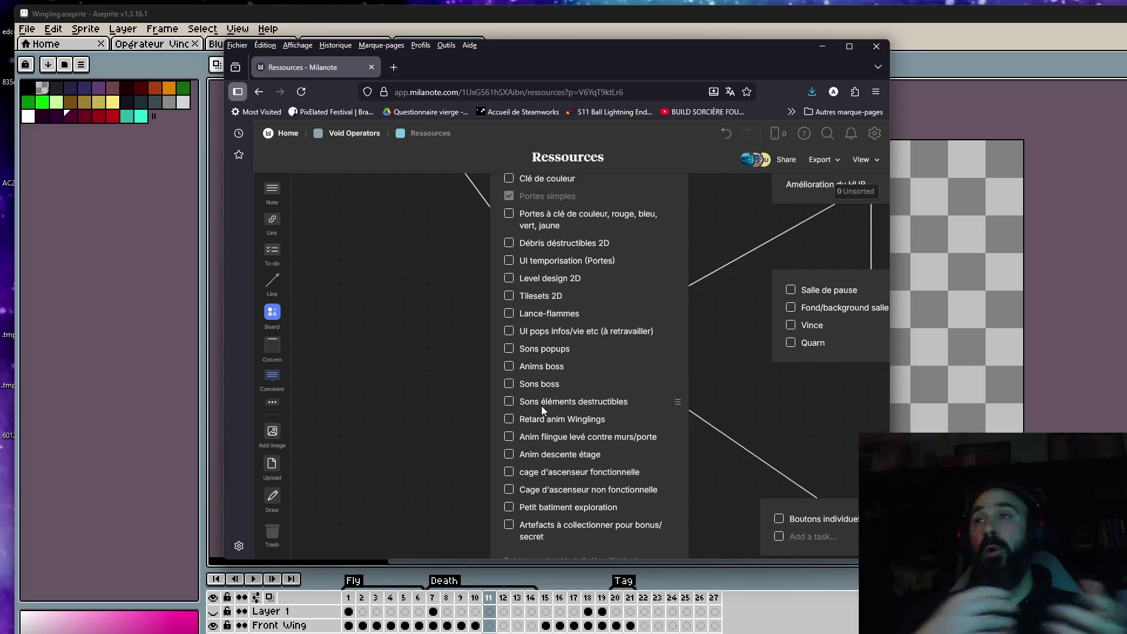
scroll(541, 406, "up", 1)
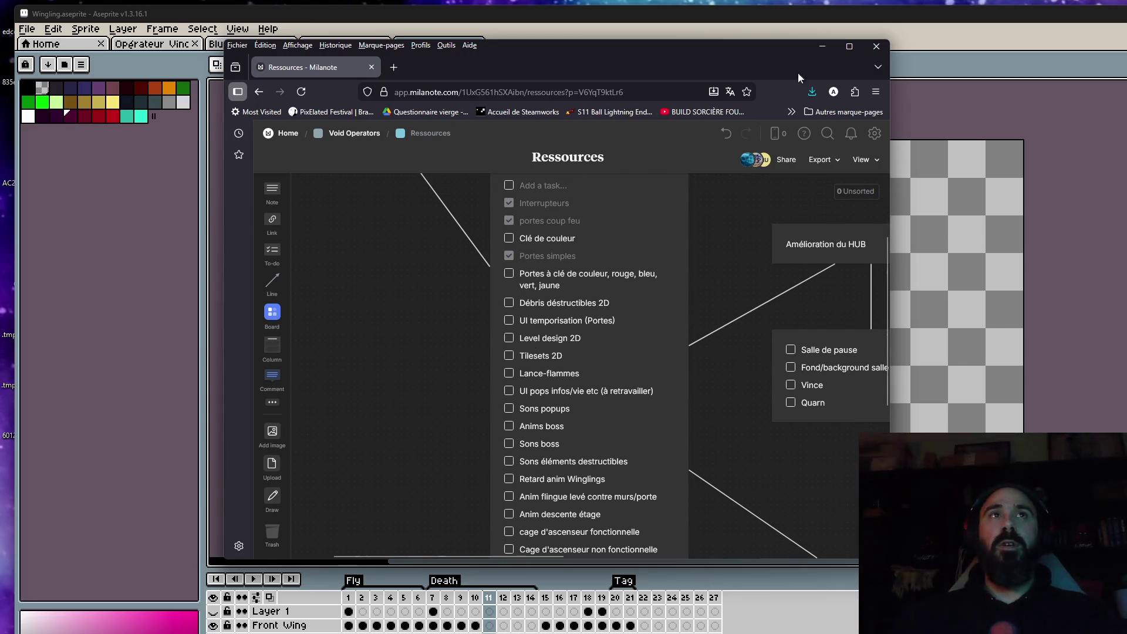
scroll(665, 270, "up", 2)
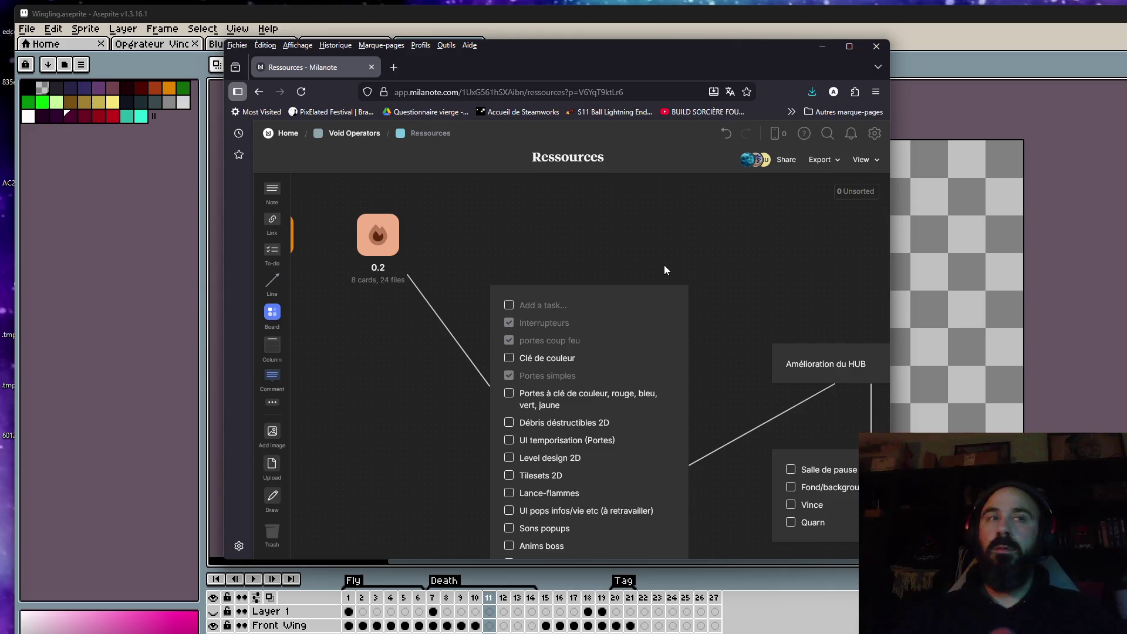
left_click(702, 31)
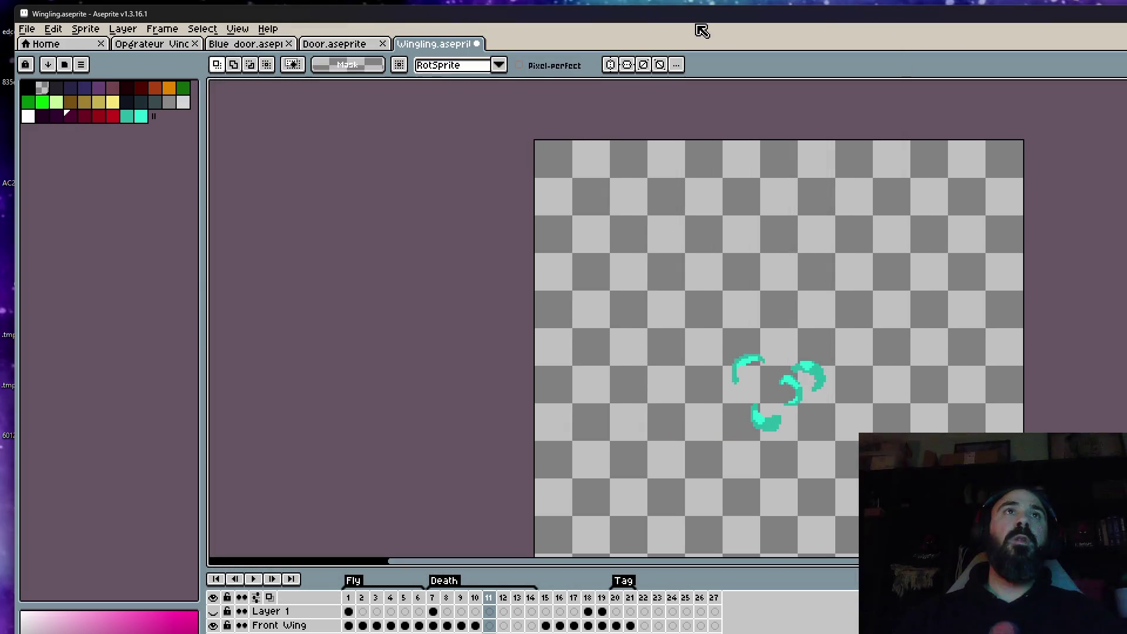
Step: Switch to Door.aseprite and play its 9-frame Loop from frame 1, zooming in
left_click(335, 44)
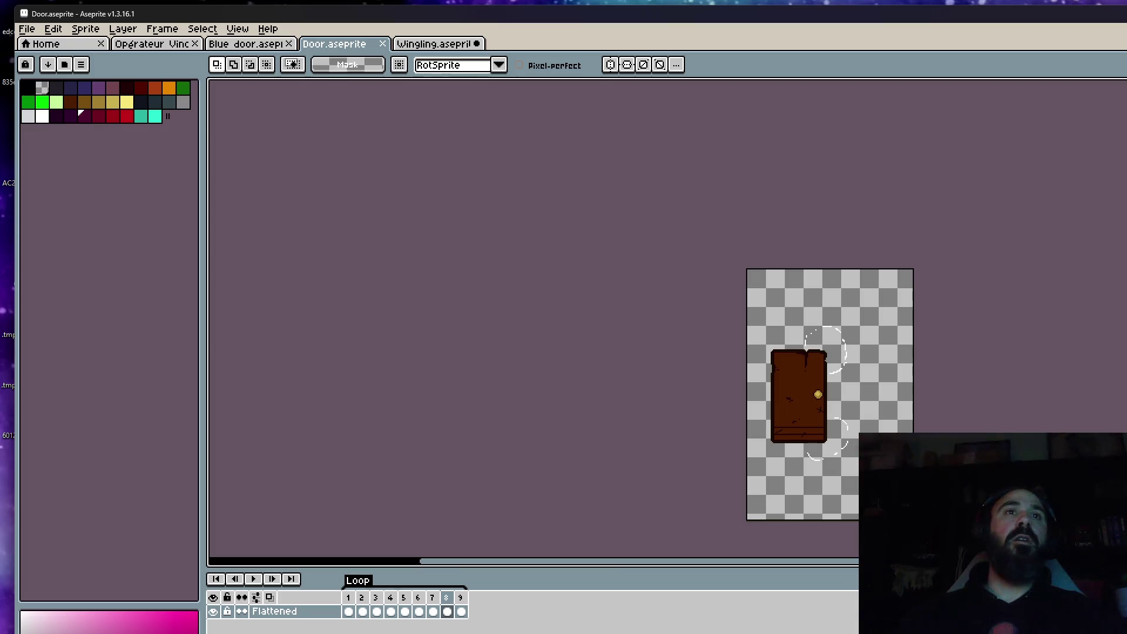
left_click(347, 599)
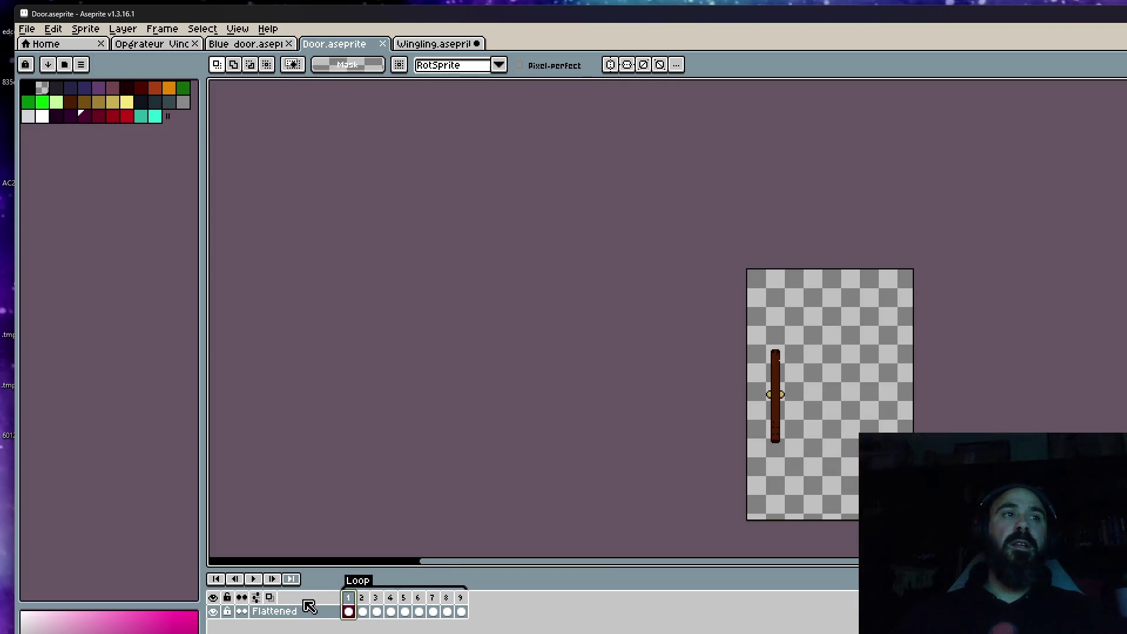
left_click(254, 578)
scroll(858, 423, "up", 3)
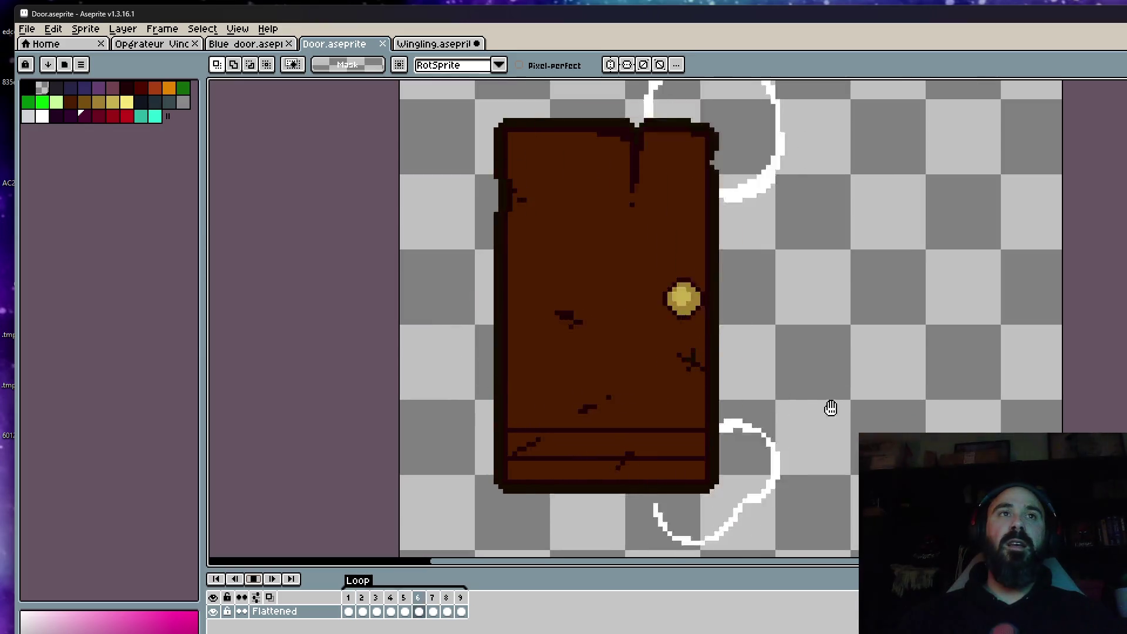
scroll(830, 407, "down", 2)
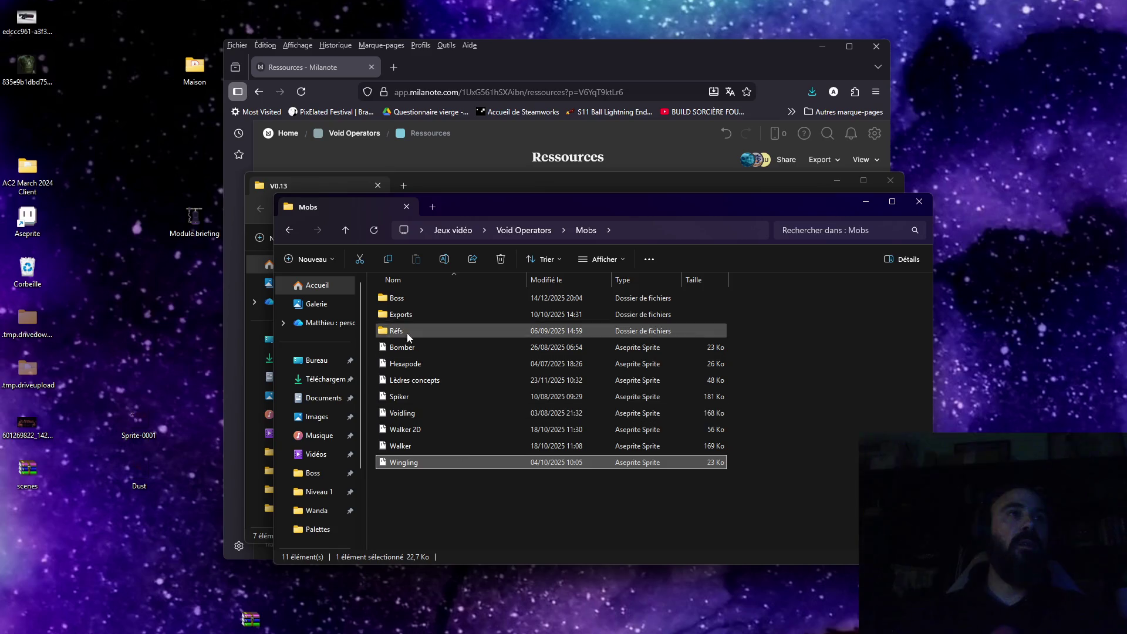
Step: Navigate from Void Operators into Niveaux > Niveau 1 and open Lvl design.gif
left_click(288, 229)
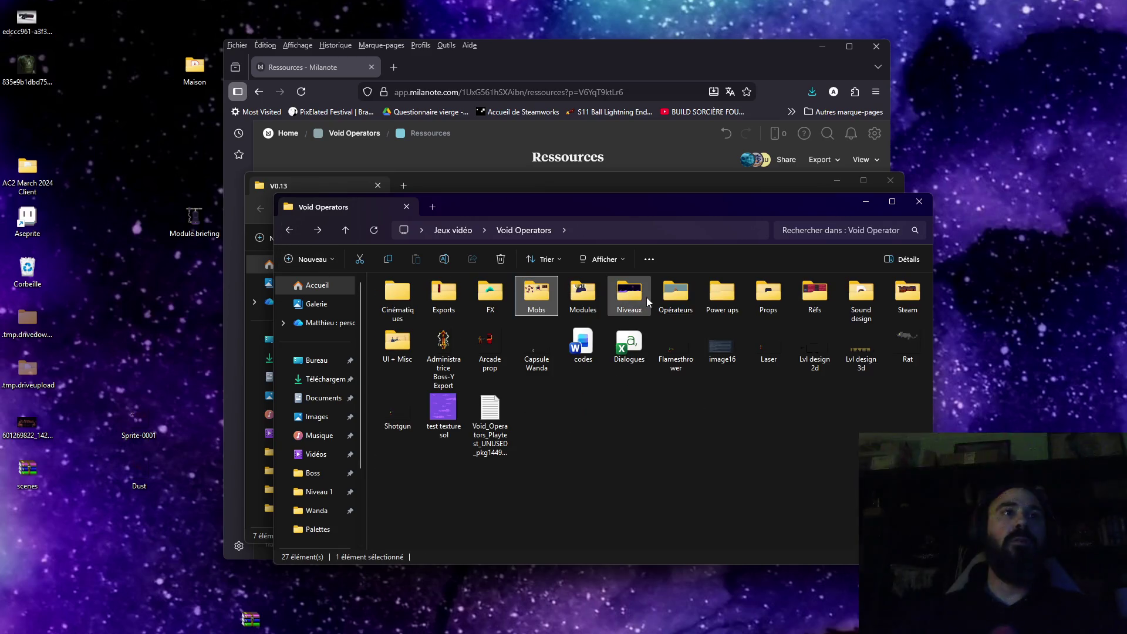
double_click(645, 300)
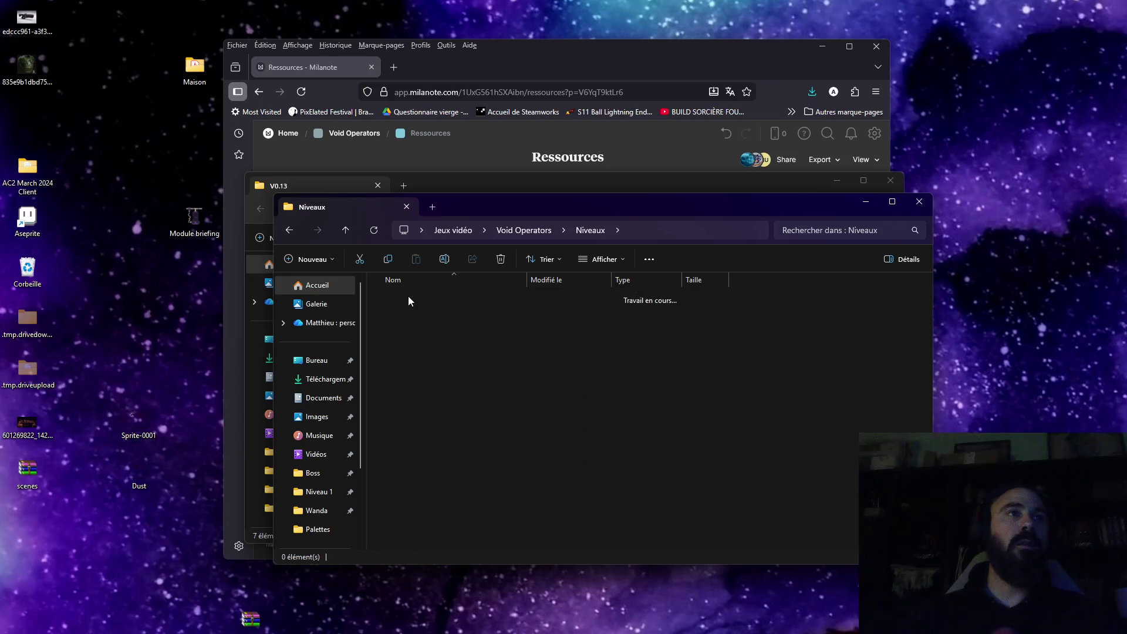
double_click(409, 299)
double_click(421, 463)
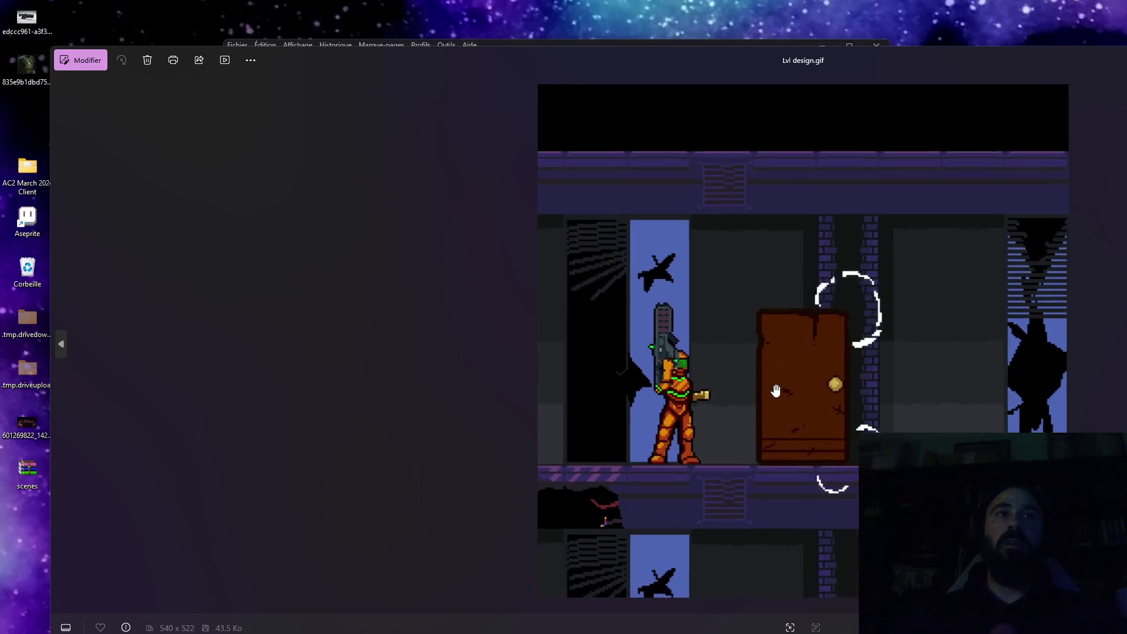
Step: Zoom into the Lvl design GIF, then close the Photos viewer
scroll(775, 390, "up", 2)
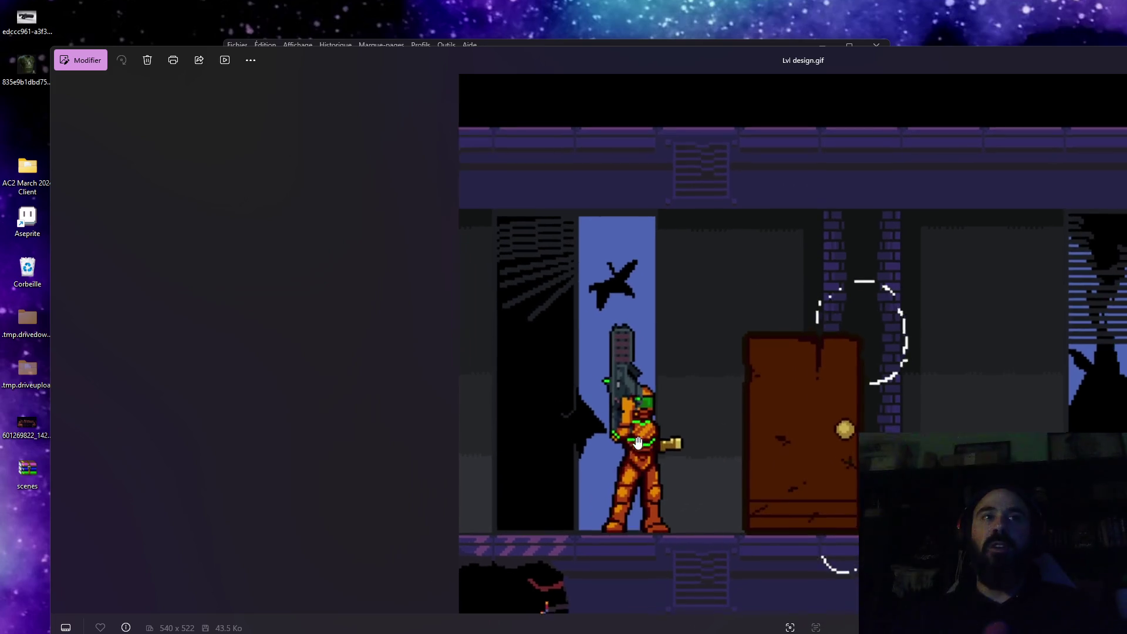
key("Escape")
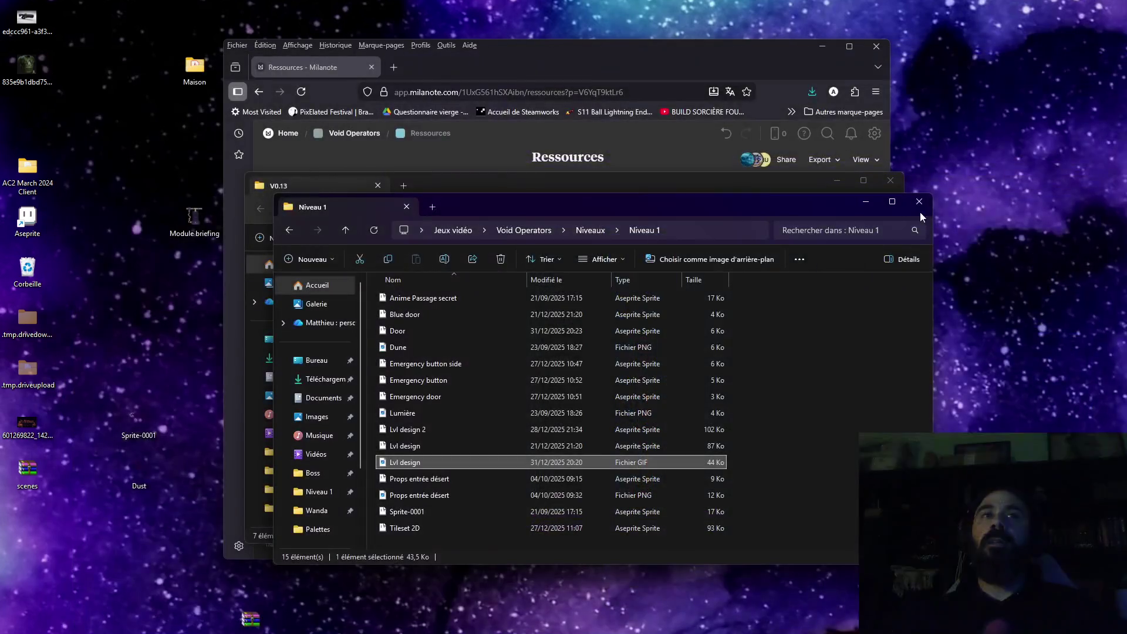
Step: Bring the Niveau 1 folder forward and open Emergency door.aseprite in Aseprite
left_click_drag(724, 206, 771, 253)
left_click(730, 183)
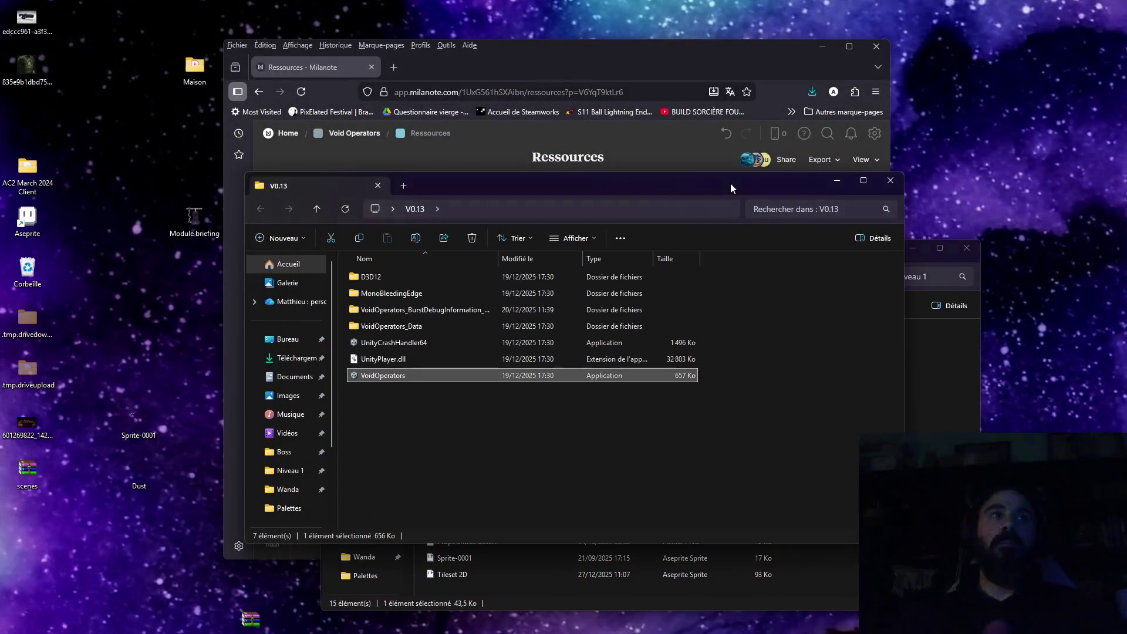
left_click(921, 262)
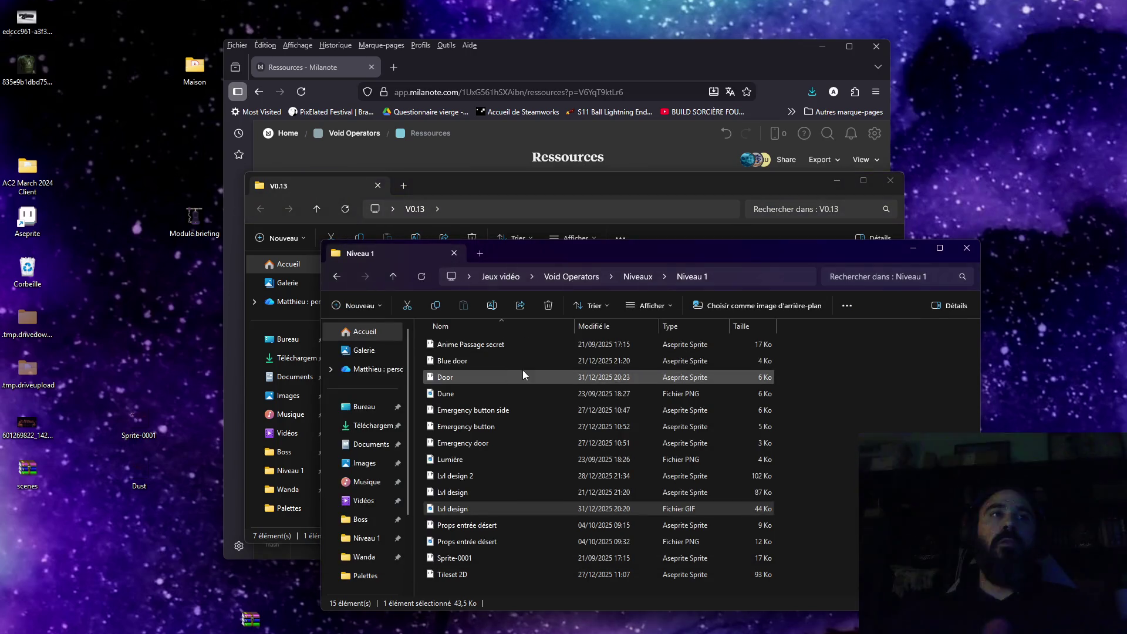
left_click(468, 412)
left_click(474, 444)
double_click(474, 444)
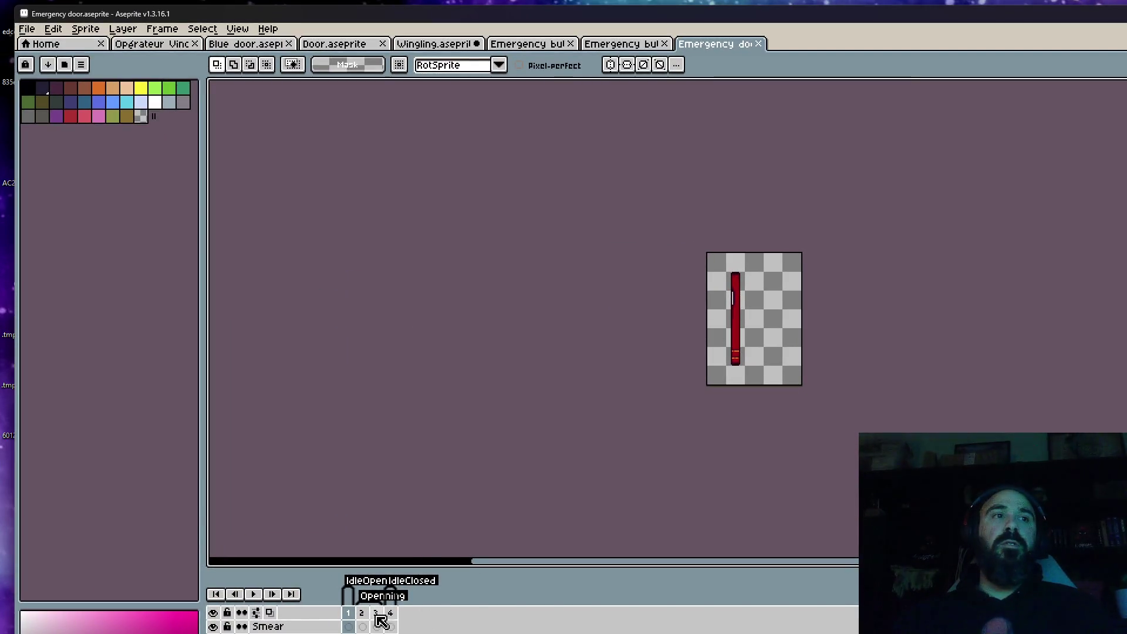
Step: Play the Emergency door animation and stop on the full-door frames 1 to 3
left_click(357, 613)
scroll(728, 296, "up", 4)
left_click(348, 626)
key("Return")
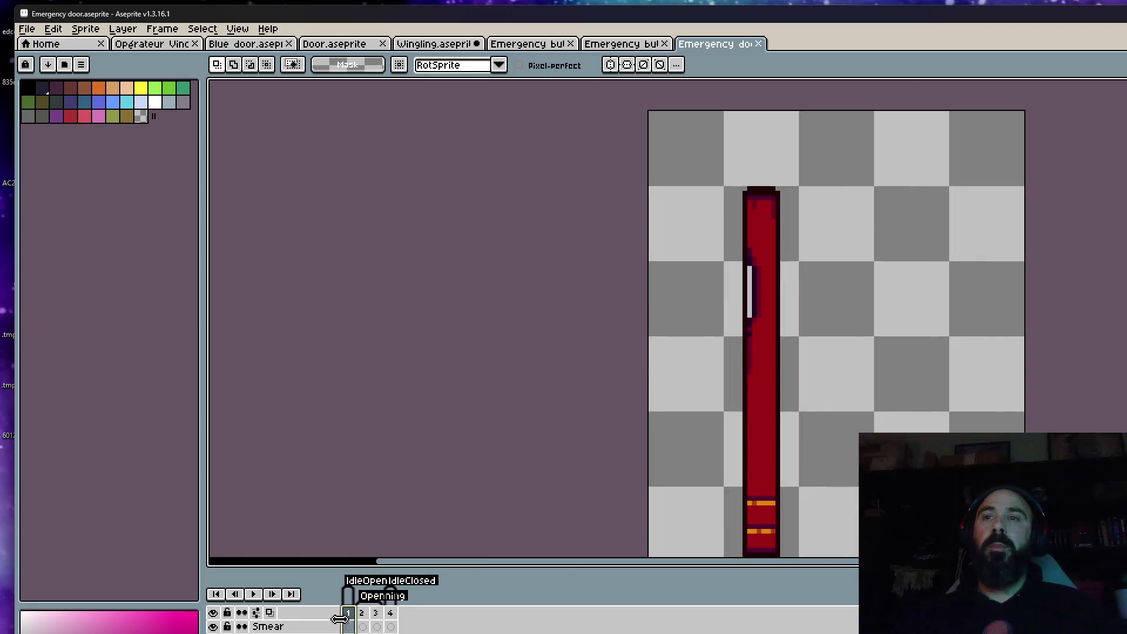
left_click_drag(348, 614, 376, 613)
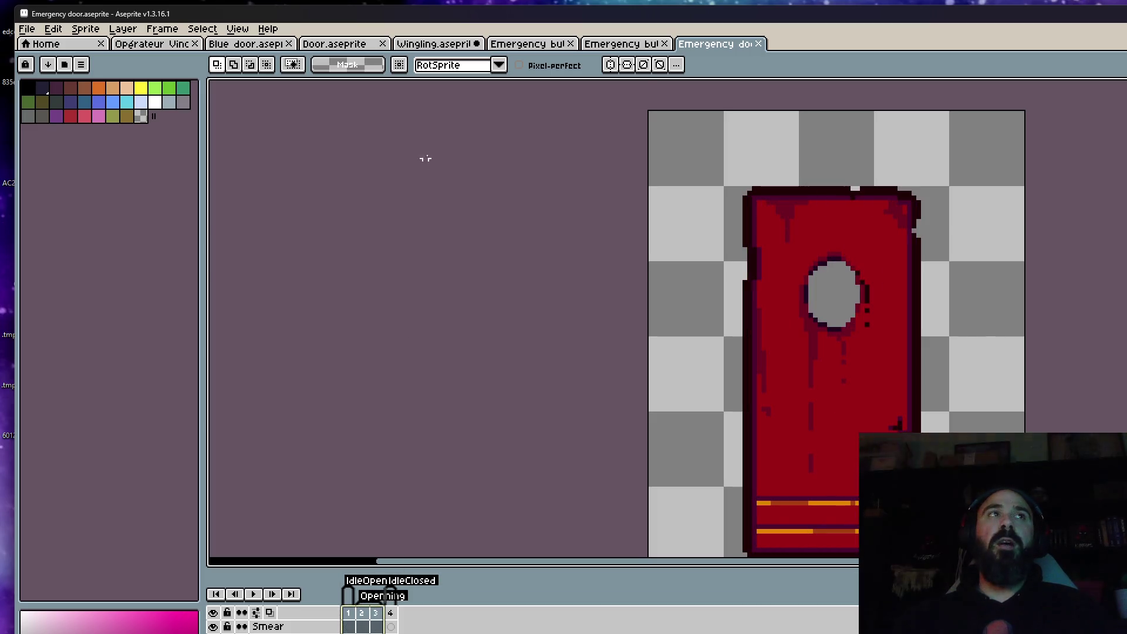
Step: Switch to the Emergency button side sprite and scrub through its Shining frames
left_click(641, 48)
left_click(531, 47)
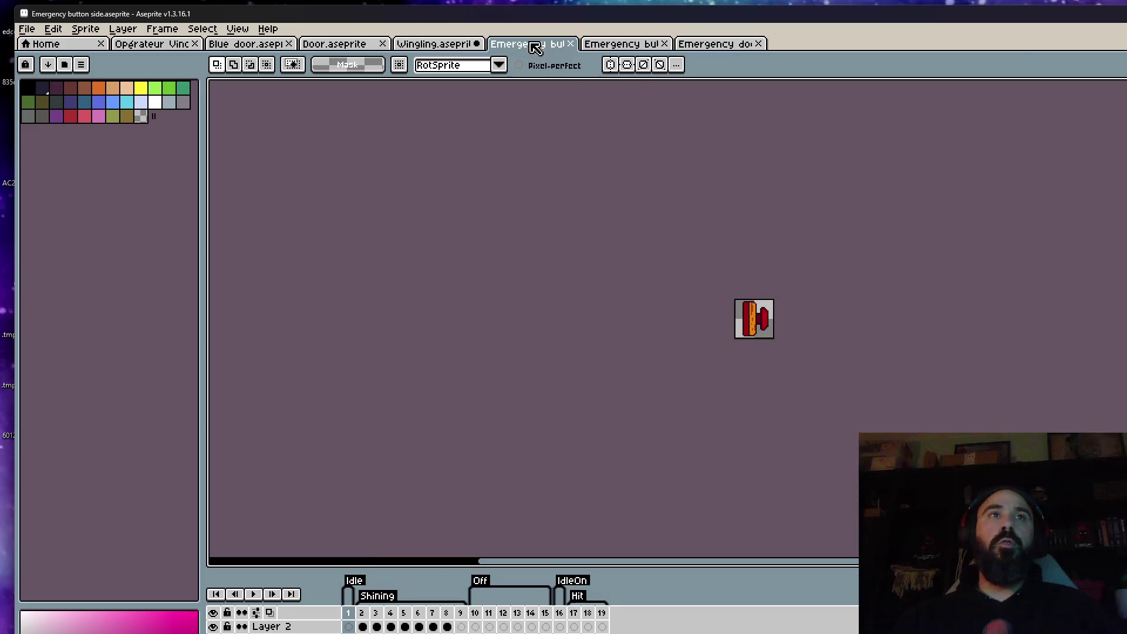
scroll(744, 289, "up", 2)
mouse_move(362, 625)
left_mouse_down()
mouse_move(453, 618)
mouse_move(363, 629)
mouse_move(416, 629)
left_mouse_up()
Step: Go back to the Emergency door sprite and step through its door frames
left_click(710, 41)
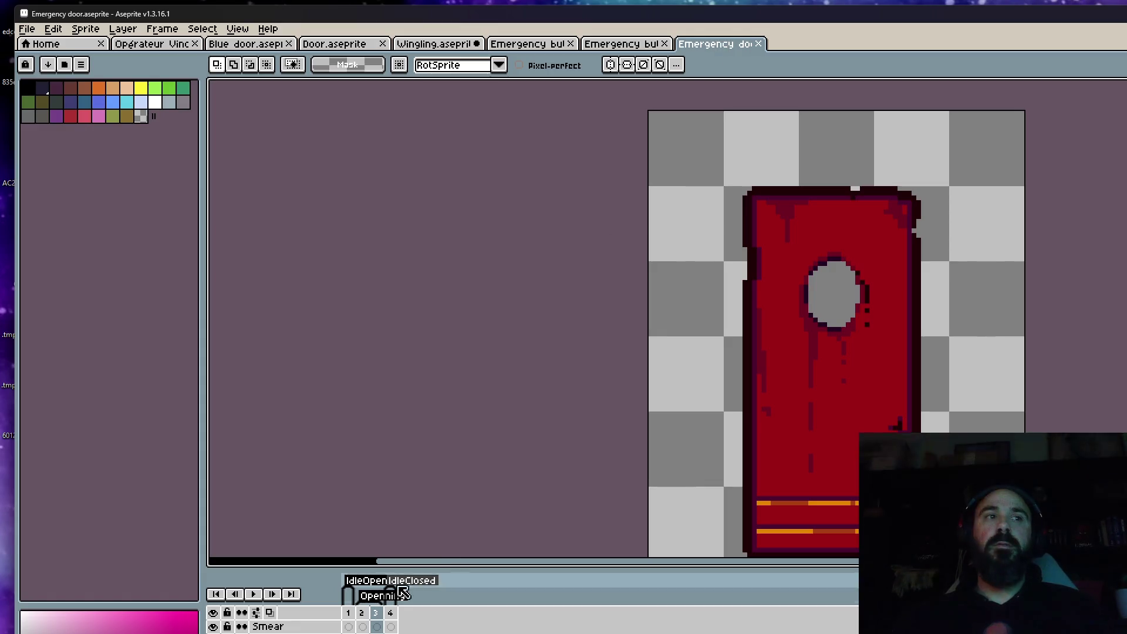
left_click(359, 612)
left_click(390, 615)
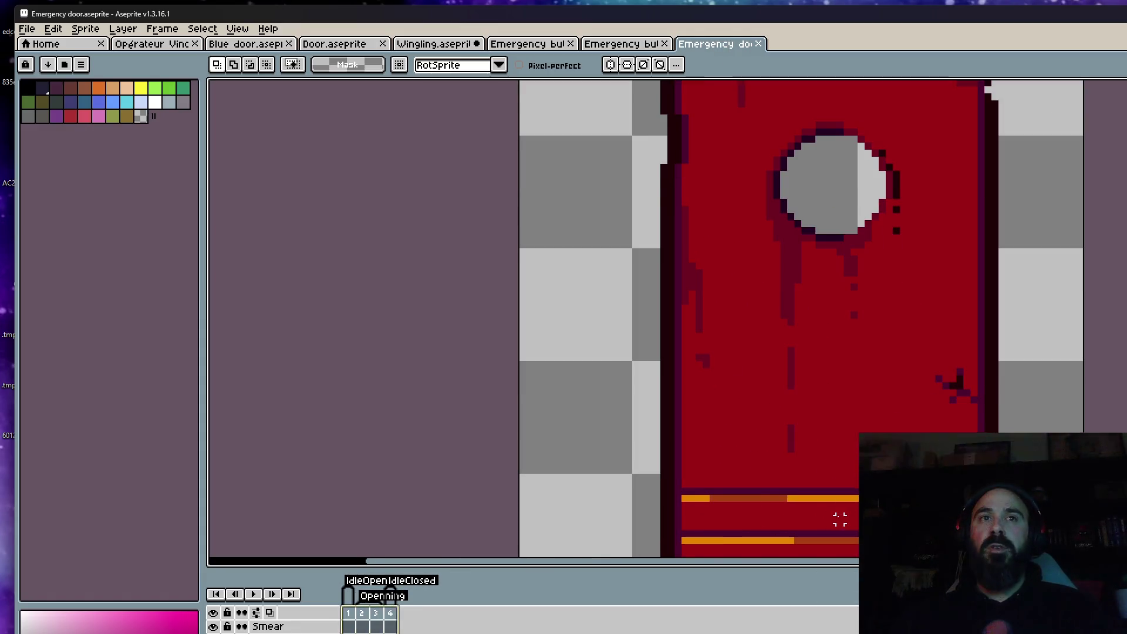
scroll(839, 519, "down", 1)
scroll(800, 516, "up", 1)
scroll(784, 411, "down", 1)
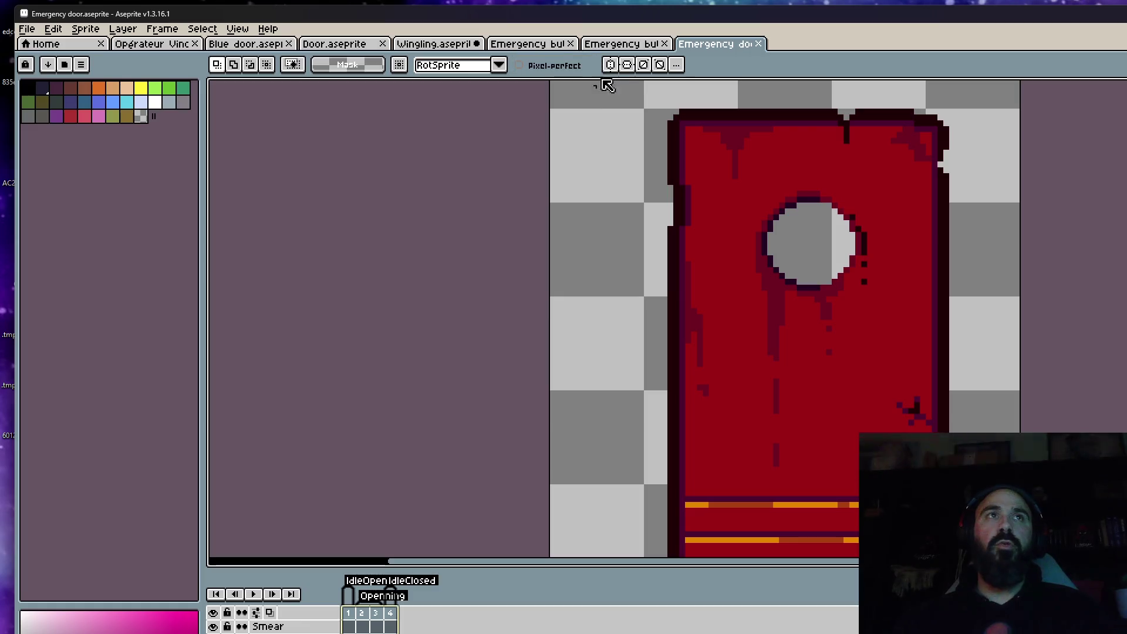
Step: In Emergency button side, select the Off frames 10–14, then step through the Shining frames
left_click(617, 45)
left_click(548, 47)
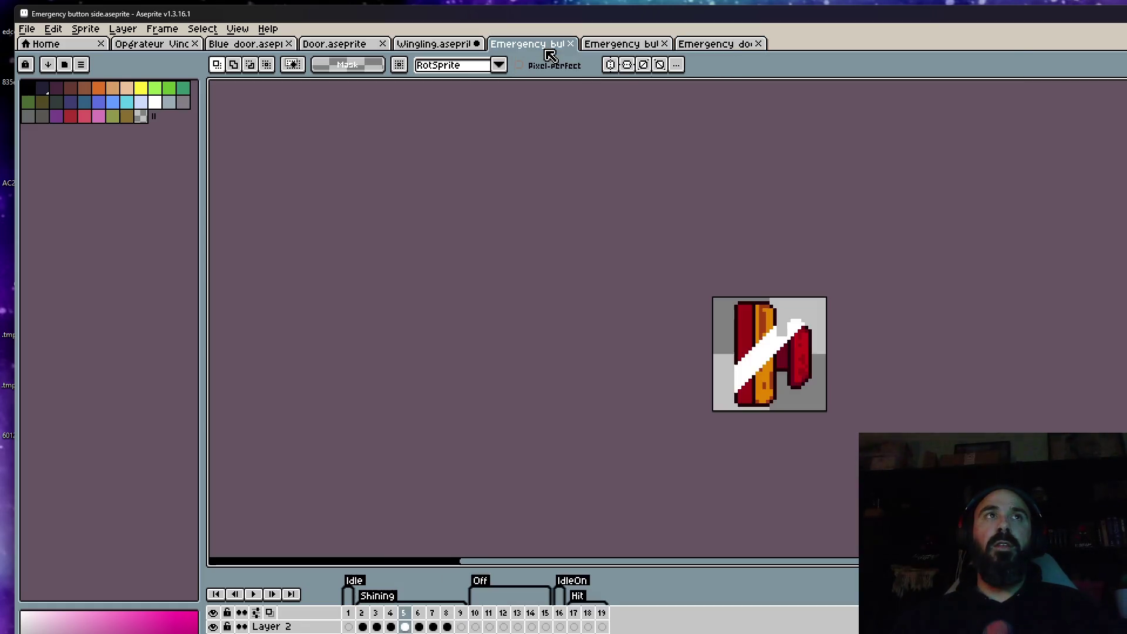
scroll(747, 343, "up", 1)
scroll(747, 343, "down", 1)
scroll(761, 320, "up", 1)
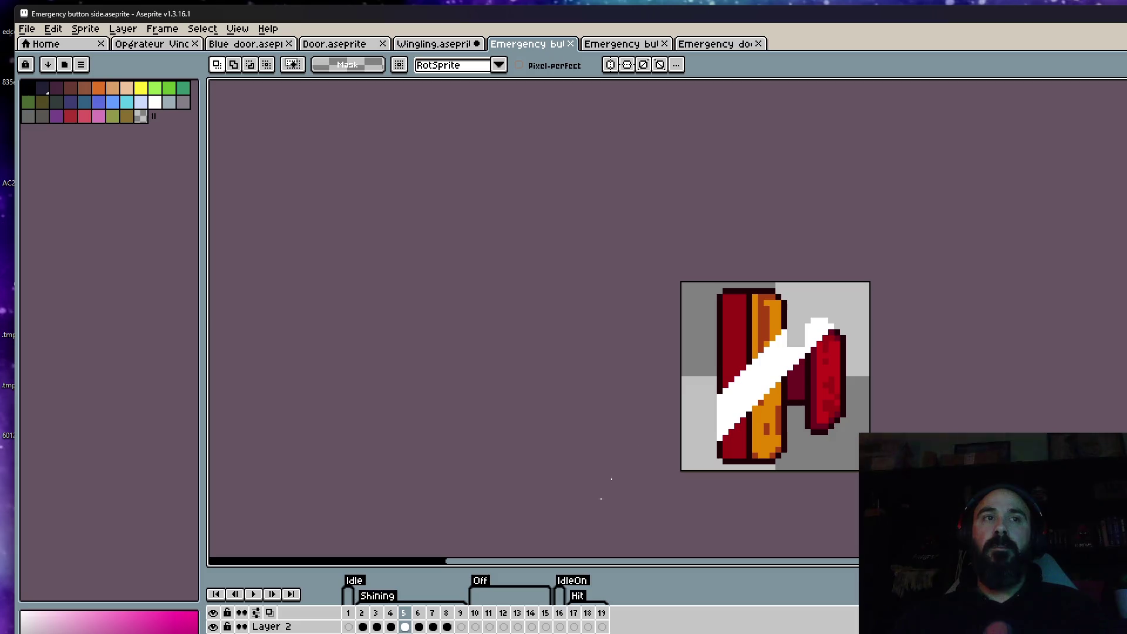
left_click_drag(475, 612, 531, 612)
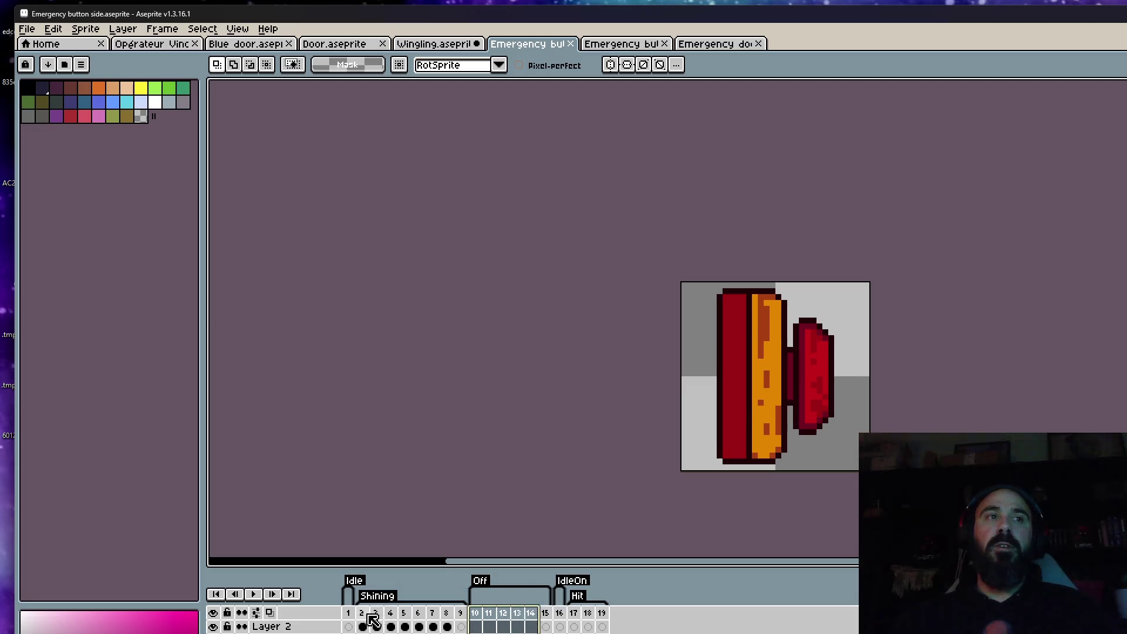
left_click(418, 626)
left_click(361, 626)
Step: Play the button animation, stop on the pressed button, and show Hit frame 17
left_click(246, 593)
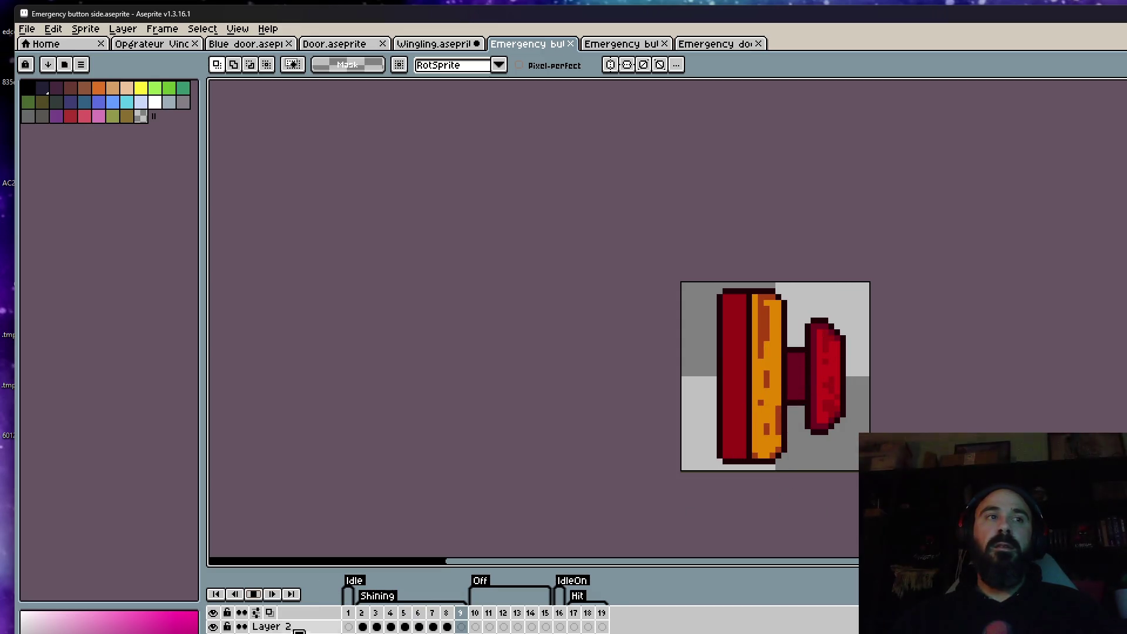
left_click(559, 626)
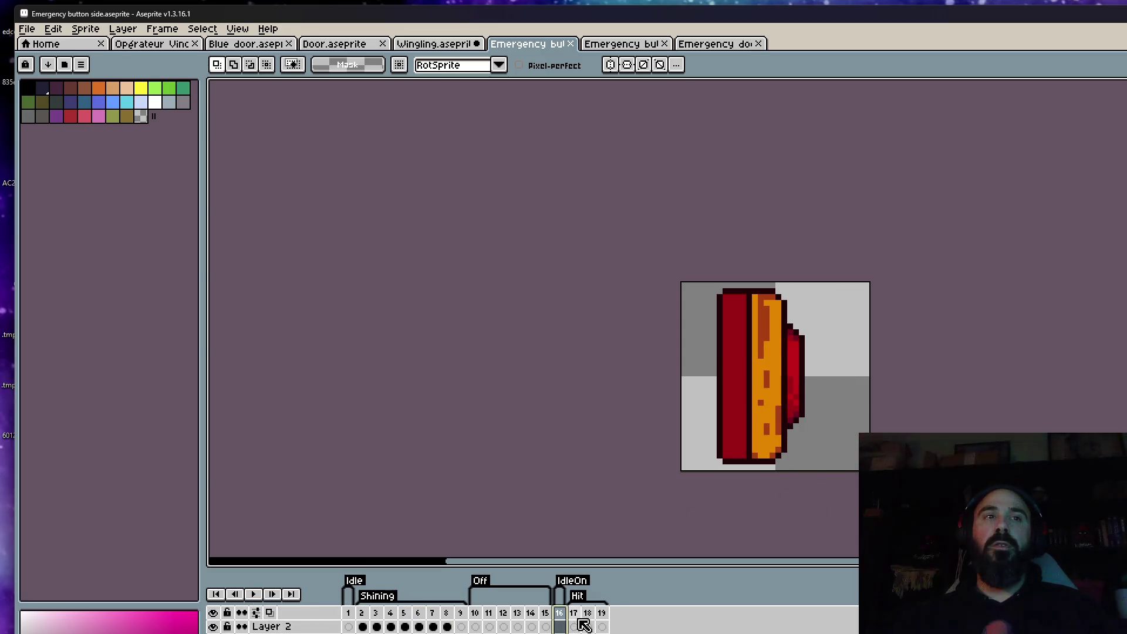
left_click_drag(575, 613, 623, 622)
left_click(574, 627)
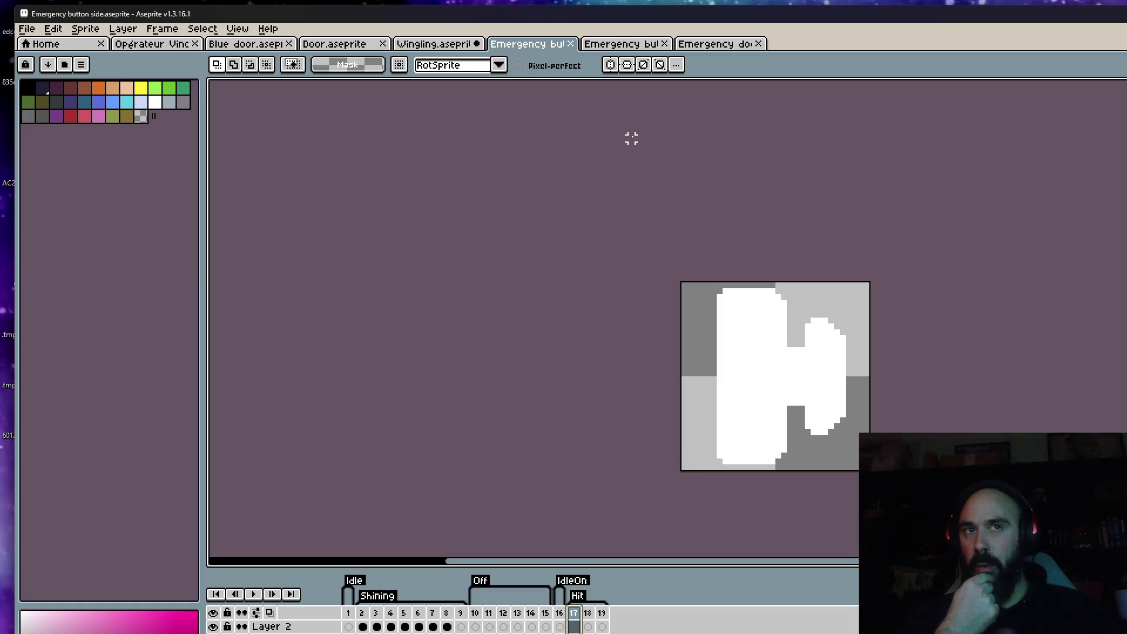
Step: Play and stop the Blue door opening animation
left_click(267, 46)
scroll(533, 304, "up", 1)
left_click(253, 579)
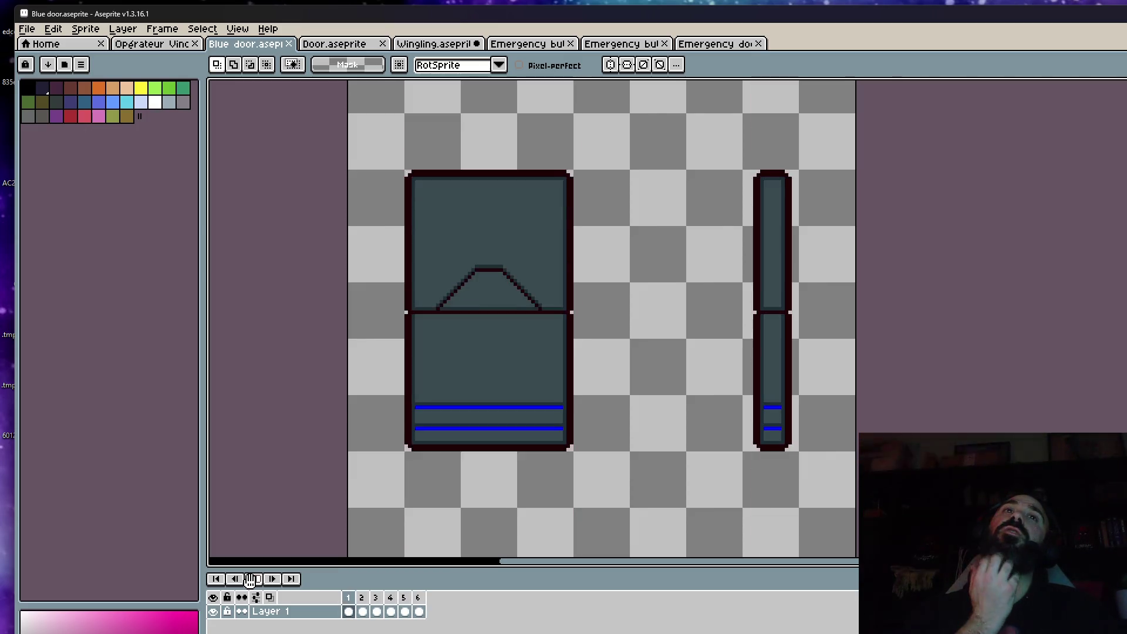
left_click(250, 579)
Step: Inspect the brown Door sprite, with a brief glance at an Emergency sprite
left_click(337, 44)
scroll(787, 365, "up", 1)
scroll(763, 388, "down", 1)
scroll(740, 403, "up", 1)
left_click(622, 44)
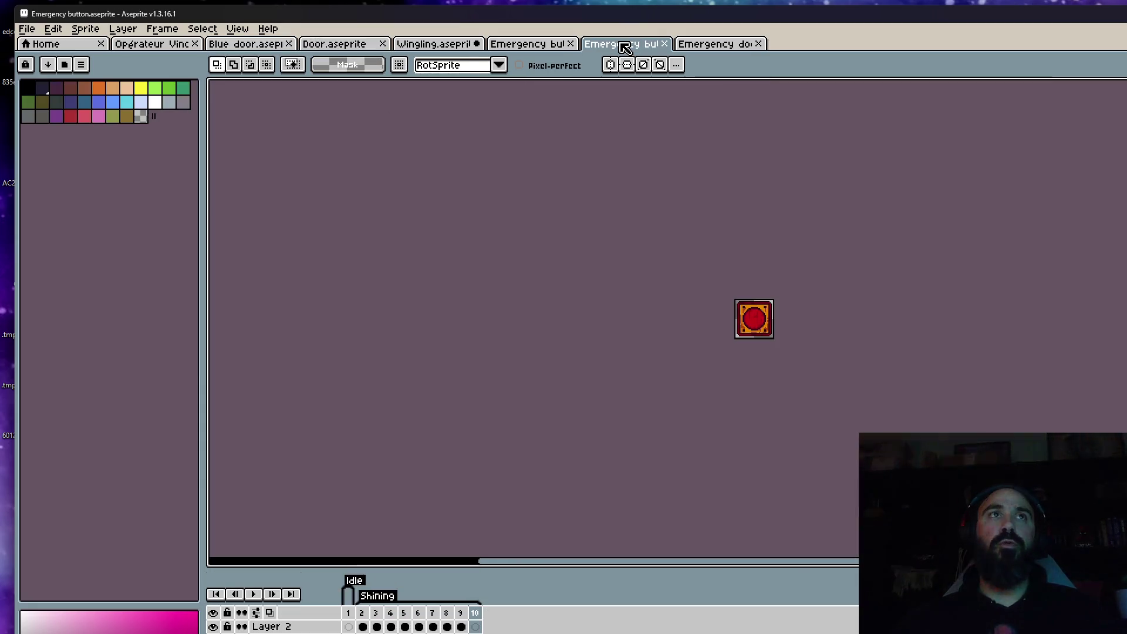
left_click(340, 44)
scroll(690, 549, "down", 1)
scroll(689, 549, "up", 2)
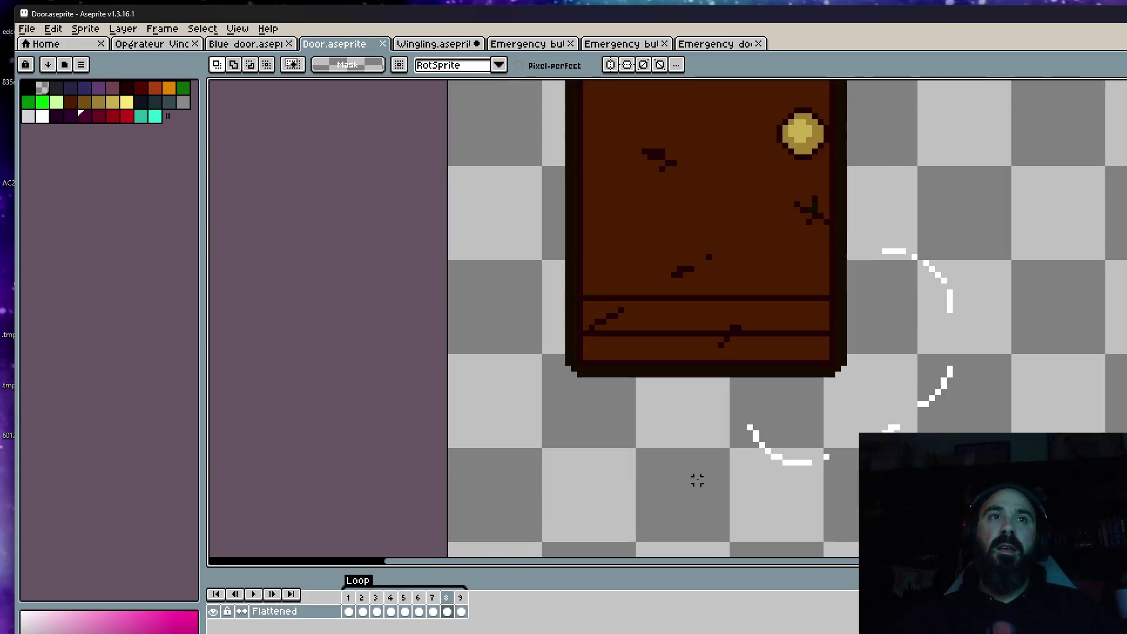
scroll(696, 478, "up", 1)
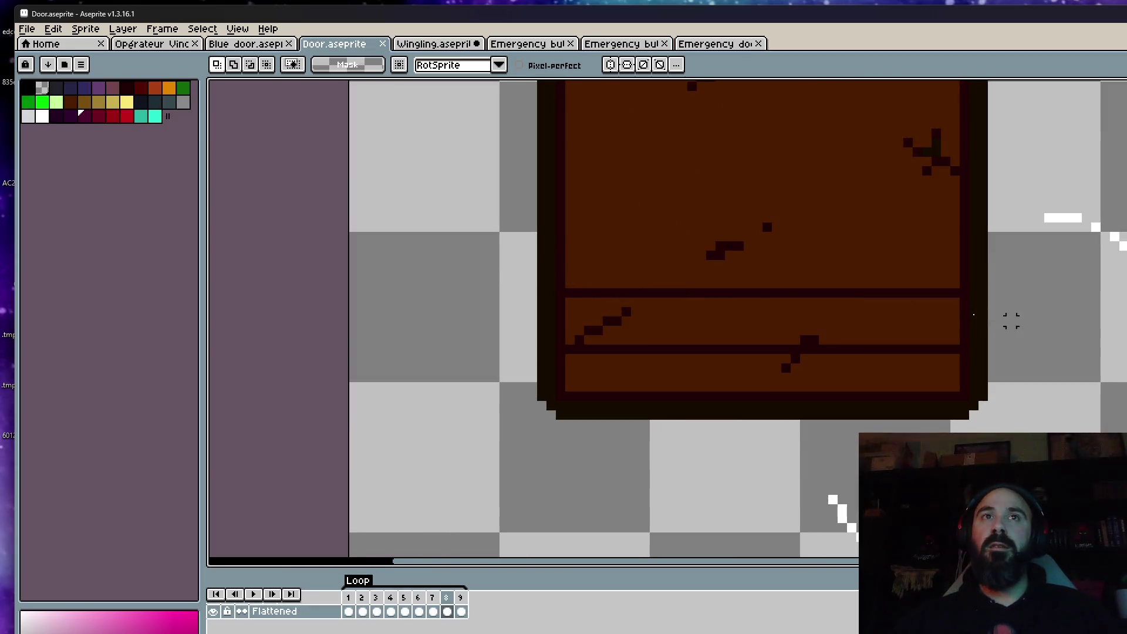
scroll(835, 276, "down", 1)
scroll(827, 267, "down", 1)
scroll(862, 319, "up", 3)
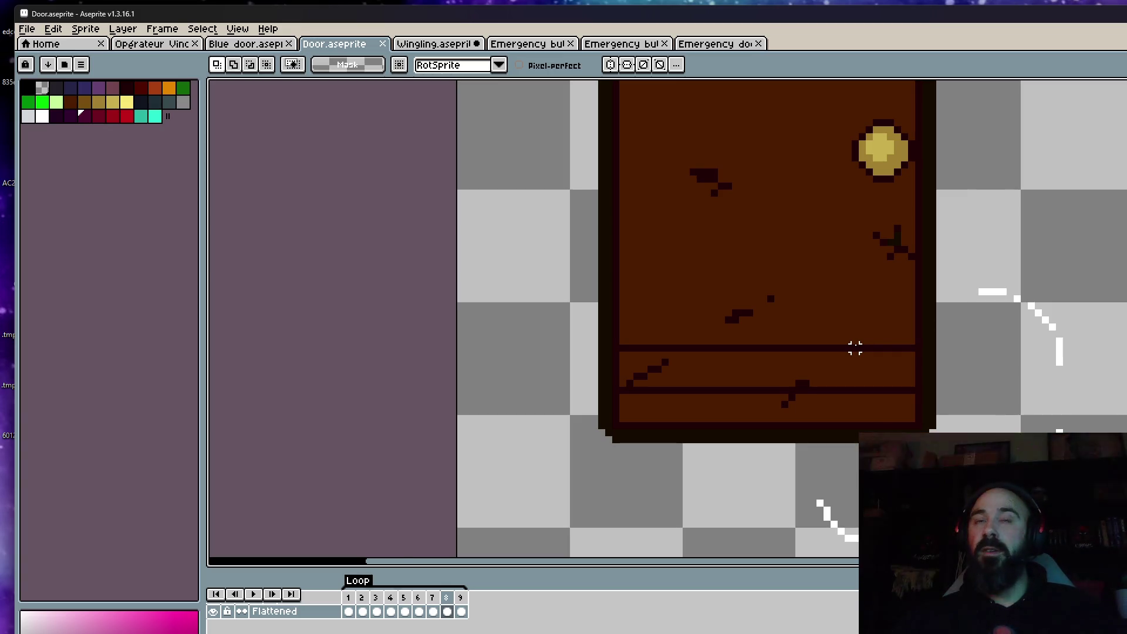
scroll(855, 349, "up", 1)
scroll(855, 349, "down", 3)
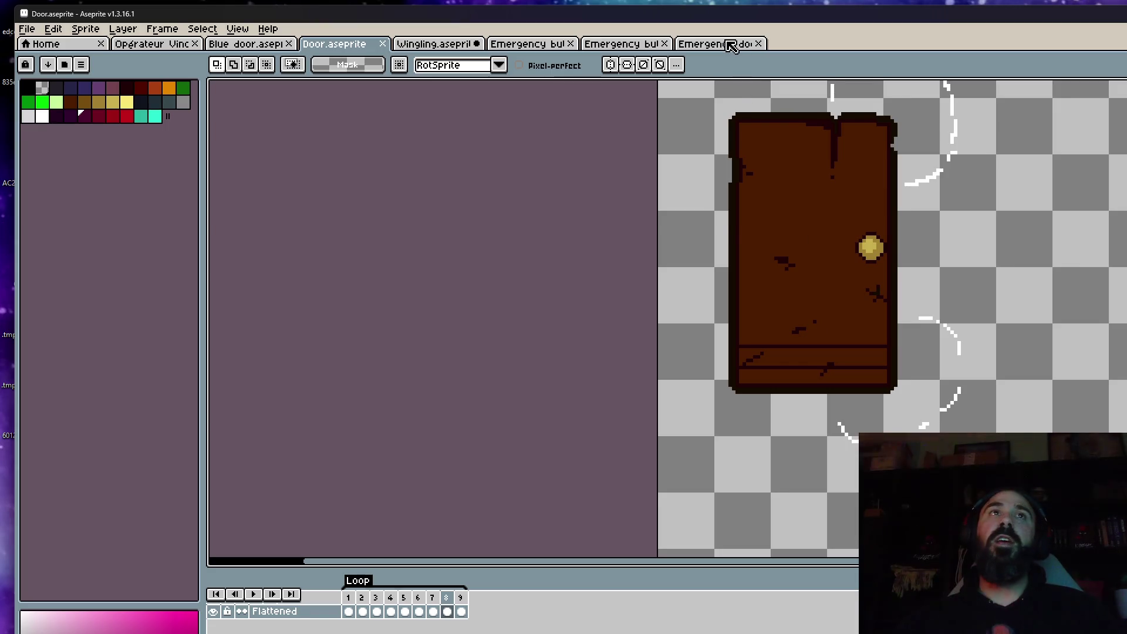
Step: Close the Emergency door, Emergency button and Emergency button side documents
left_click(731, 44)
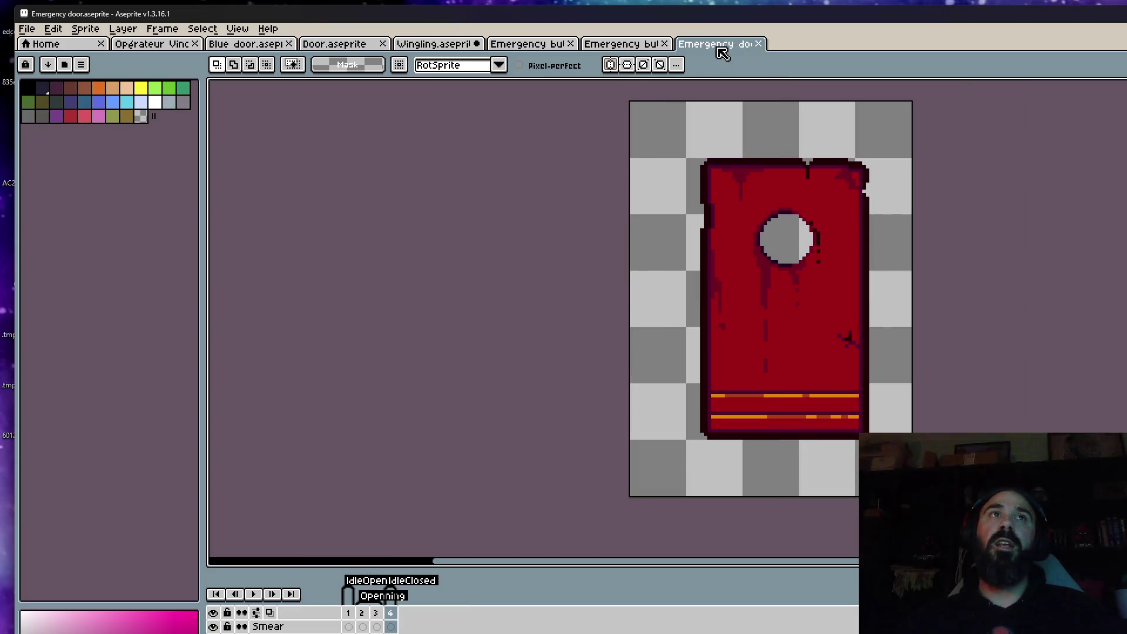
left_click(757, 44)
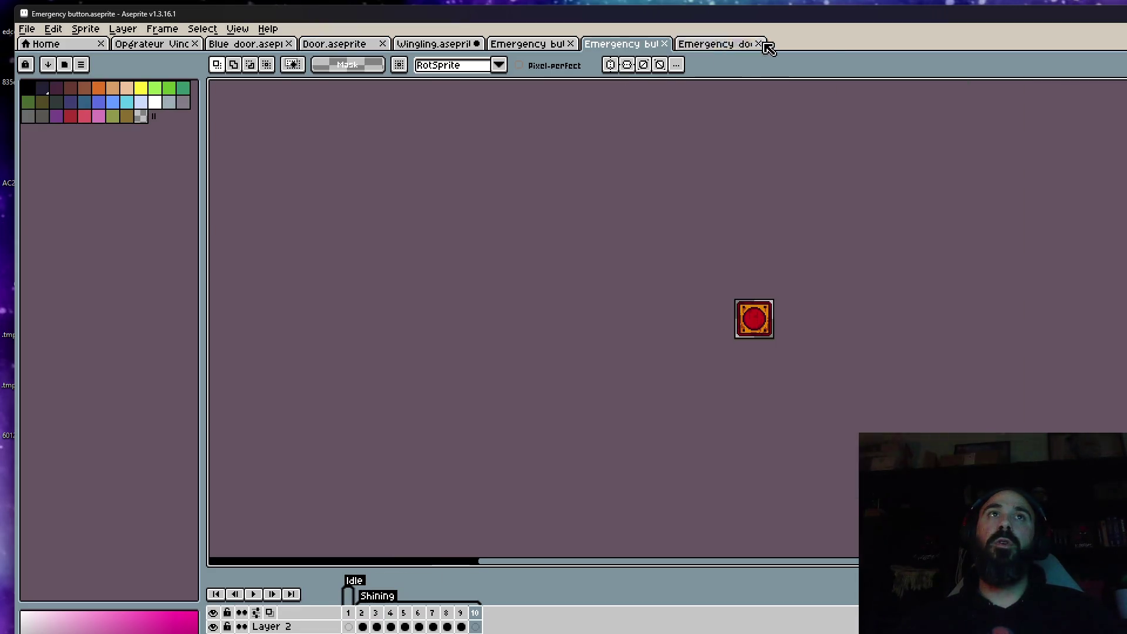
left_click(664, 44)
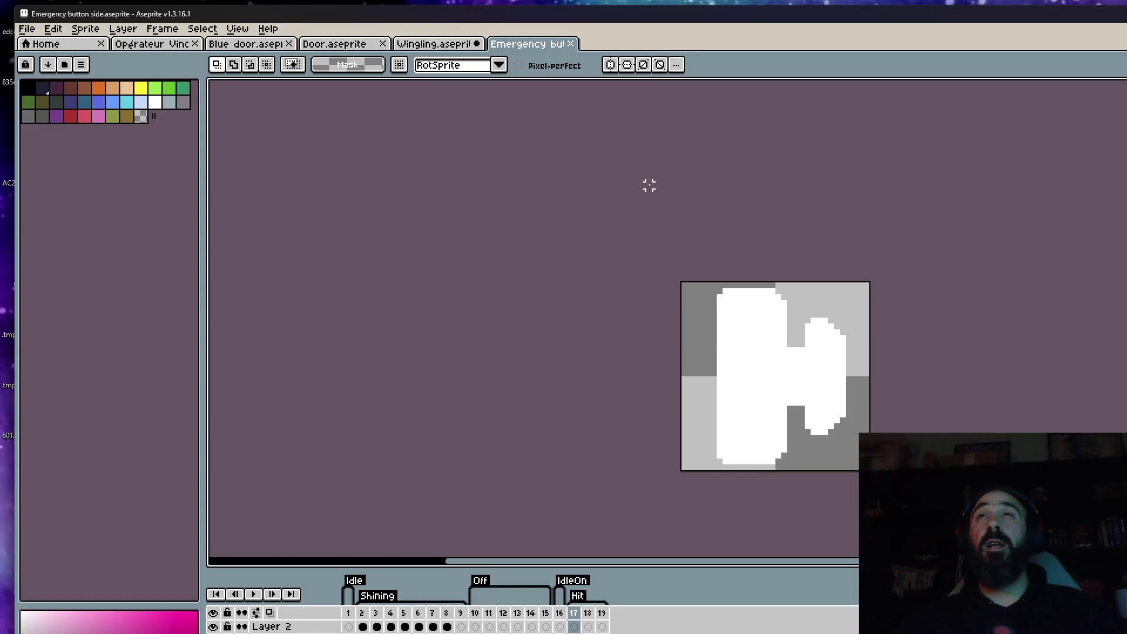
left_click(570, 44)
scroll(699, 408, "down", 2)
scroll(662, 528, "up", 3)
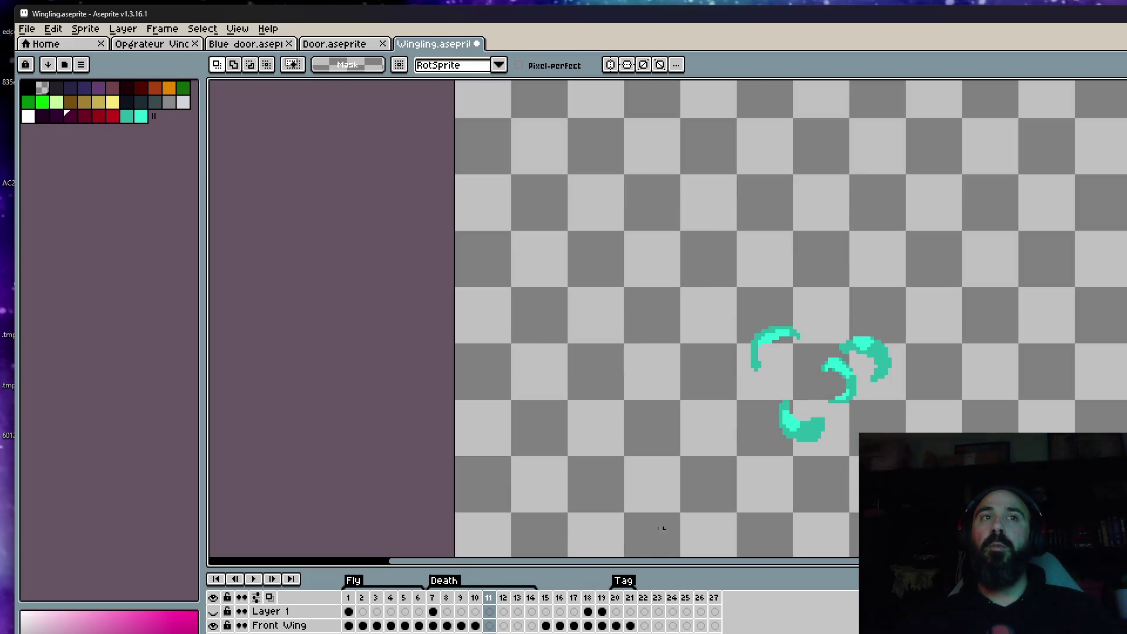
Step: Show Wingling frame 7, select Death frames 8–9, then 15–18, and land on frame 15
left_click(433, 598)
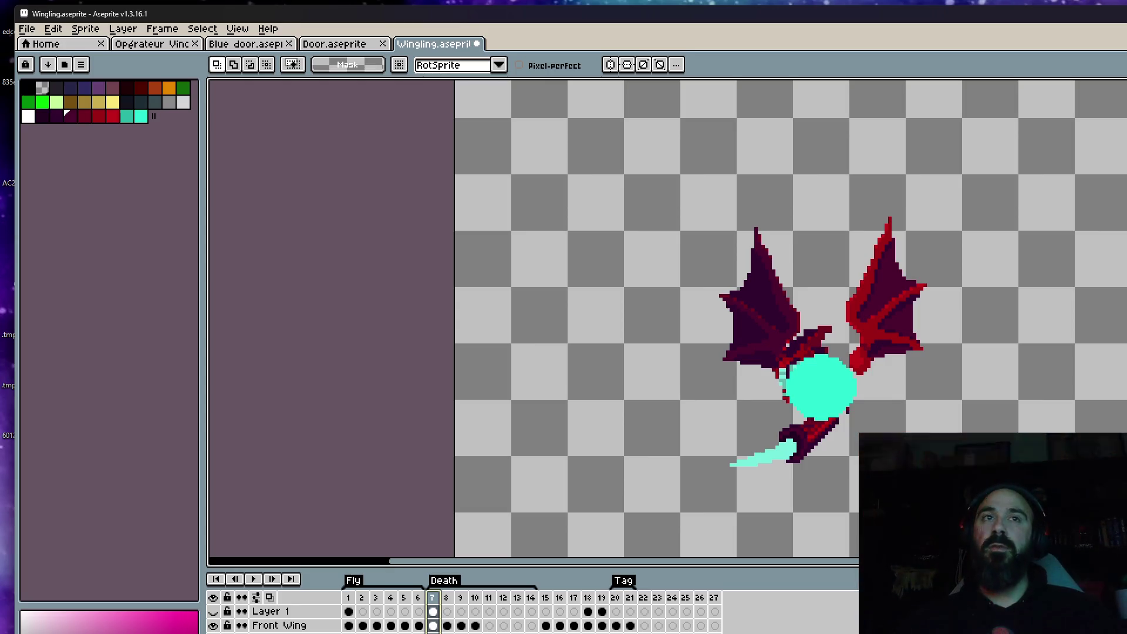
left_click_drag(445, 599, 472, 607)
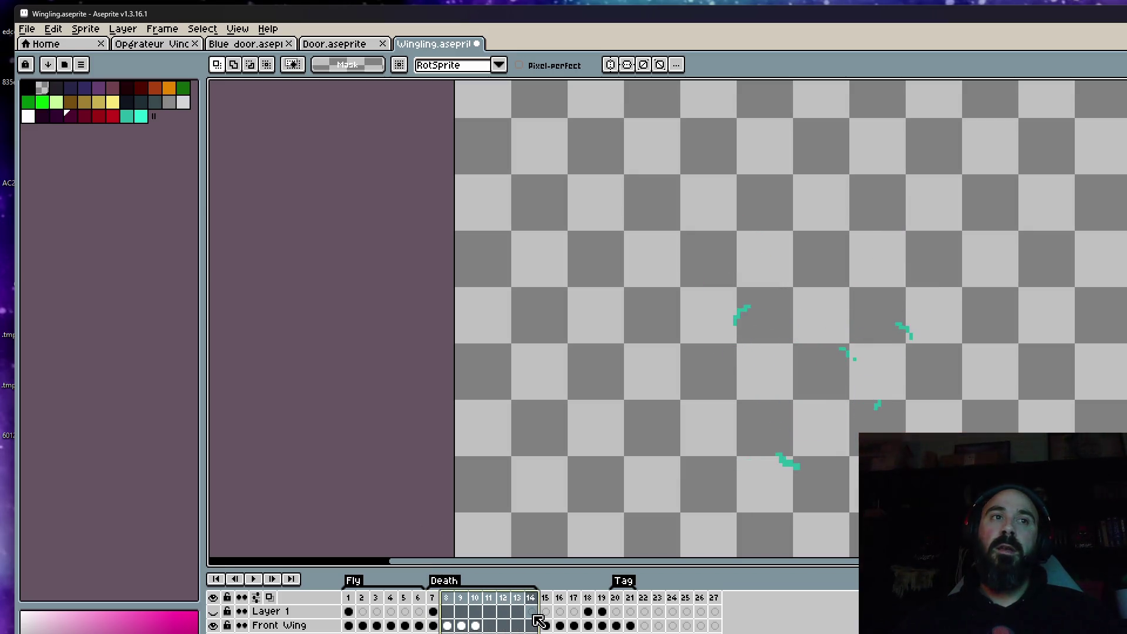
left_click_drag(545, 604, 592, 604)
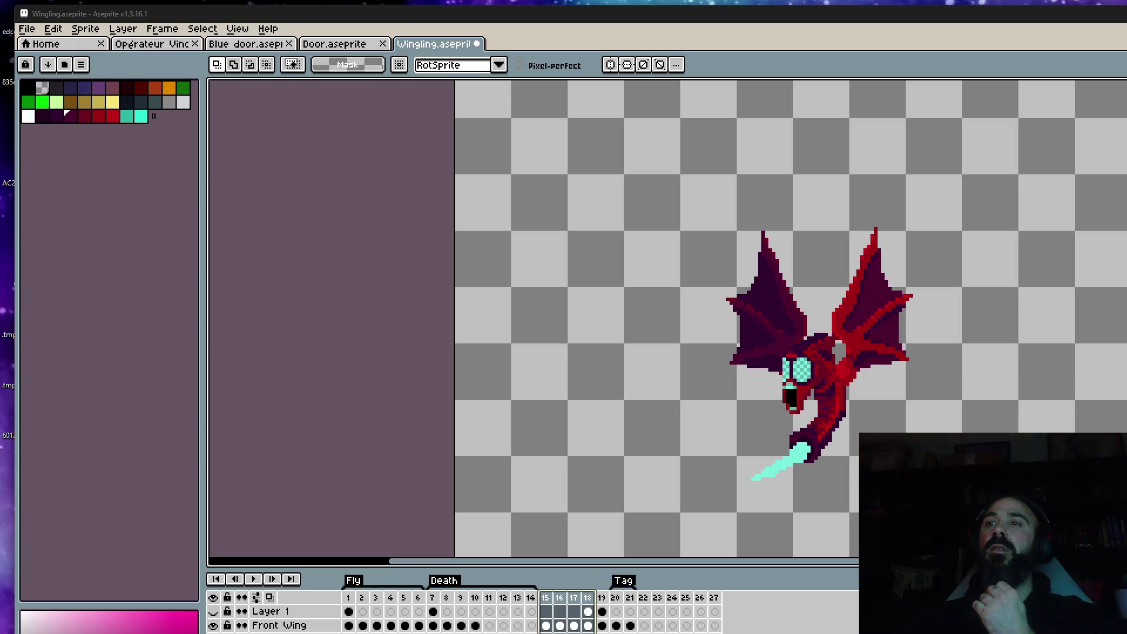
left_click(550, 608)
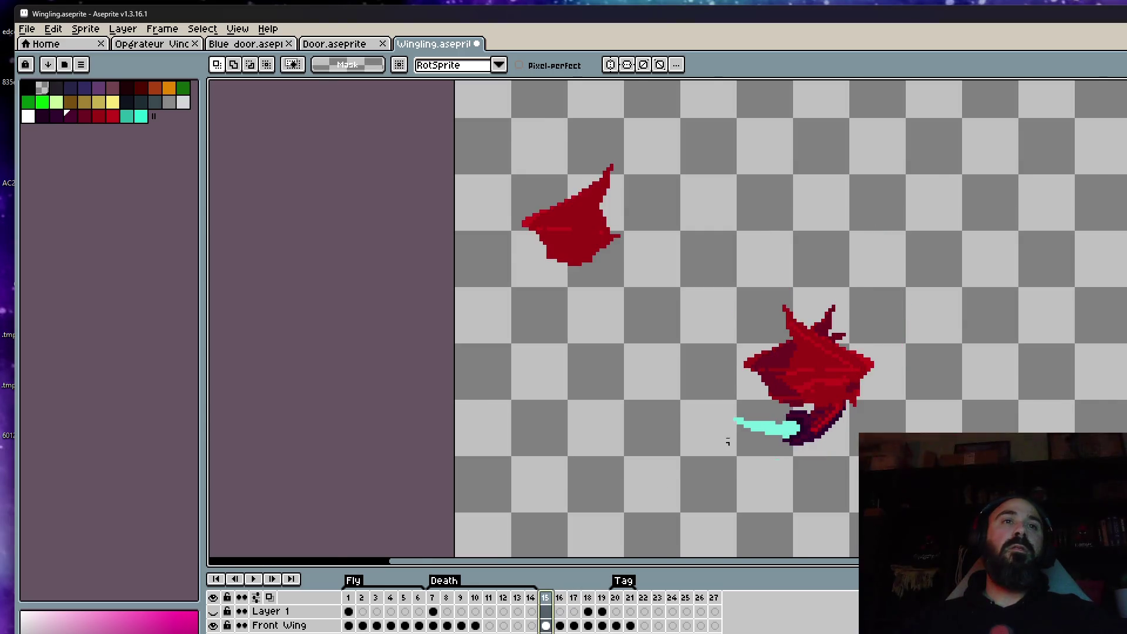
Step: Make the Tag section start at frame 15 and step through Tag frames 16–17
scroll(776, 412, "up", 1)
key("Right")
key("Right")
key("Right")
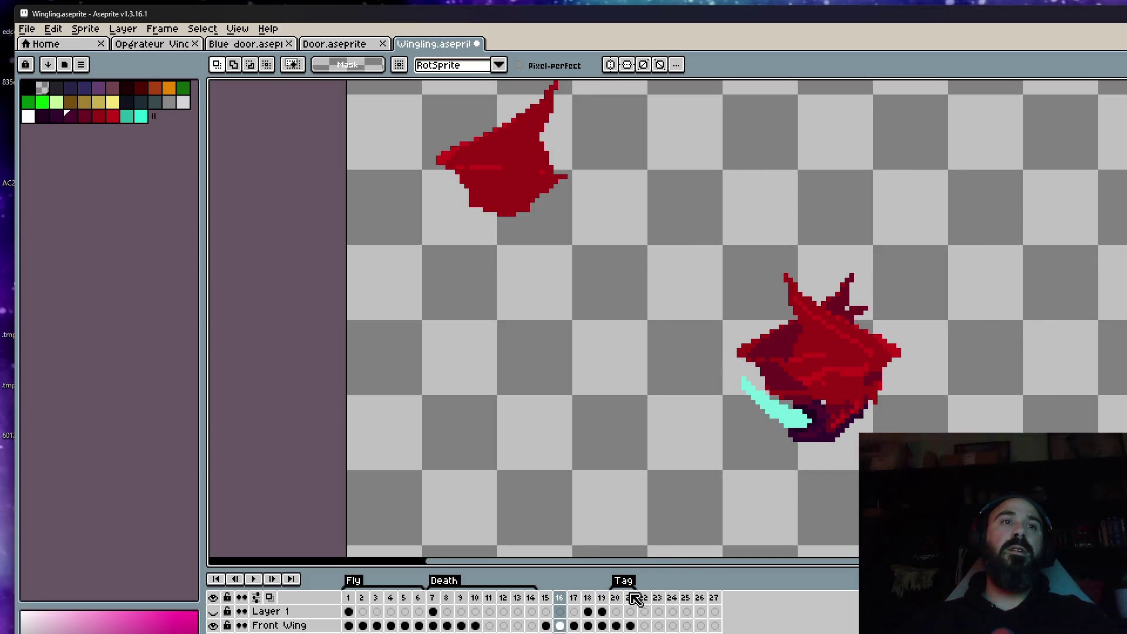
left_click(602, 597)
left_click_drag(619, 599, 547, 599)
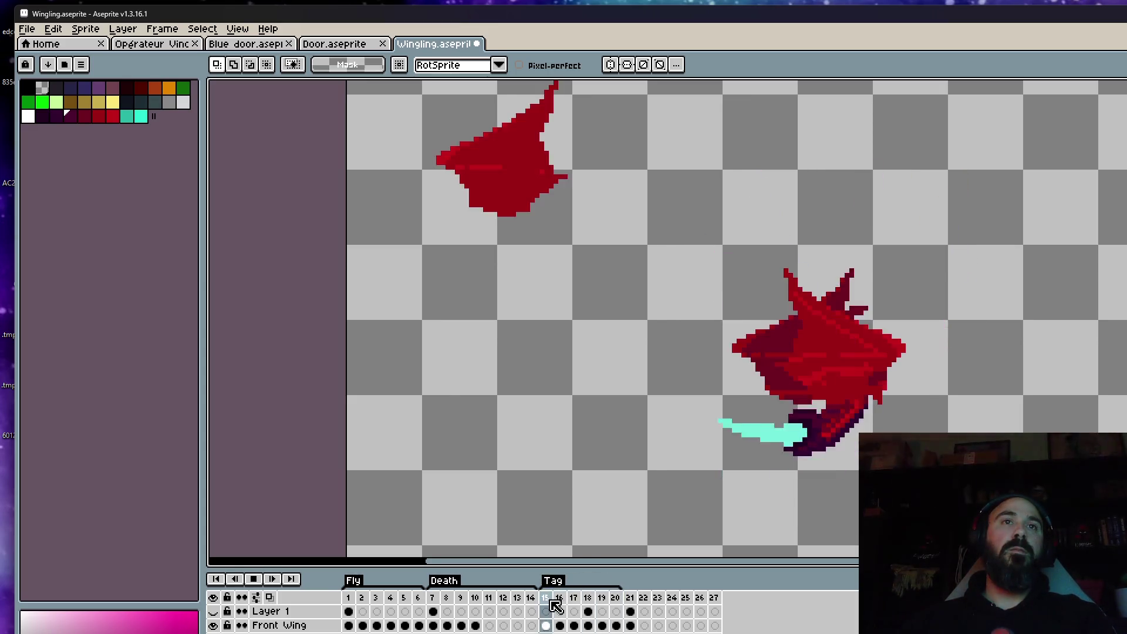
left_click(555, 604)
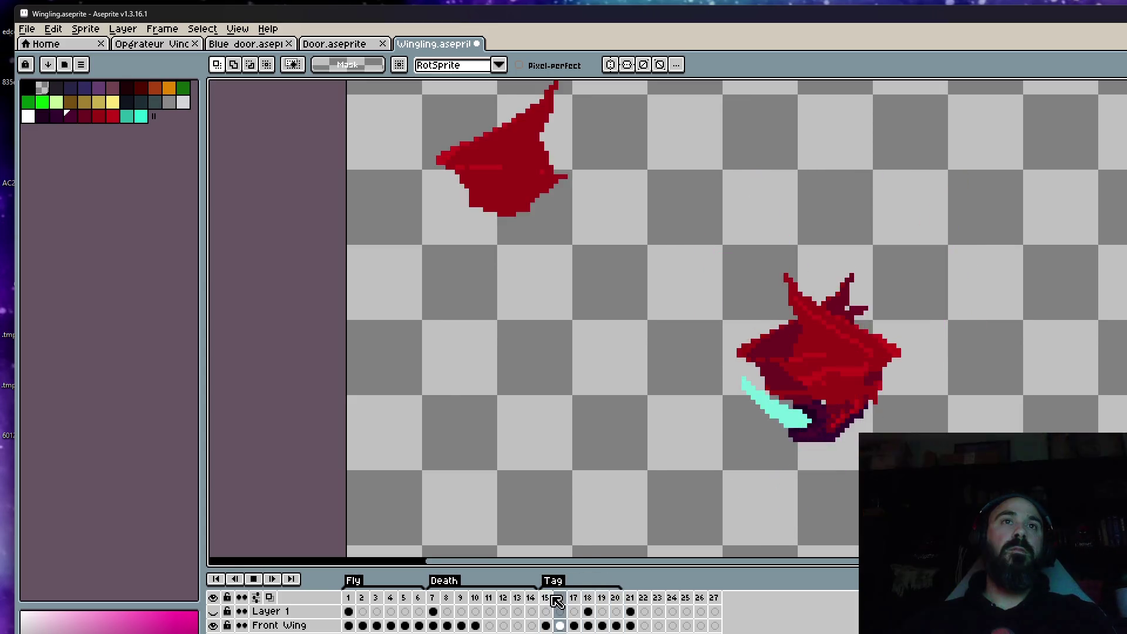
left_click(574, 590)
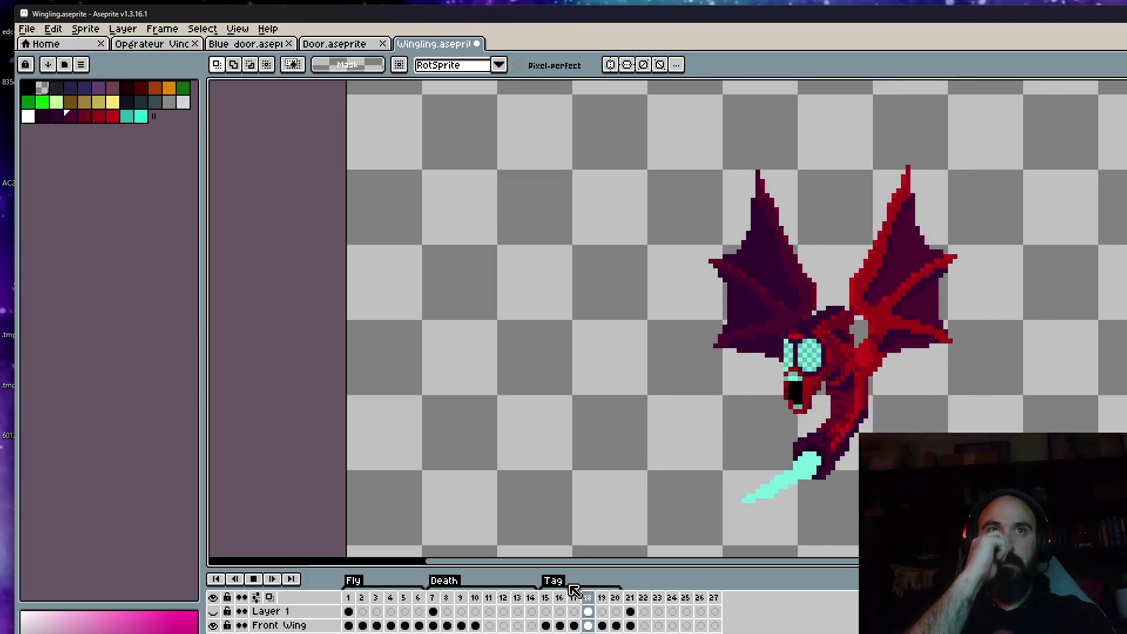
key("Return")
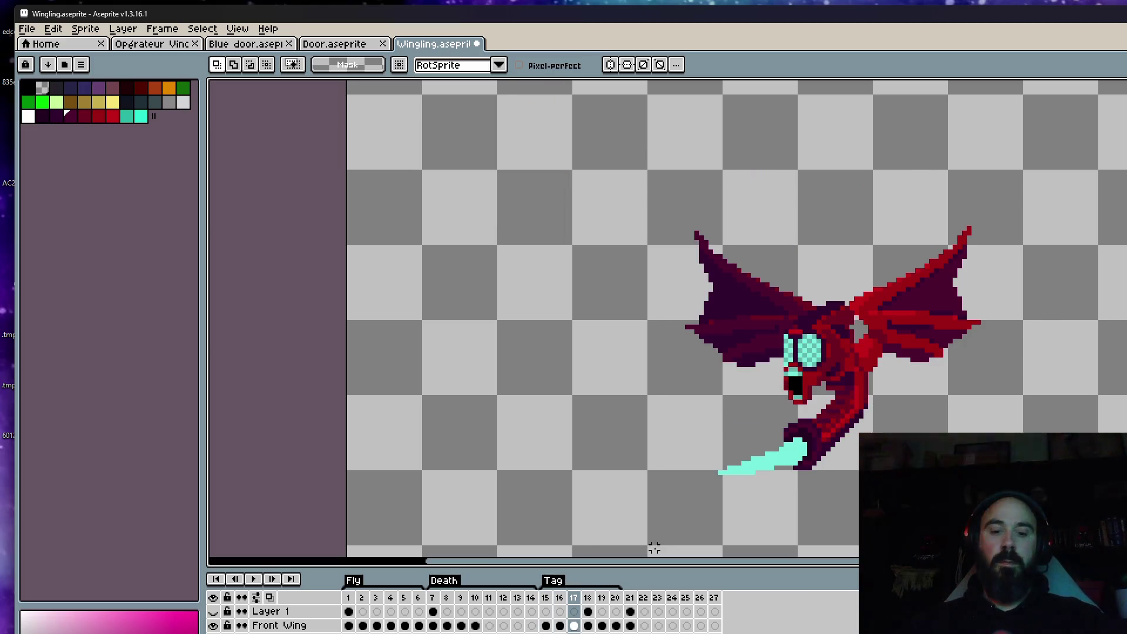
Step: Marquee the bat, select the Front Wing cels, and nudge the front wing upward
key("m")
left_click_drag(588, 181, 1058, 548)
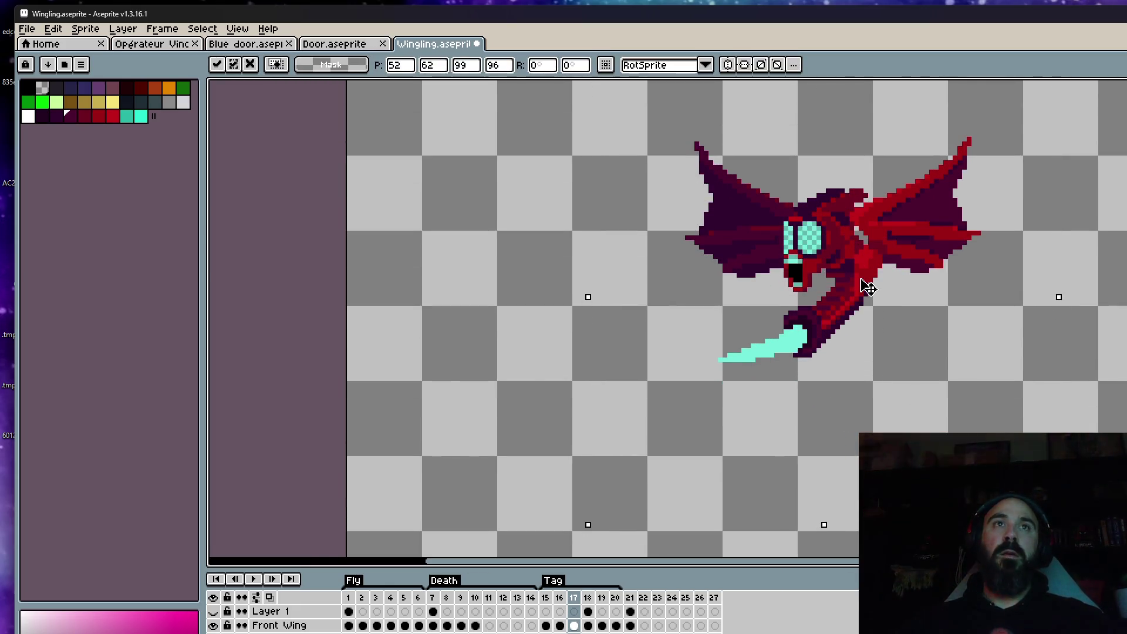
left_click(279, 625)
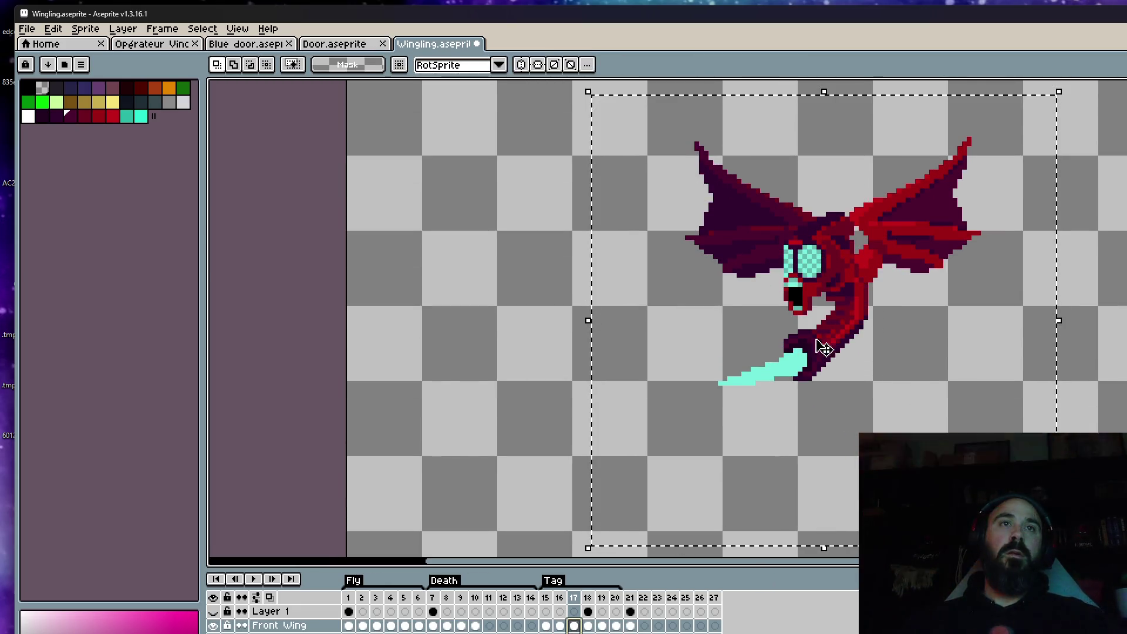
key("Up")
key("Up")
key("Up")
key("Up")
key("Up")
key("Up")
key("ctrl+d")
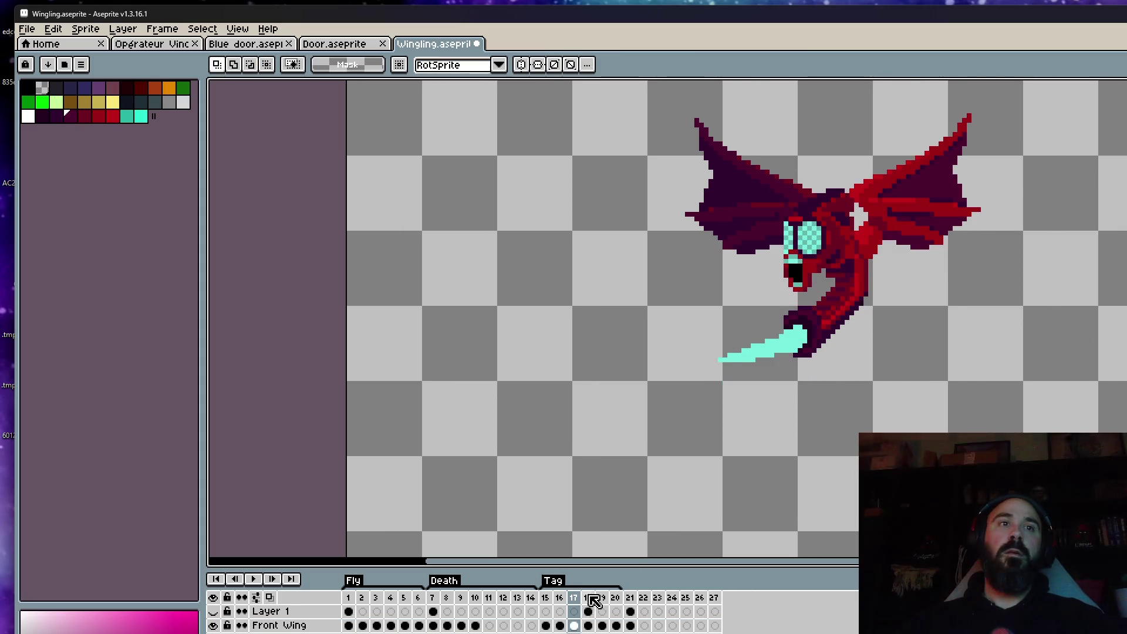
Step: Move the whole bat higher on frame 18, then review frames 15–19
key("period")
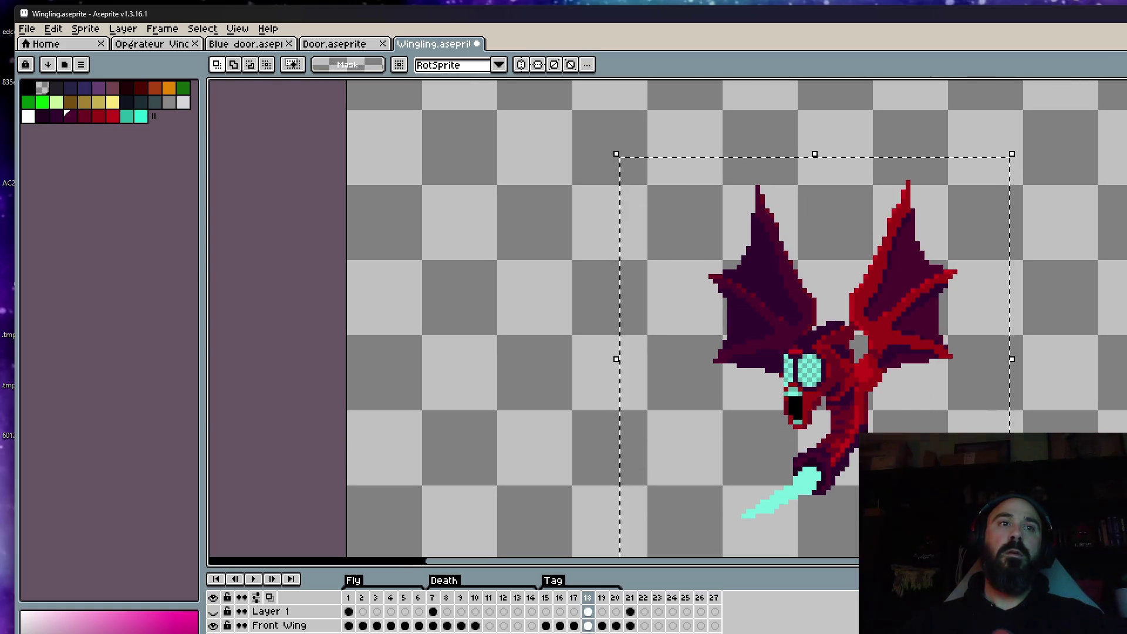
left_click(587, 610)
left_click_drag(851, 404, 848, 327)
key("Return")
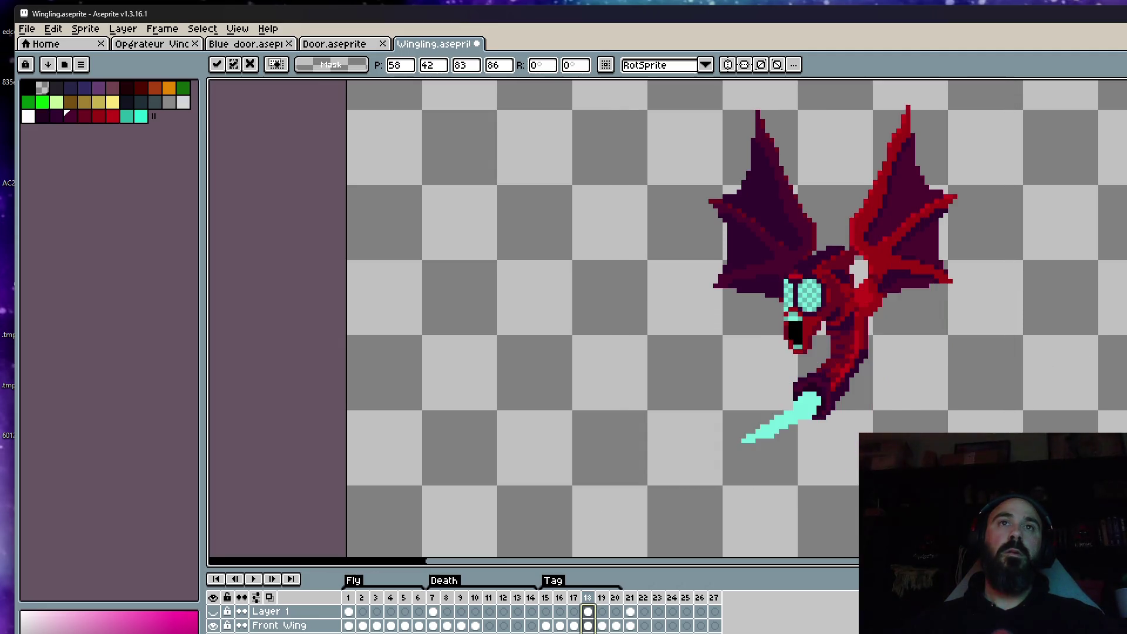
mouse_move(544, 611)
left_mouse_down()
mouse_move(600, 604)
mouse_move(561, 605)
mouse_move(601, 592)
mouse_move(549, 597)
mouse_move(594, 585)
left_mouse_up()
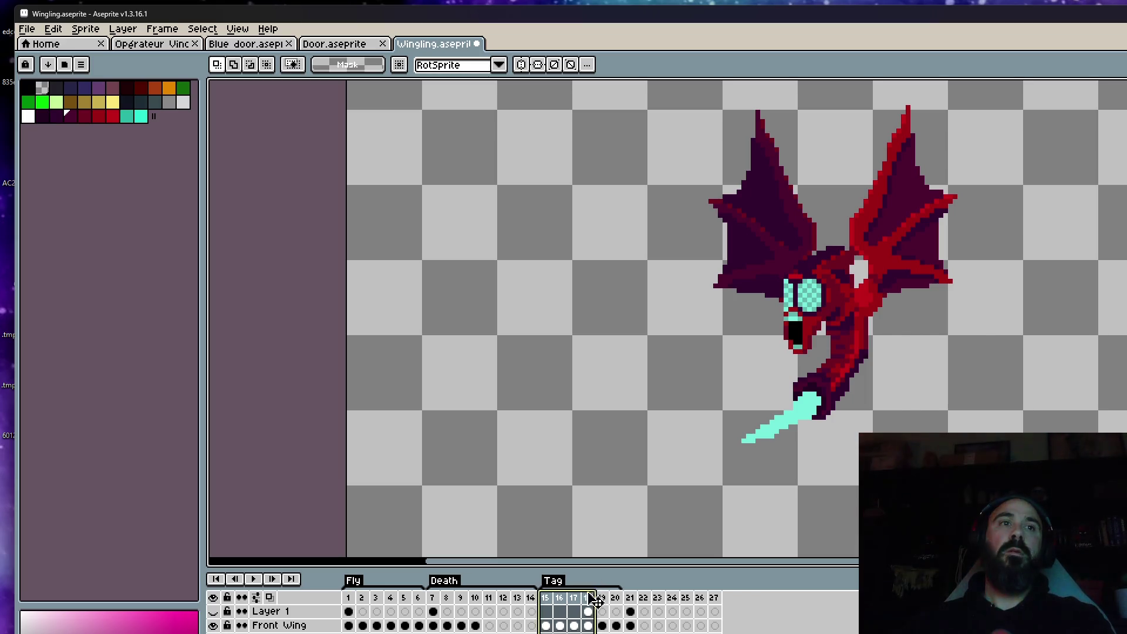
left_click(601, 601)
scroll(710, 300, "down", 2)
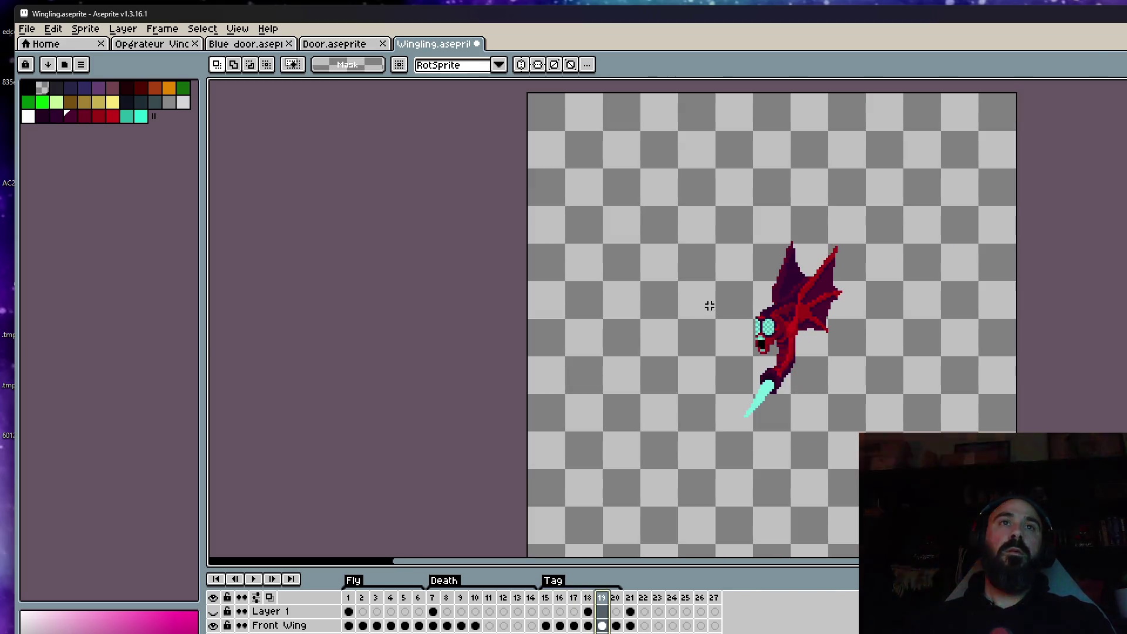
key("Return")
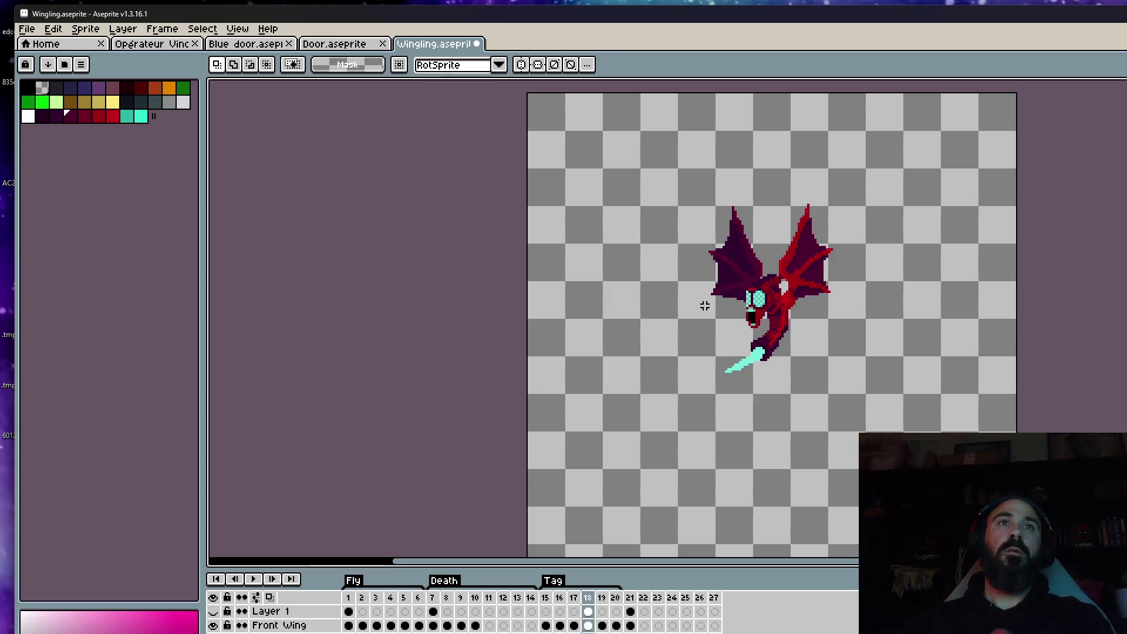
left_click_drag(687, 208, 898, 472)
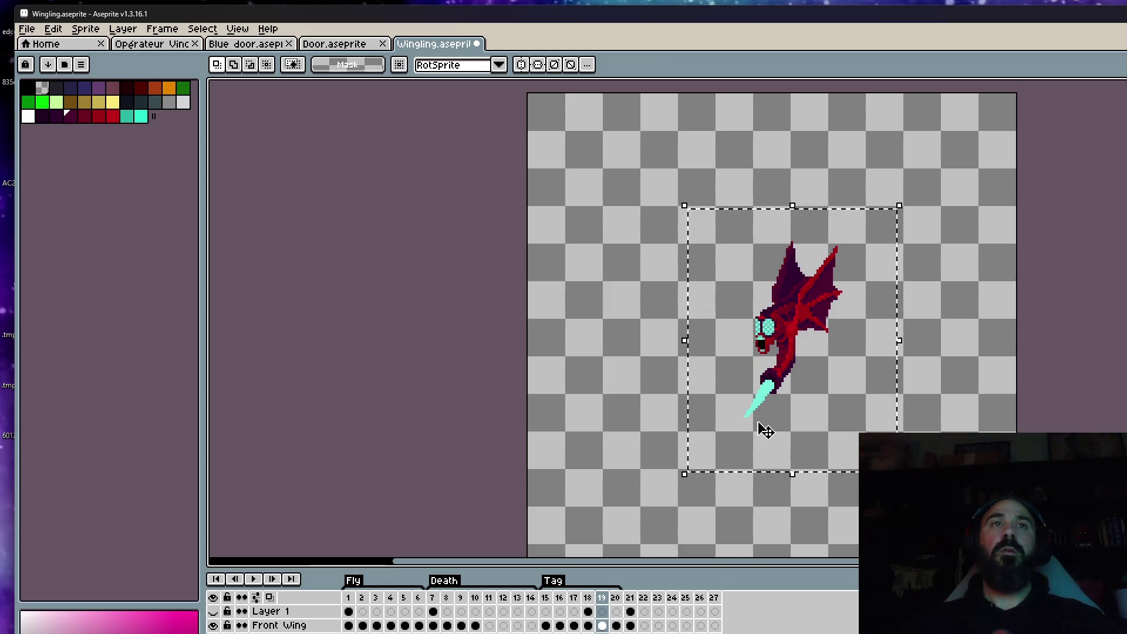
key("ctrl+d")
left_click(545, 599)
key("Right")
key("Right")
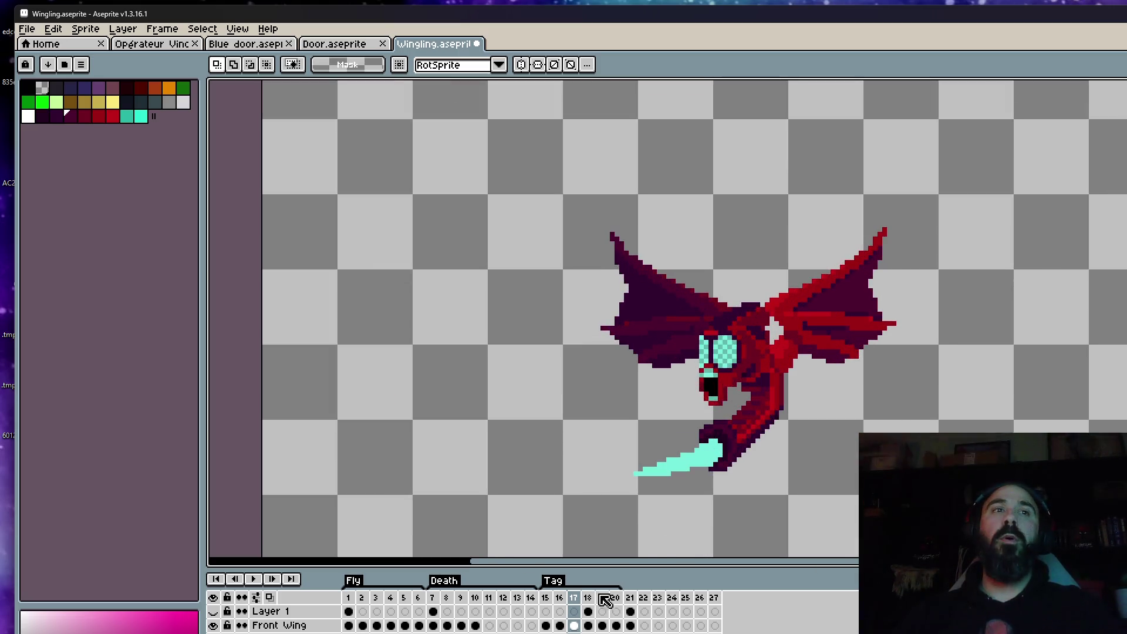
left_click_drag(713, 392, 638, 490)
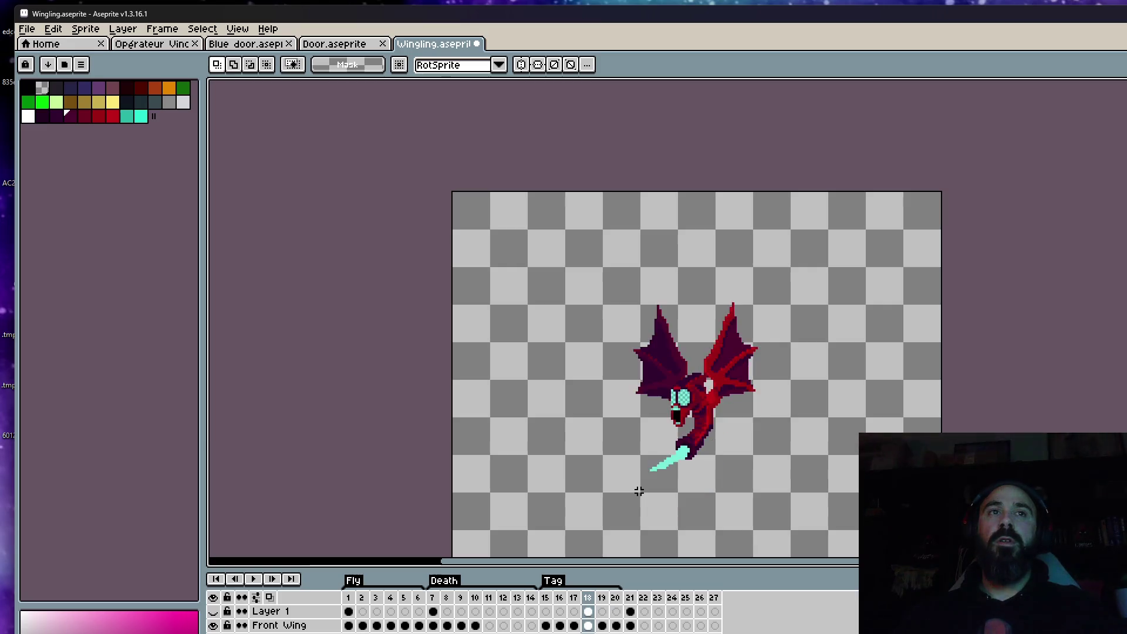
key("Right")
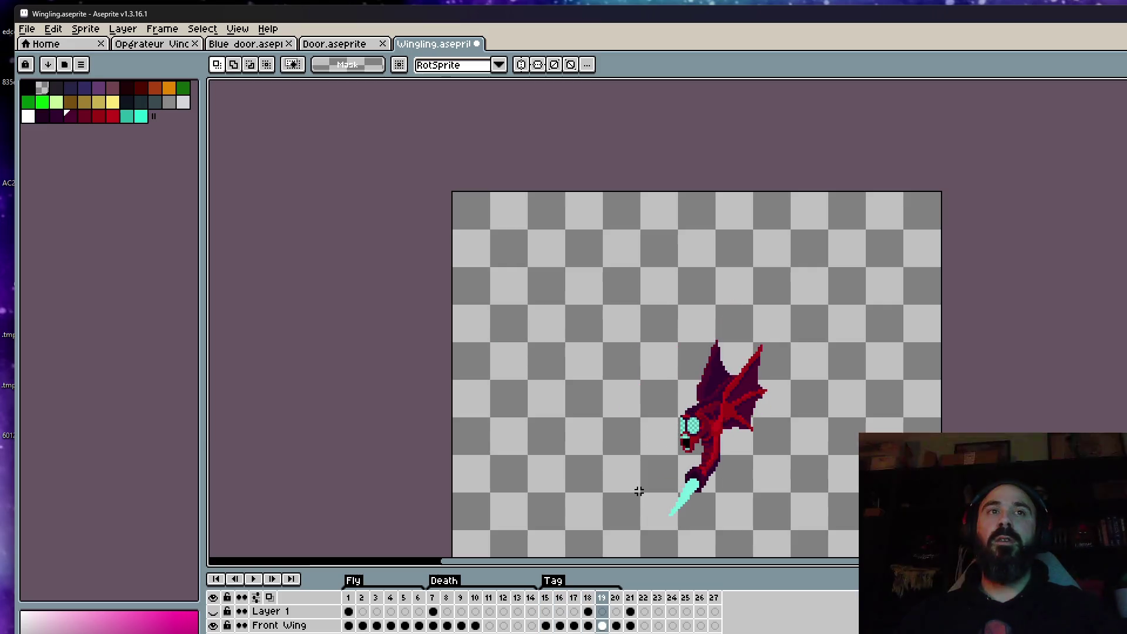
scroll(638, 490, "down", 1)
scroll(646, 493, "up", 1)
key("Return")
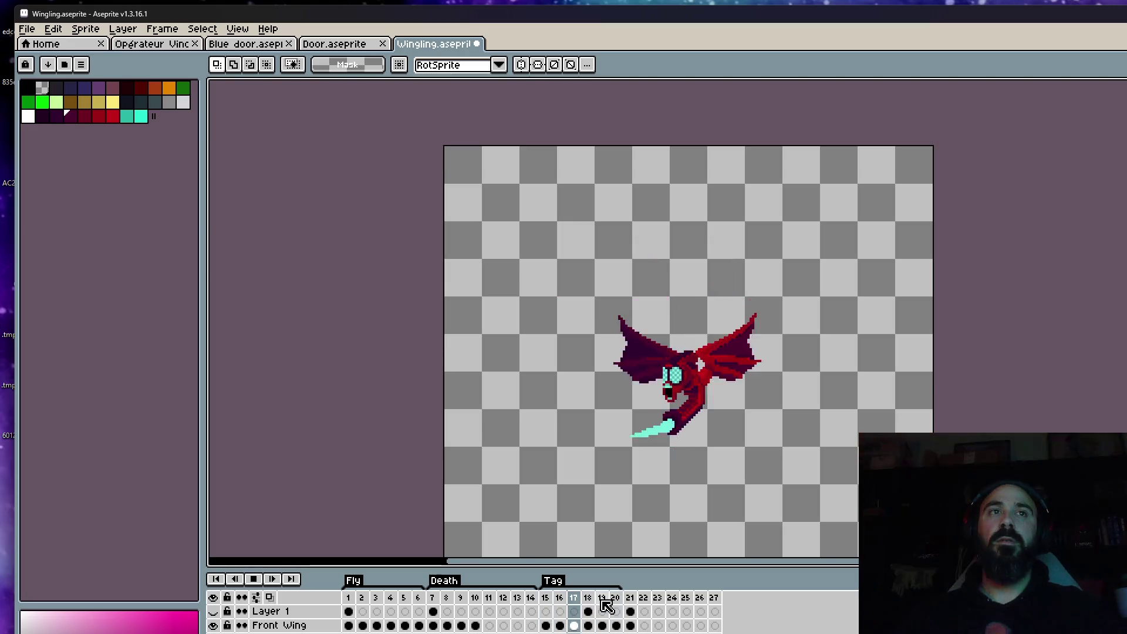
key("Return")
key("Left")
key("Left")
key("p")
key("Return")
key("Right")
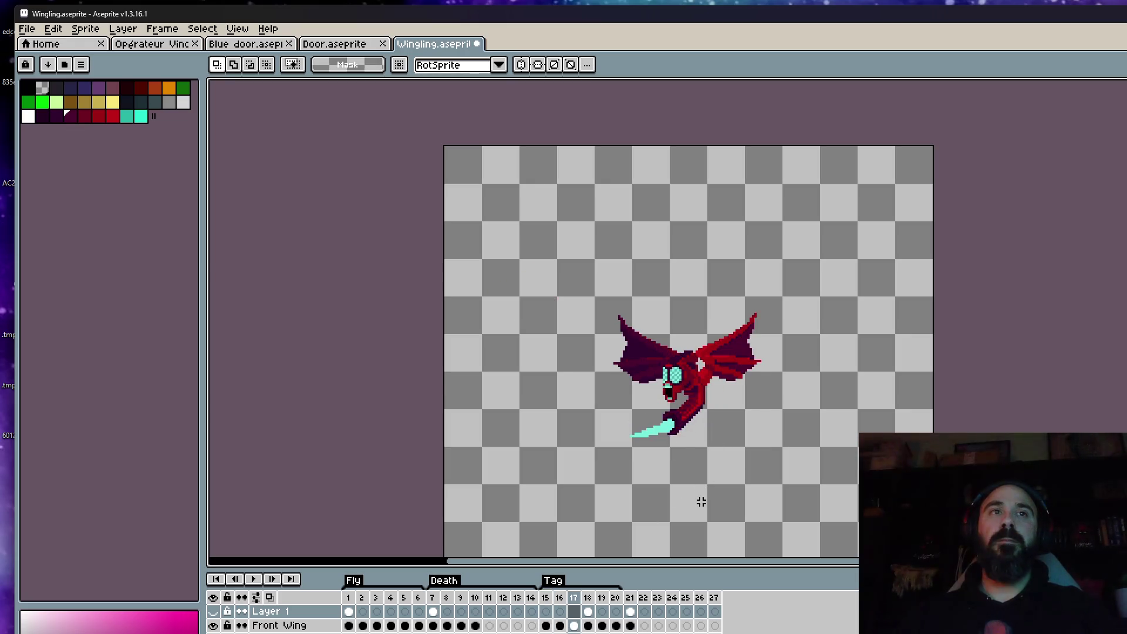
key("Left")
key("Right")
key("Left")
key("Right")
scroll(727, 395, "up", 1)
scroll(726, 395, "up", 3)
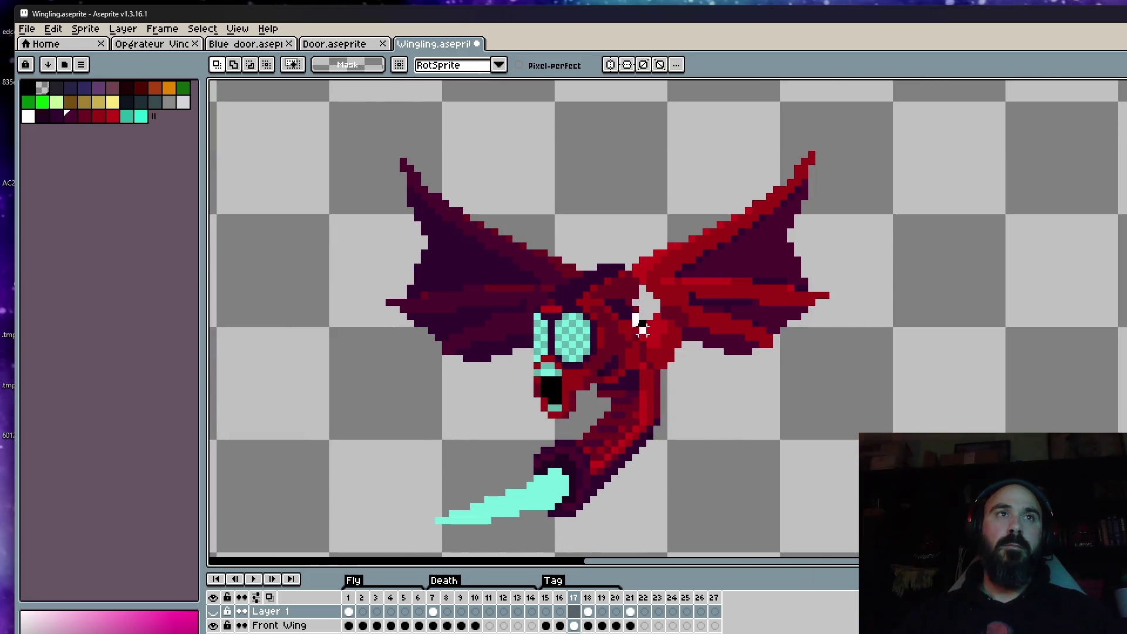
mouse_move(642, 329)
left_mouse_down()
mouse_move(815, 126)
mouse_move(640, 235)
mouse_move(640, 329)
left_mouse_up()
scroll(759, 299, "down", 4)
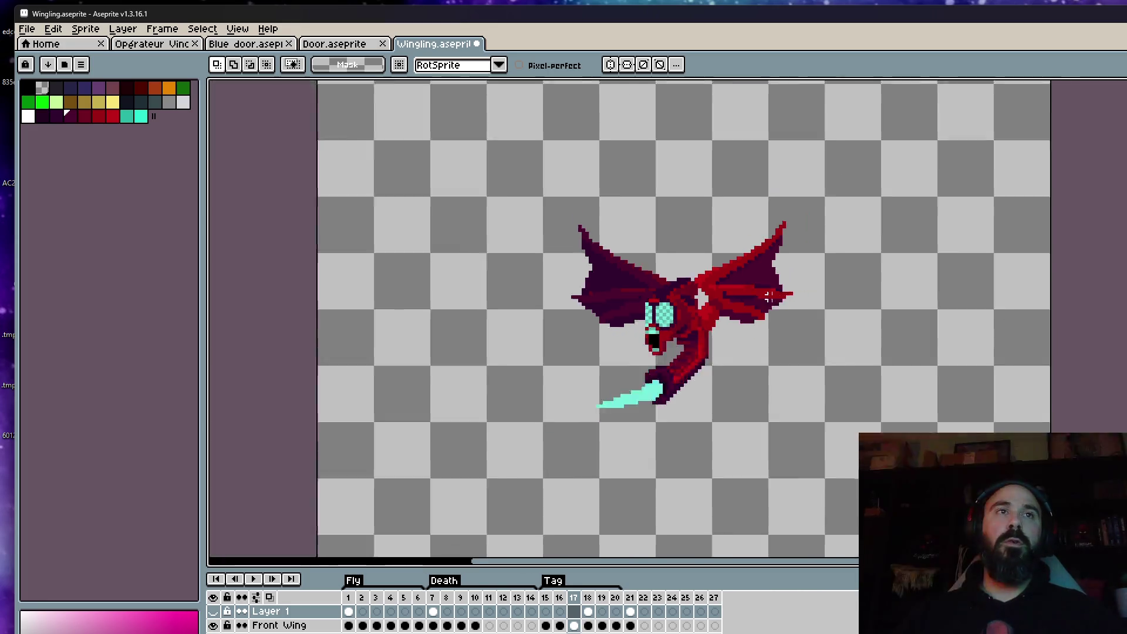
left_click(573, 625)
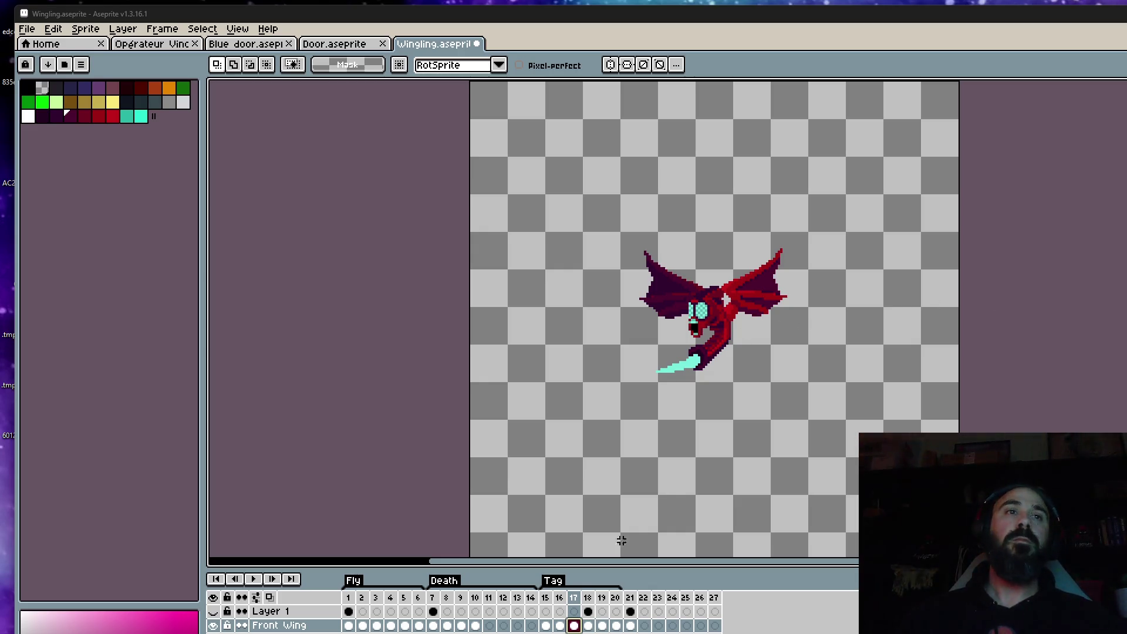
scroll(604, 413, "up", 1)
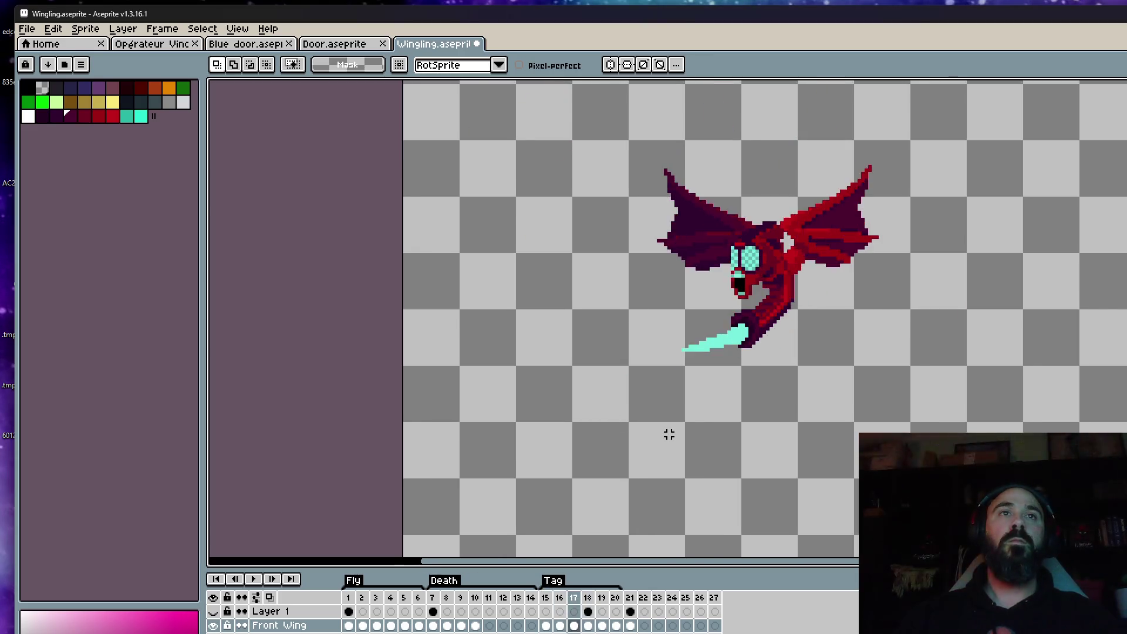
key("Right")
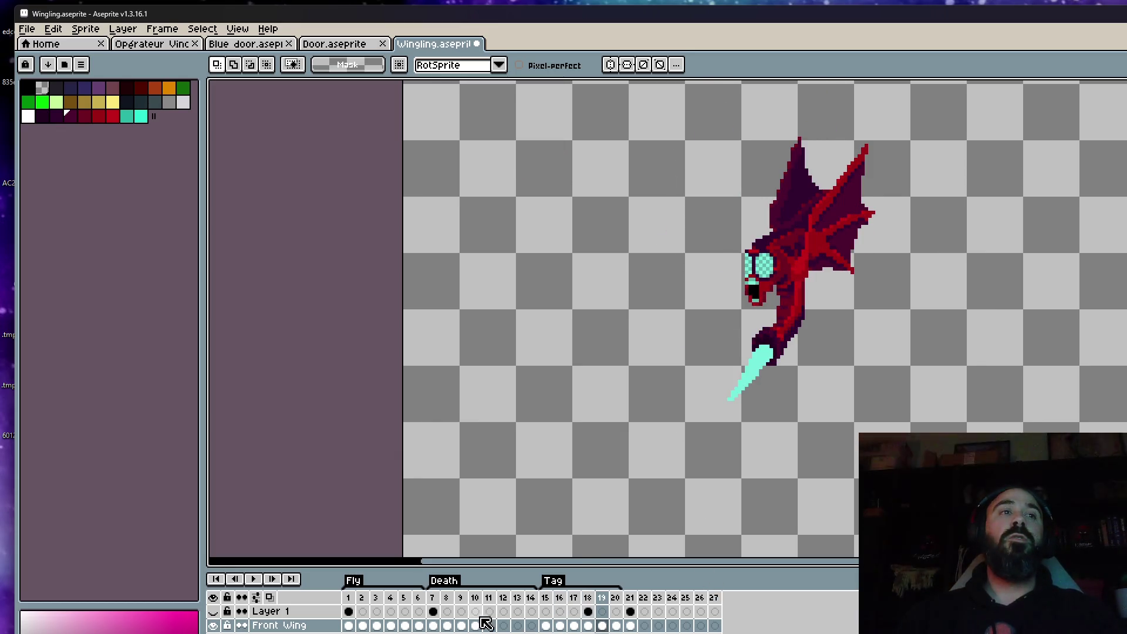
left_click(437, 598)
key("Right")
key("Right")
key("Left")
key("Left")
key("Left")
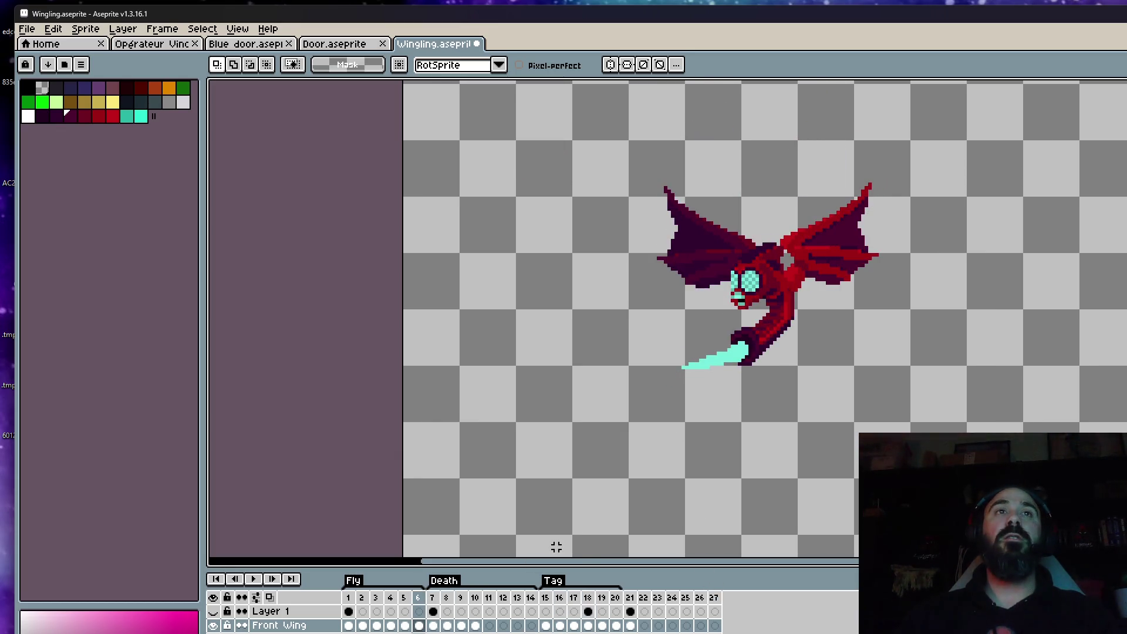
left_click(545, 604)
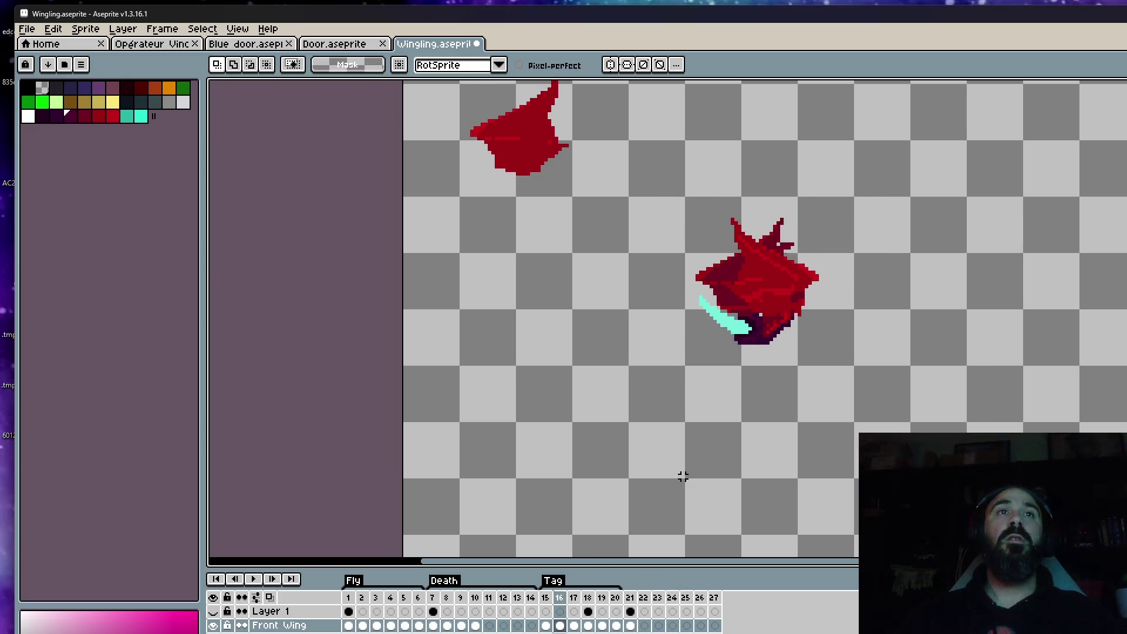
key("Right")
key("Right")
key("Right")
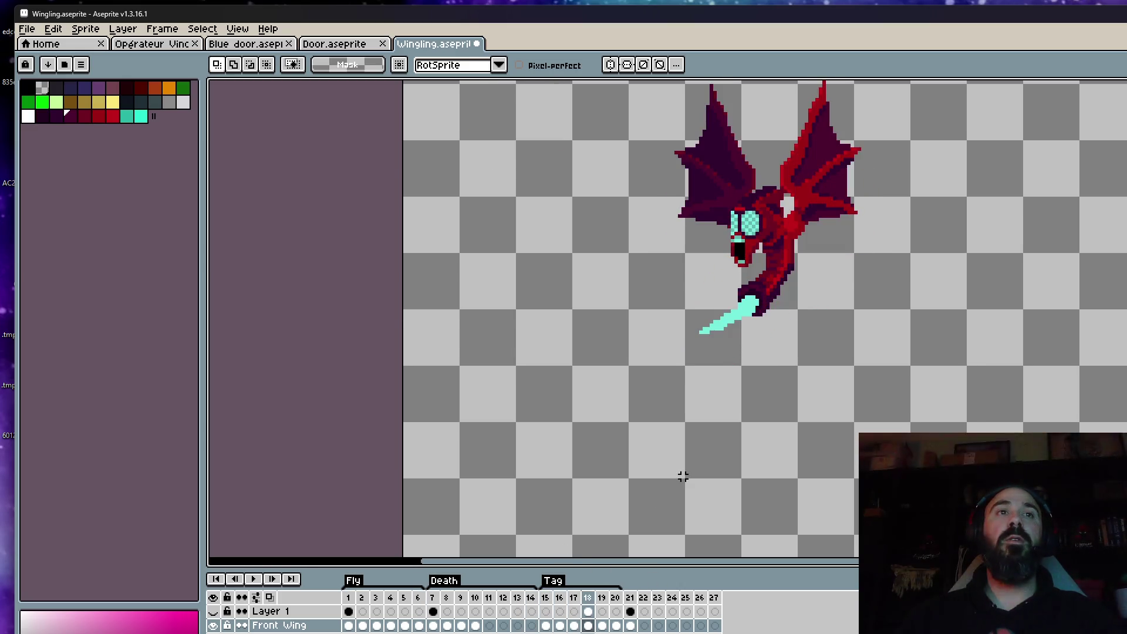
key("Right")
key("Left")
key("Left")
key("Right")
key("Right")
scroll(682, 475, "down", 2)
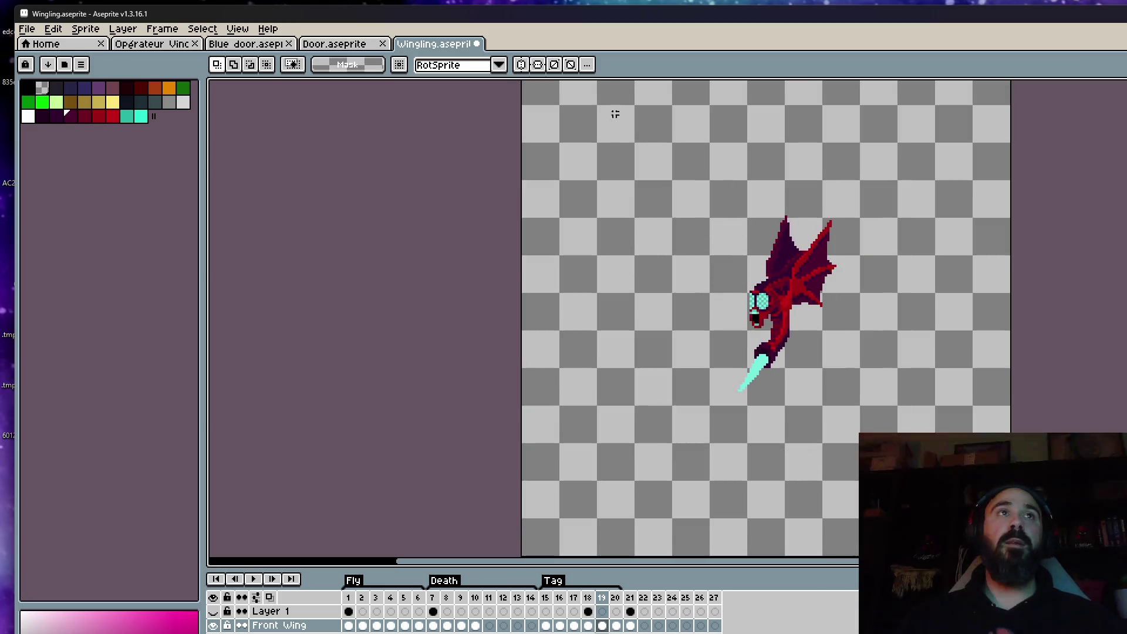
left_click(520, 64)
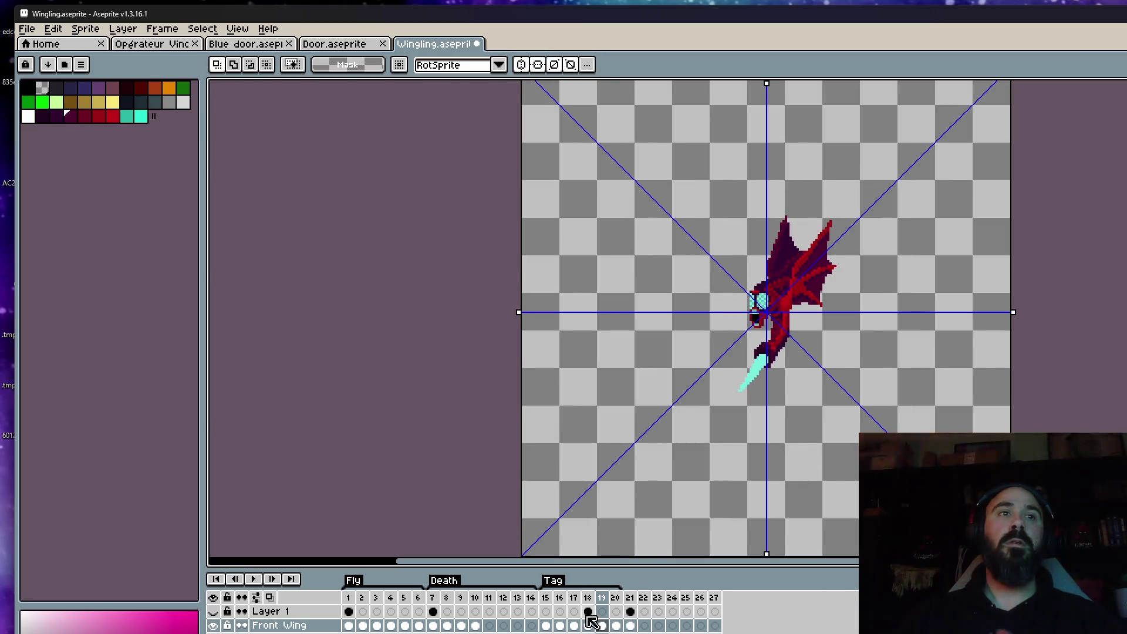
Step: Select the Front Wing cels on frames 19–20 and shift the wing slightly
left_click(545, 598)
mouse_move(559, 597)
left_mouse_down()
mouse_move(604, 599)
mouse_move(549, 598)
left_mouse_up()
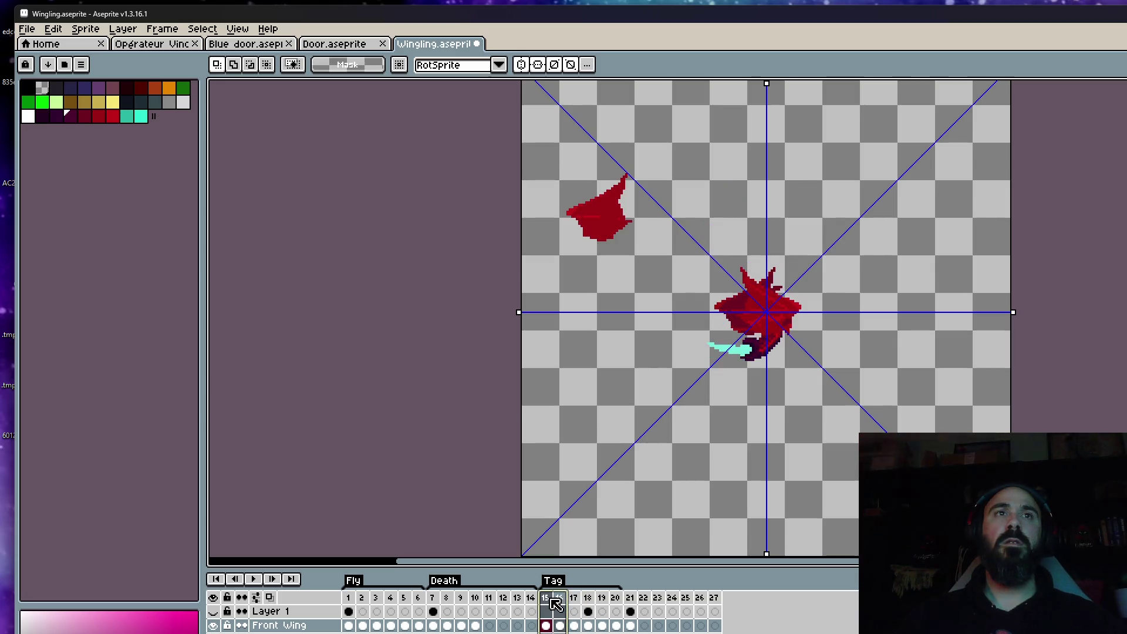
left_click_drag(348, 599, 610, 610)
left_click(683, 379)
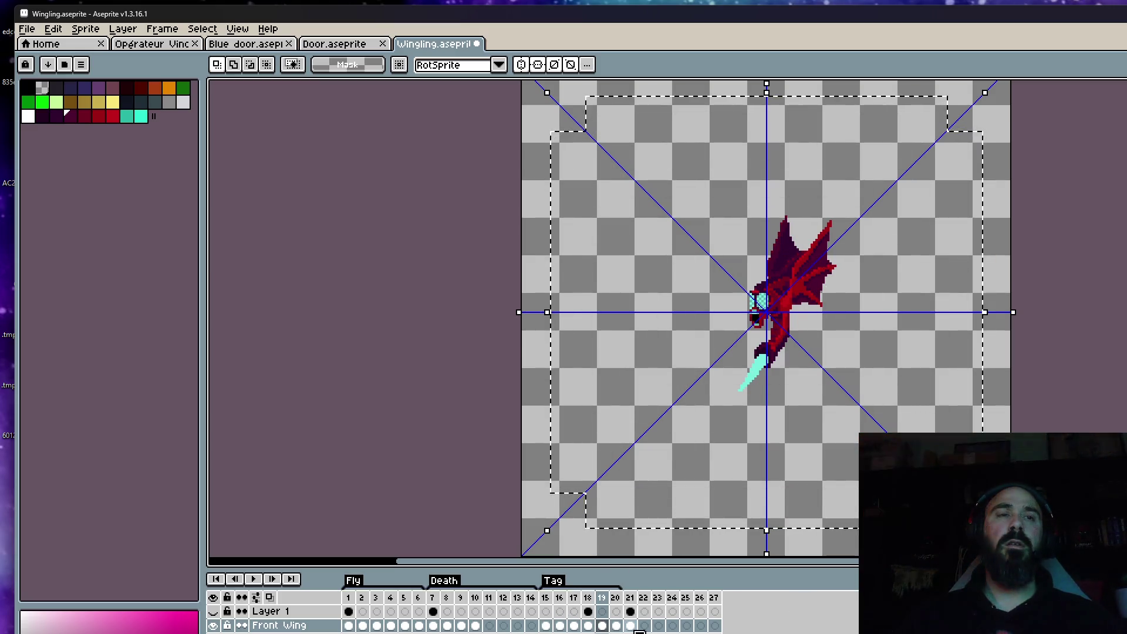
left_click(617, 626, "shift")
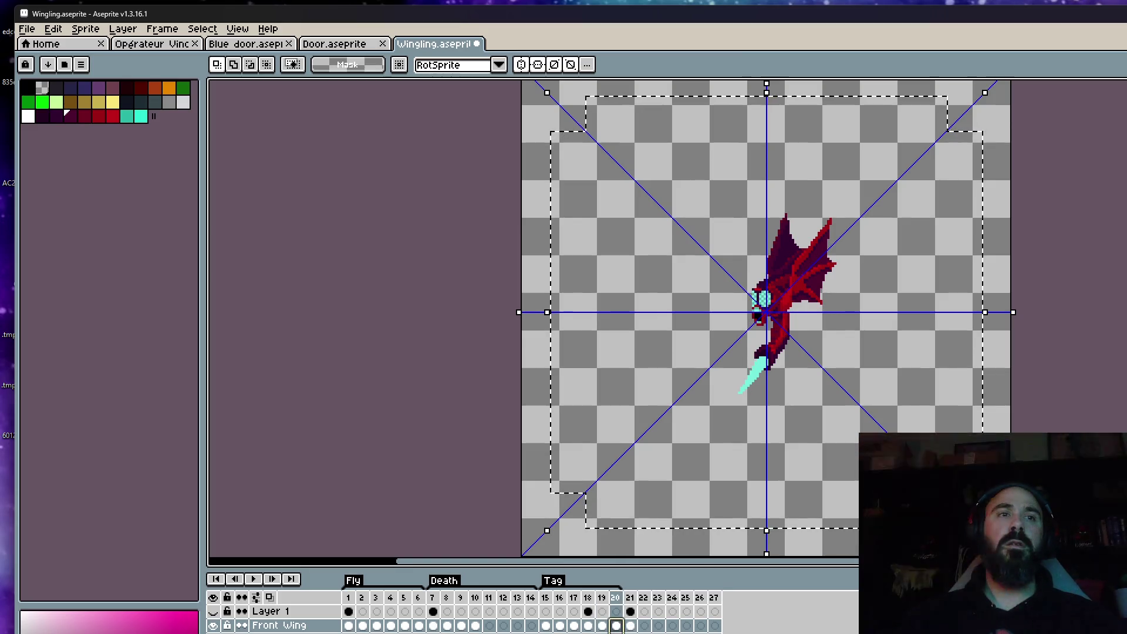
scroll(793, 307, "up", 1)
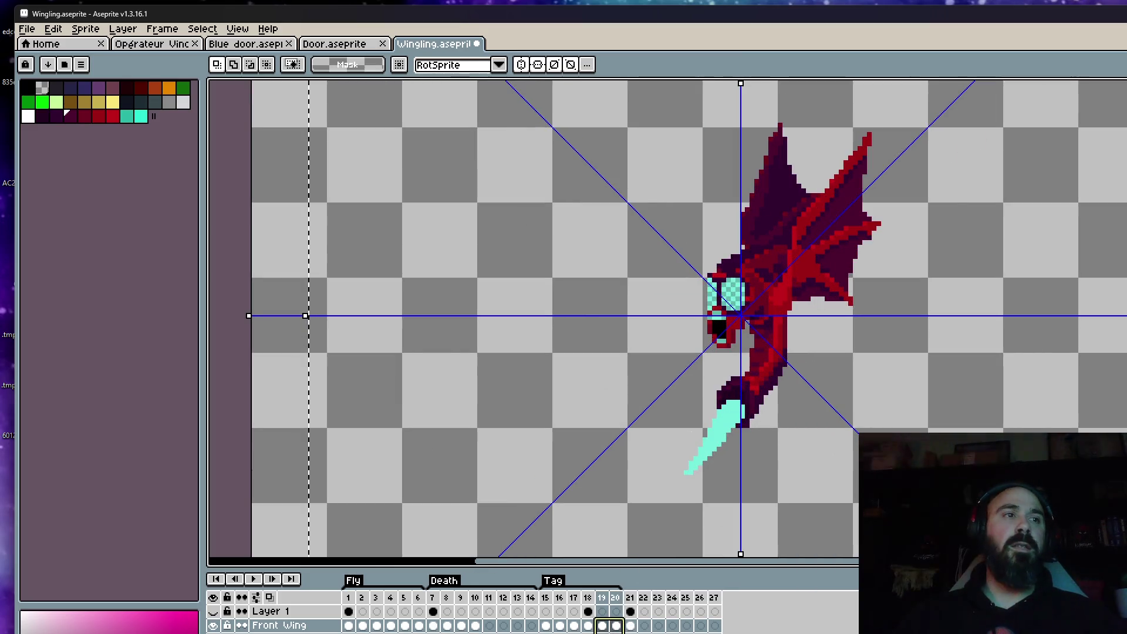
left_click_drag(720, 315, 713, 314)
scroll(713, 311, "down", 1)
key("Return")
Step: Undo, then move the frames 19–20 front wing exactly one pixel left
left_click_drag(588, 598, 604, 600)
key("ctrl+z")
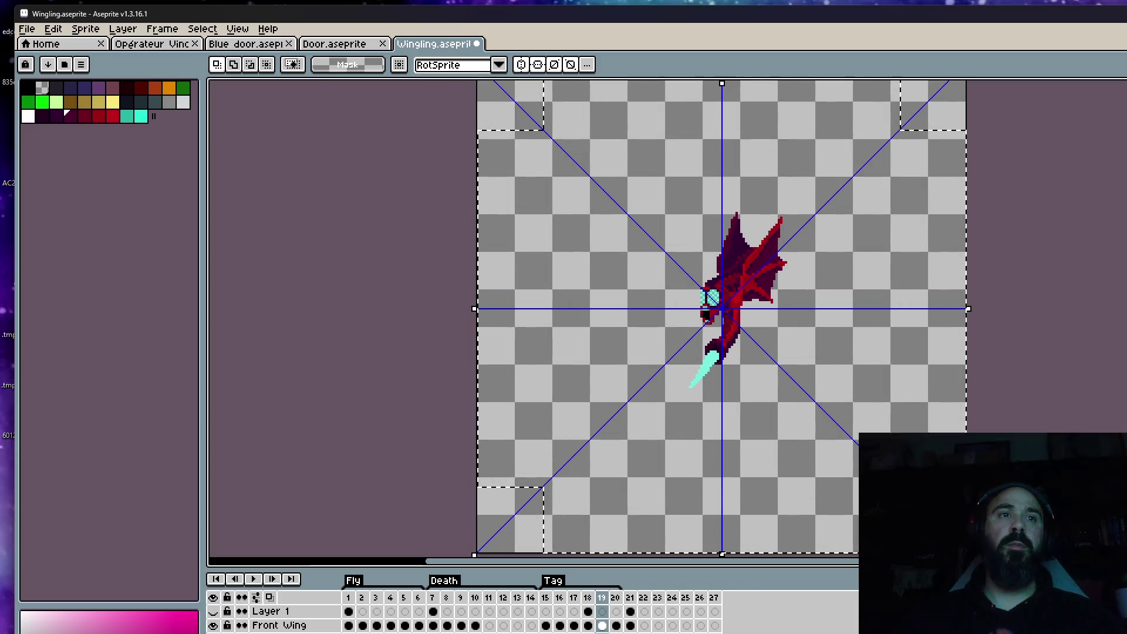
left_click(616, 626)
left_click_drag(616, 625, 602, 626)
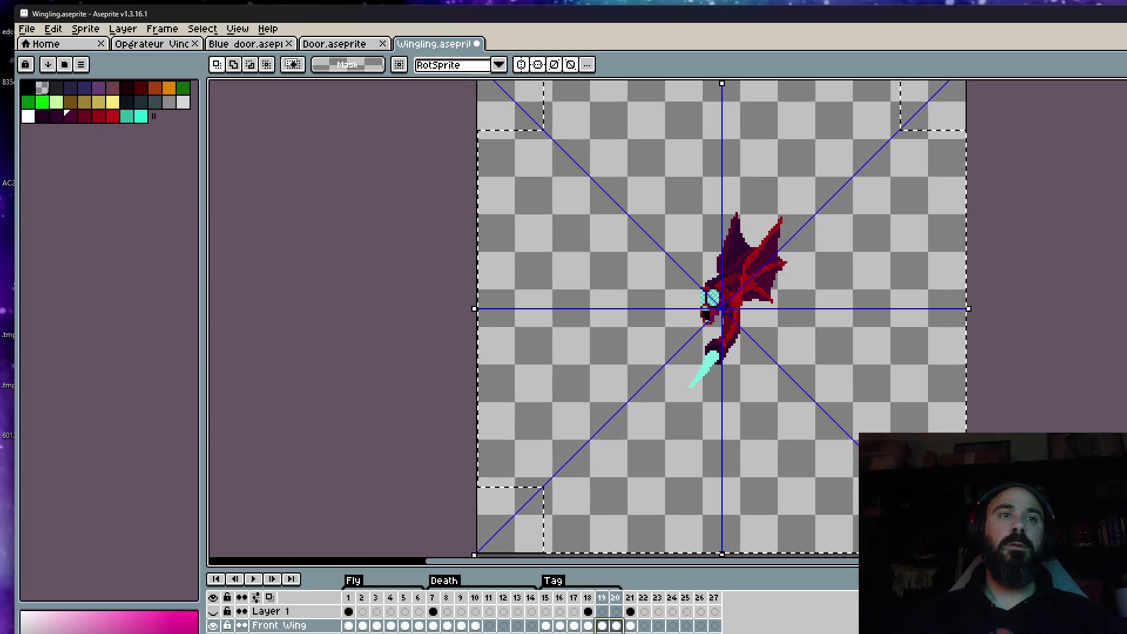
scroll(717, 343, "up", 2)
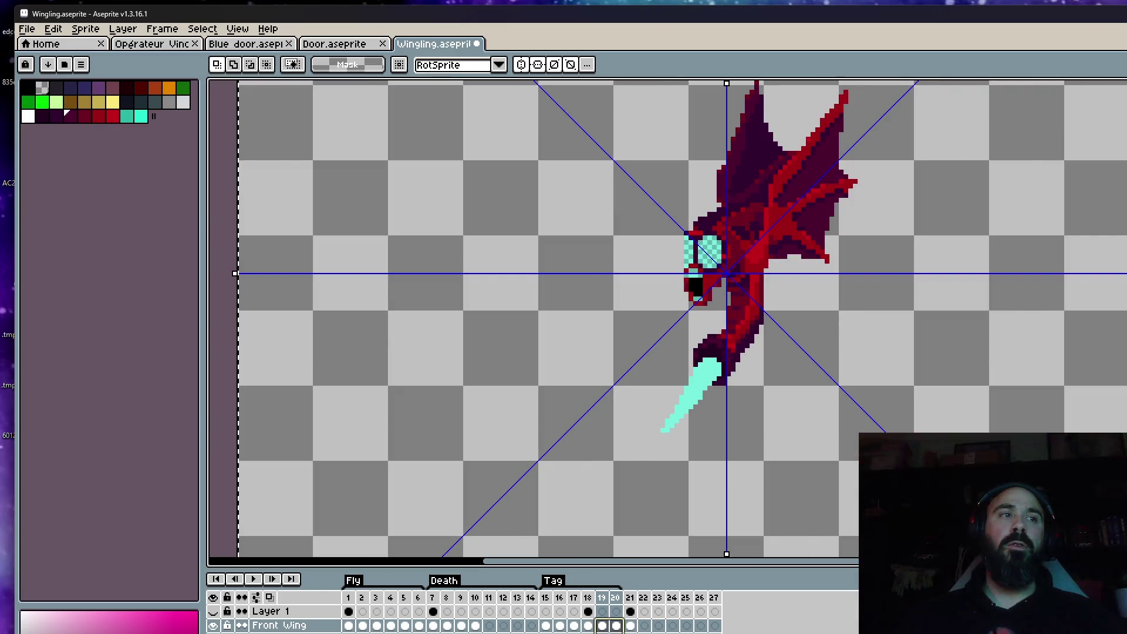
left_click_drag(698, 288, 694, 293)
scroll(1085, 321, "down", 2)
key("Return")
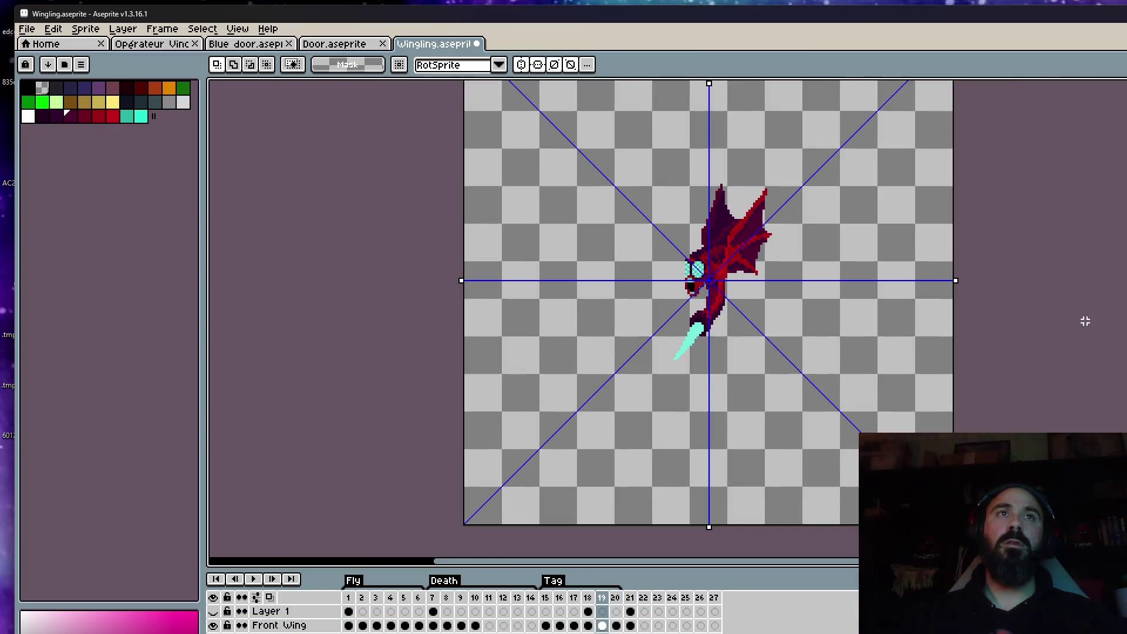
mouse_move(542, 625)
left_mouse_down()
mouse_move(551, 602)
mouse_move(614, 597)
mouse_move(590, 597)
left_mouse_up()
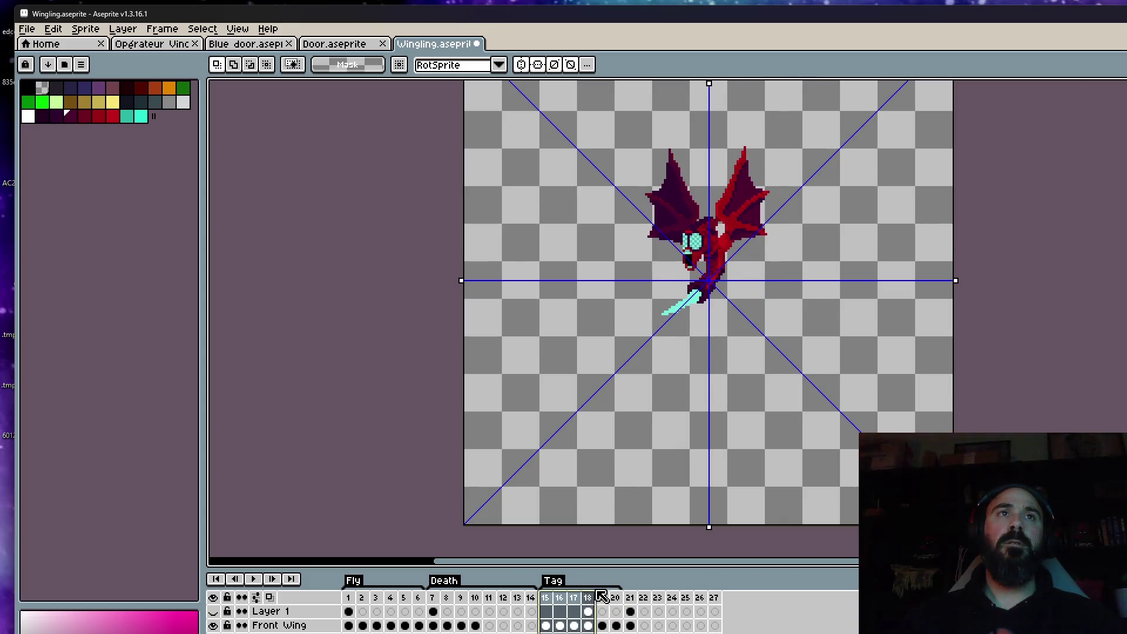
Step: Review frames 15–18 in the timeline and settle on frame 18
left_click(559, 597)
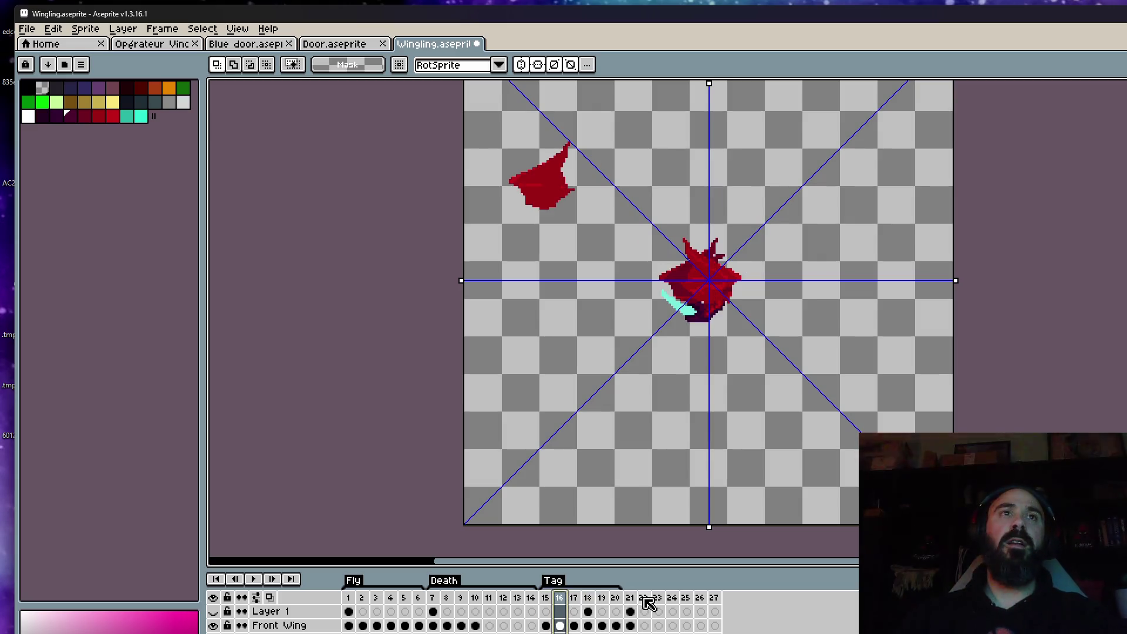
key("Right")
key("Right")
key("alt+space")
key("a")
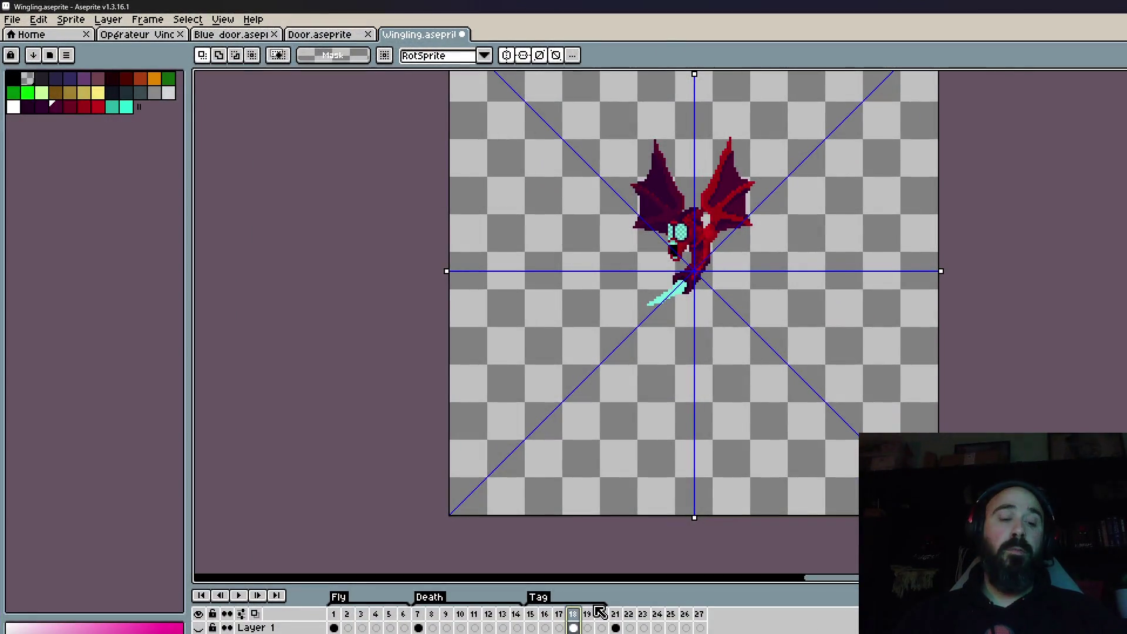
key("super+Down")
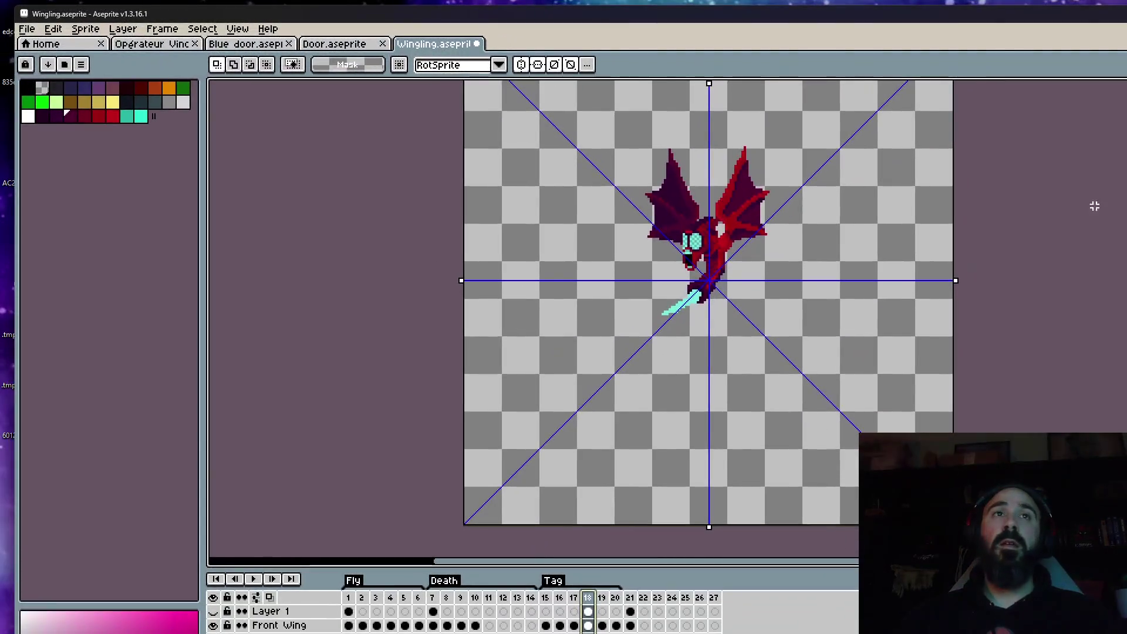
left_click_drag(545, 597, 597, 599)
left_click(595, 602)
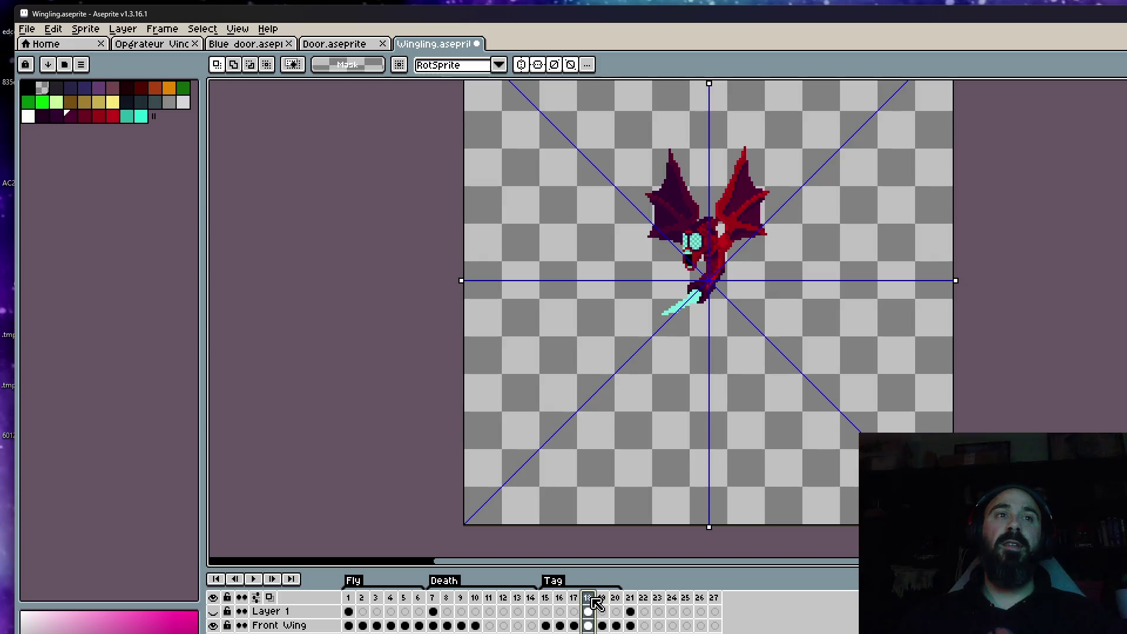
Step: Add new frame 19 copying frame 18 and shift the whole bat right and down
key("i")
key("alt+n")
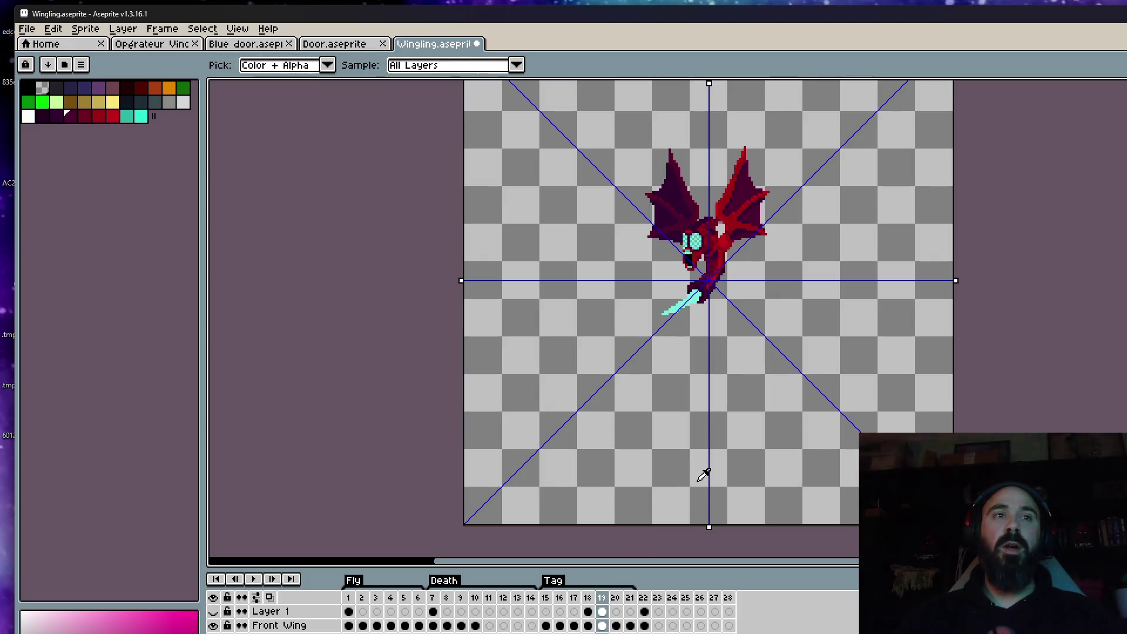
key("ctrl+shift+d")
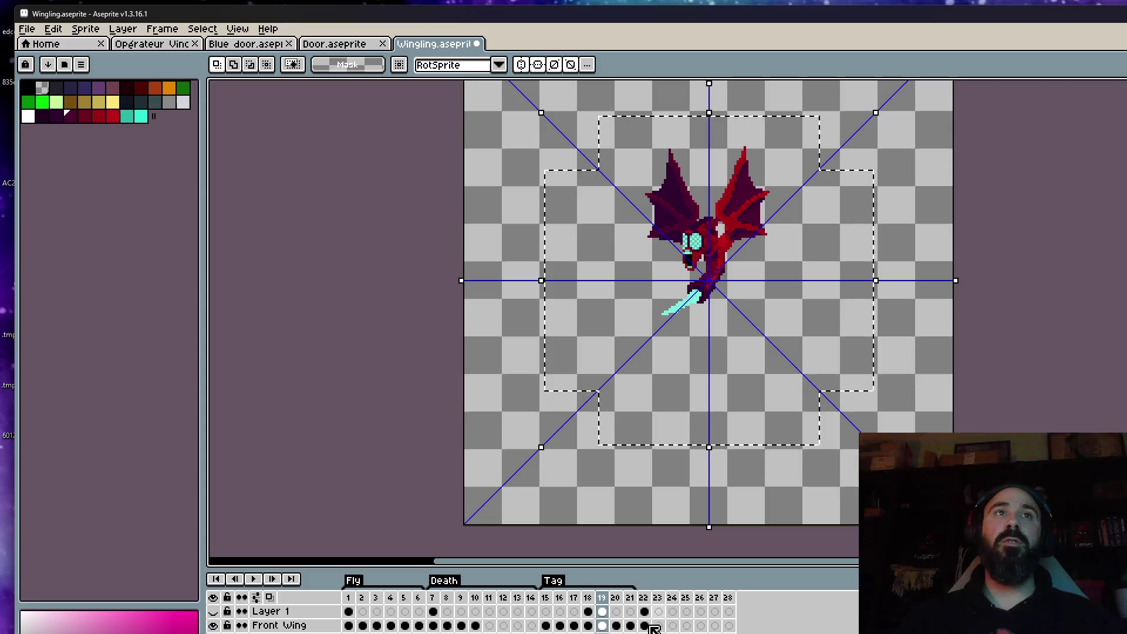
scroll(710, 335, "up", 2)
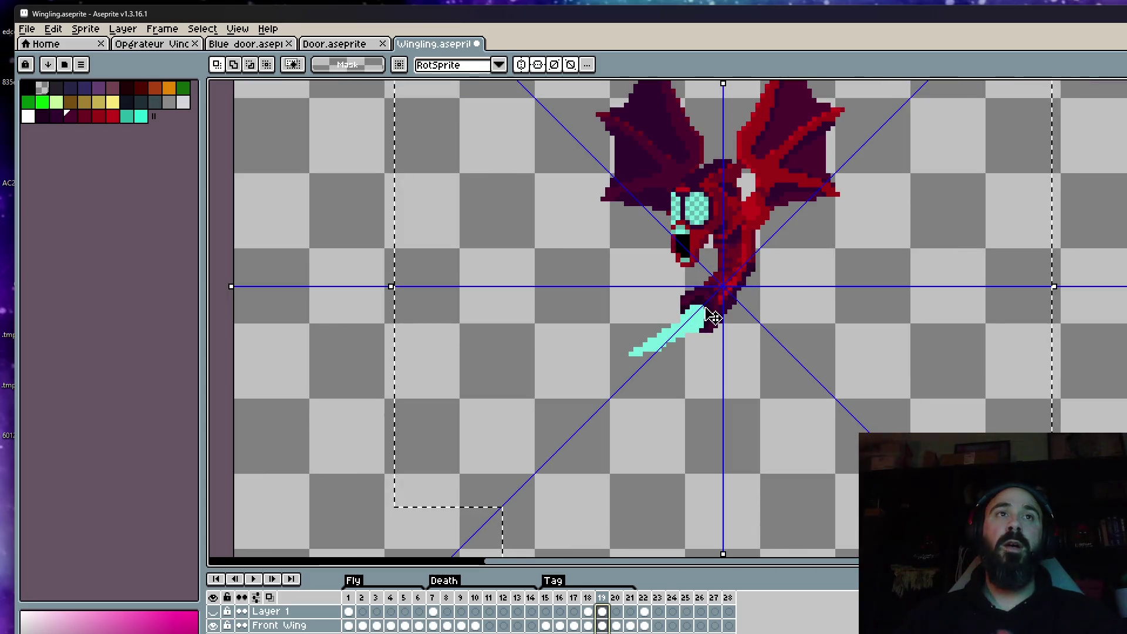
left_click(710, 334)
left_click_drag(710, 335, 715, 337)
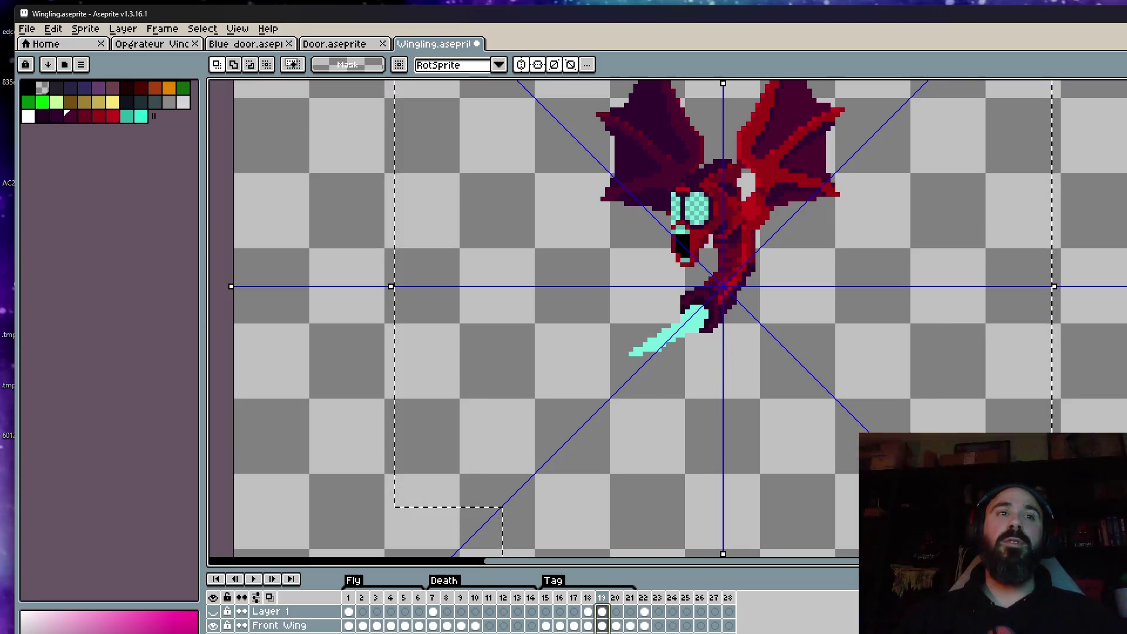
left_click_drag(725, 324, 723, 341)
scroll(724, 342, "down", 1)
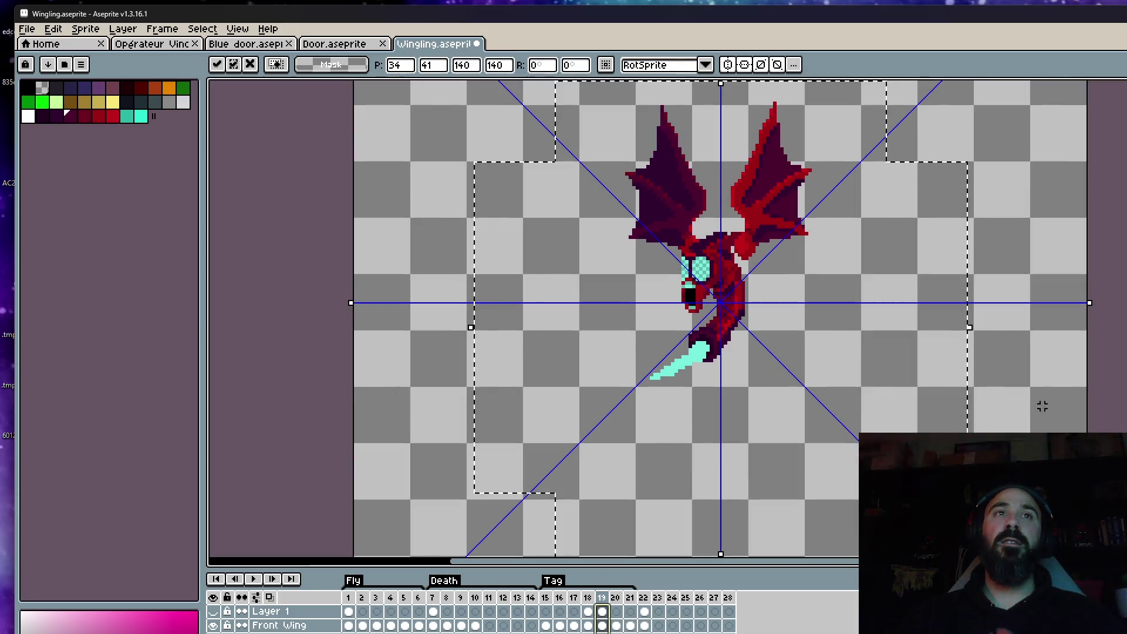
key("Return")
Step: Step forward to frame 20, where the bat's wings are swept back
key("Right")
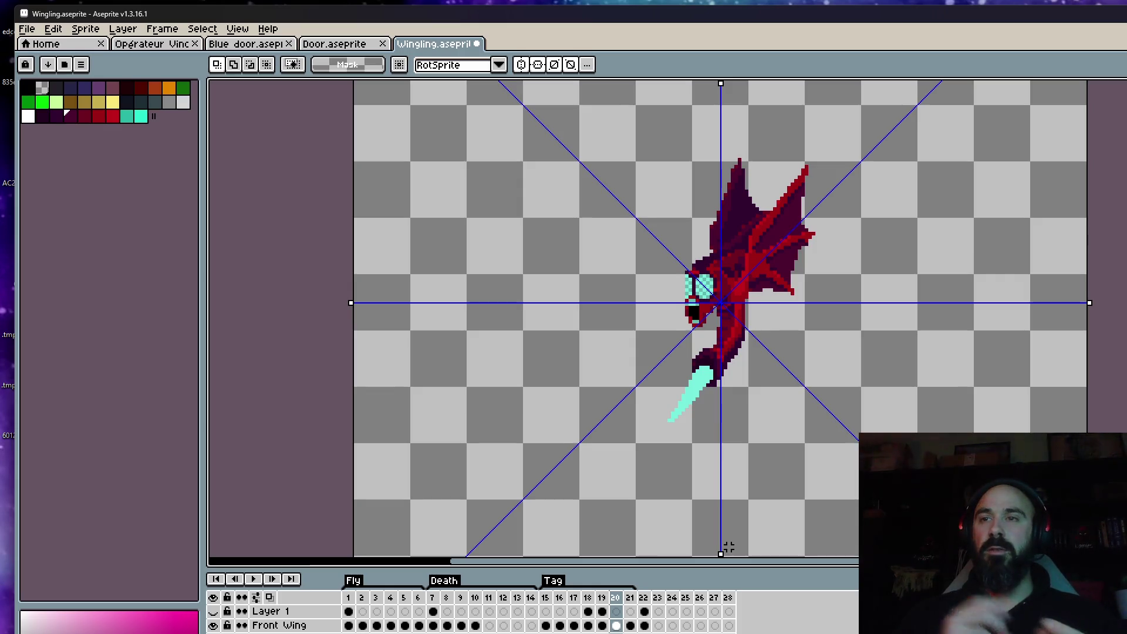
Step: Loop the Tag animation and zoom in on the Wingling sprite
key("Return")
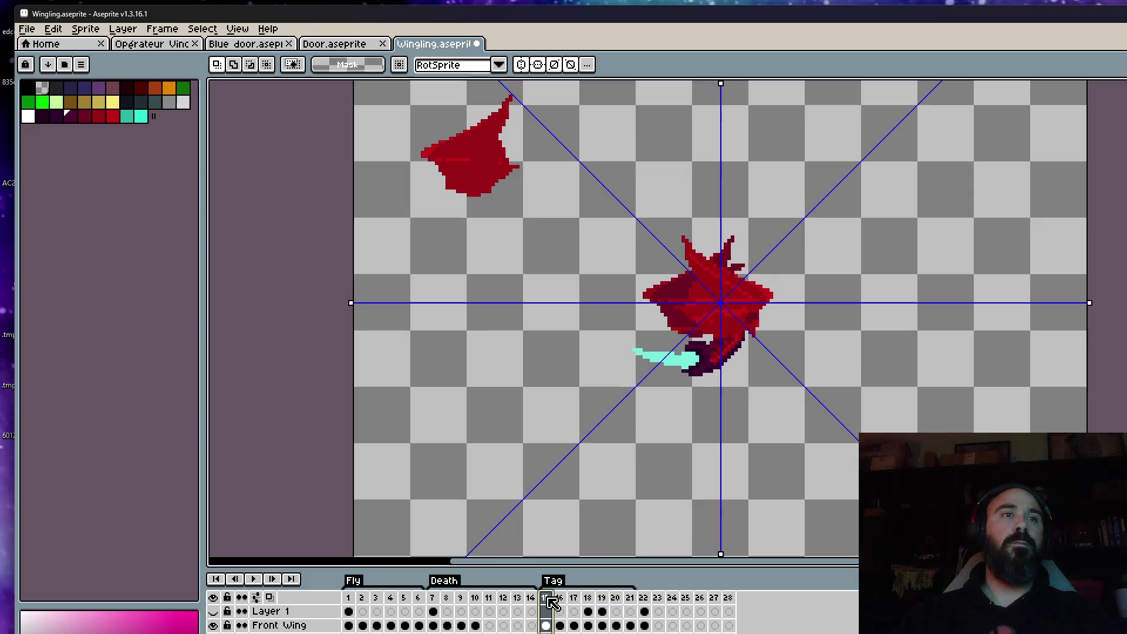
scroll(689, 388, "down", 1)
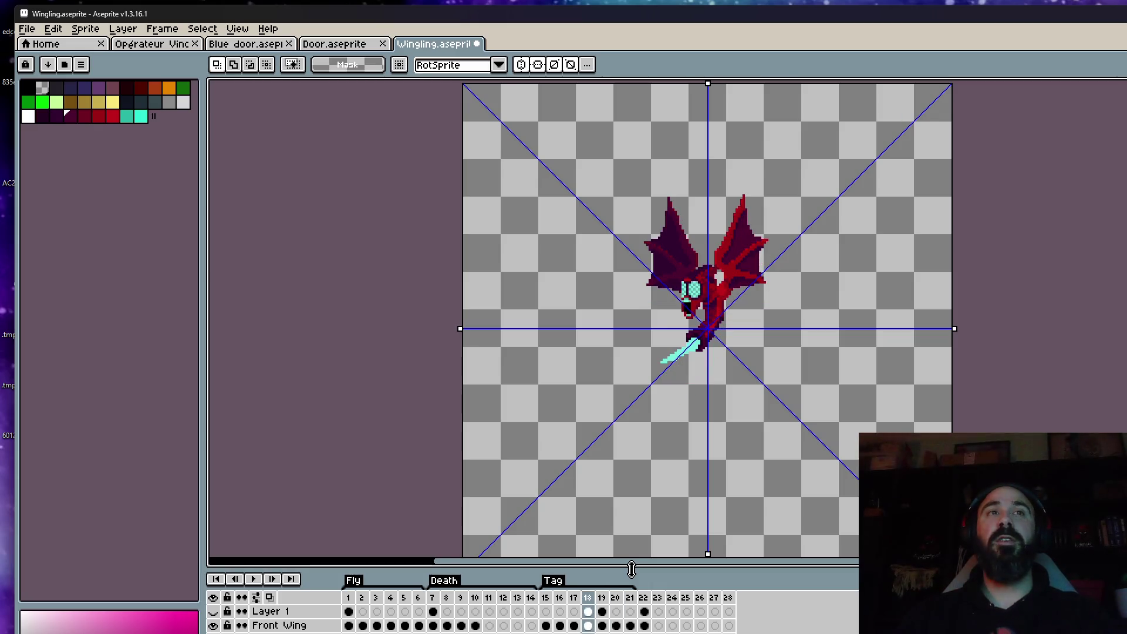
key("plus")
key("plus")
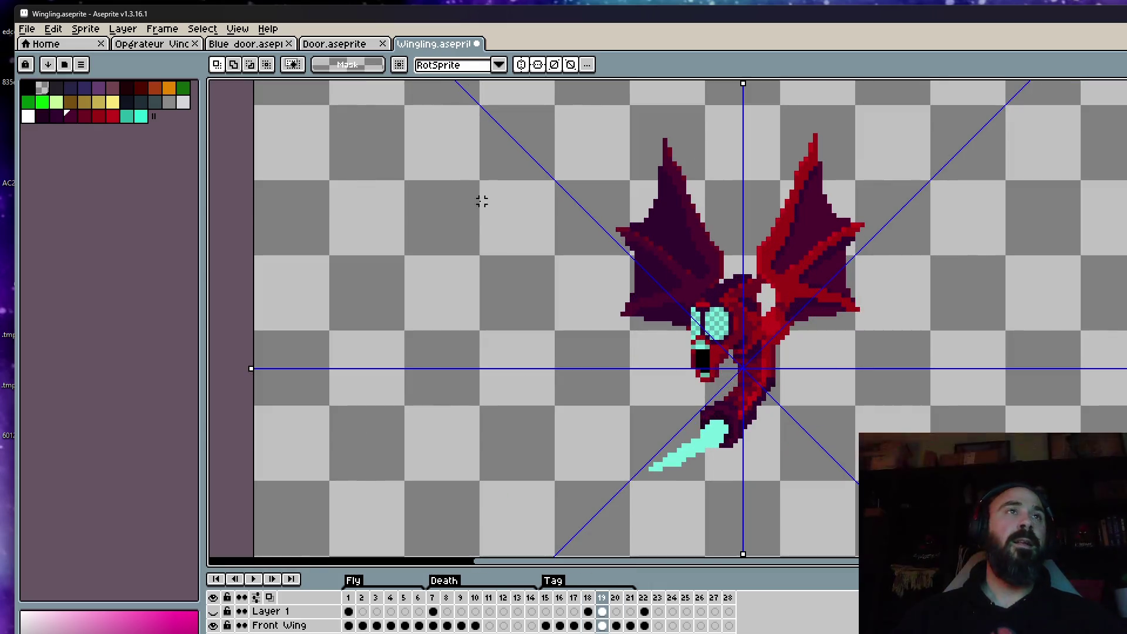
Step: Hide the symmetry guides and narrow the left wing, pulling it toward the body
left_click(571, 65)
left_click(522, 64)
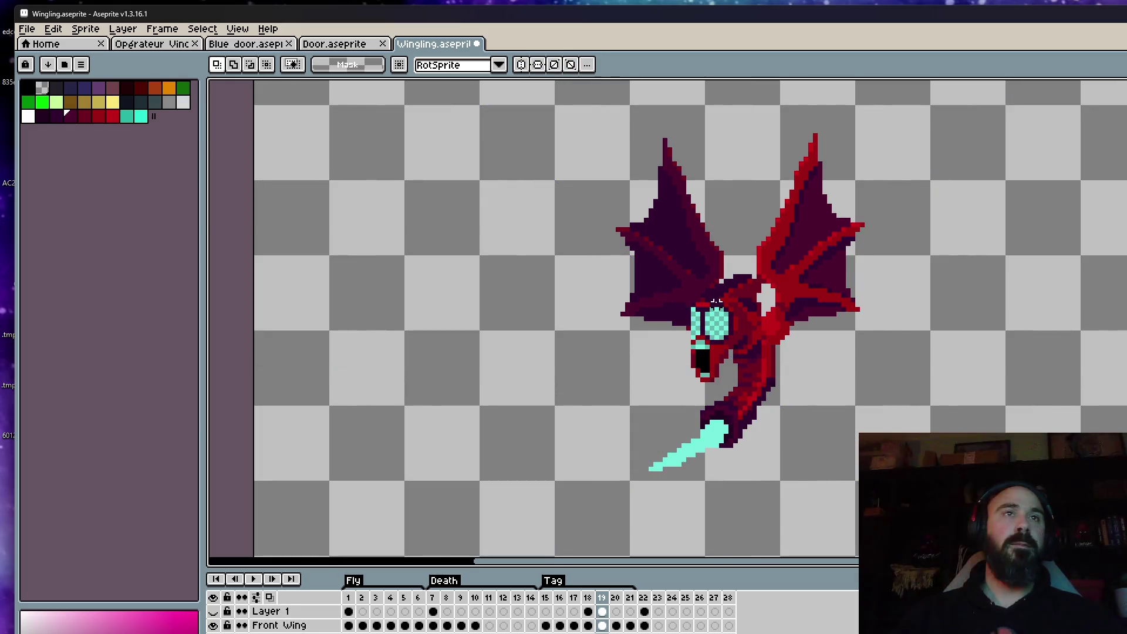
left_click_drag(567, 116, 735, 399)
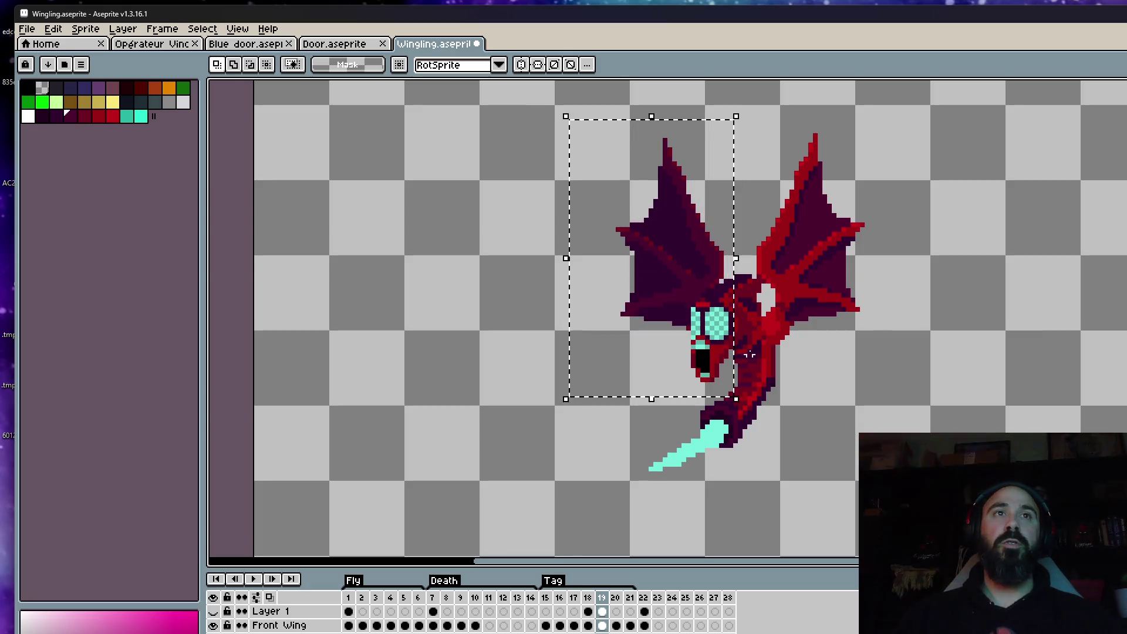
left_click_drag(677, 273, 701, 273)
left_click_drag(583, 252, 692, 258)
key("Return")
Step: Narrow the right wing on frame 19 in toward the body
mouse_move(749, 121)
left_mouse_down()
mouse_move(817, 181)
mouse_move(925, 398)
left_mouse_up()
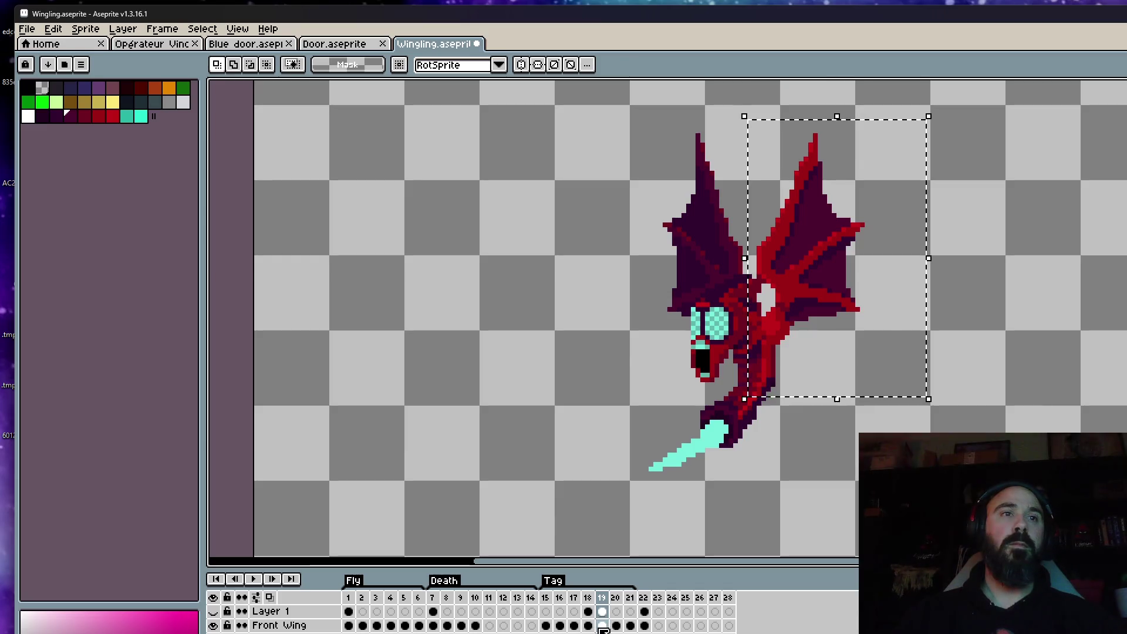
left_click_drag(928, 262, 845, 282)
key("Return")
scroll(924, 244, "down", 1)
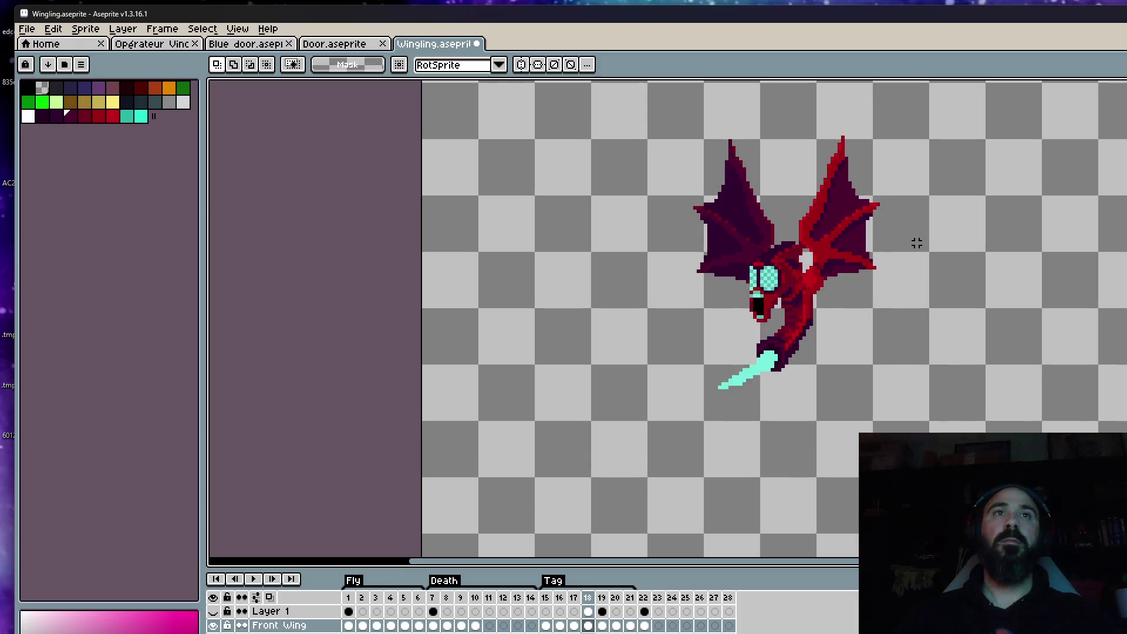
Step: Play the animation to check the narrower wings, then stop on frame 16
key("Return")
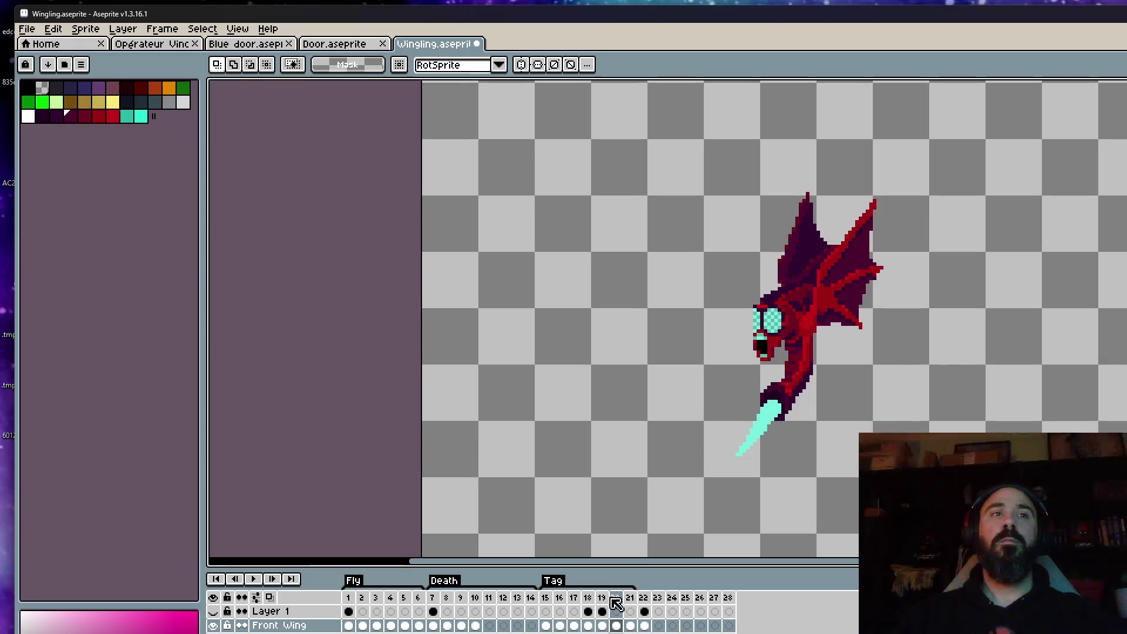
left_click(557, 599)
key("Return")
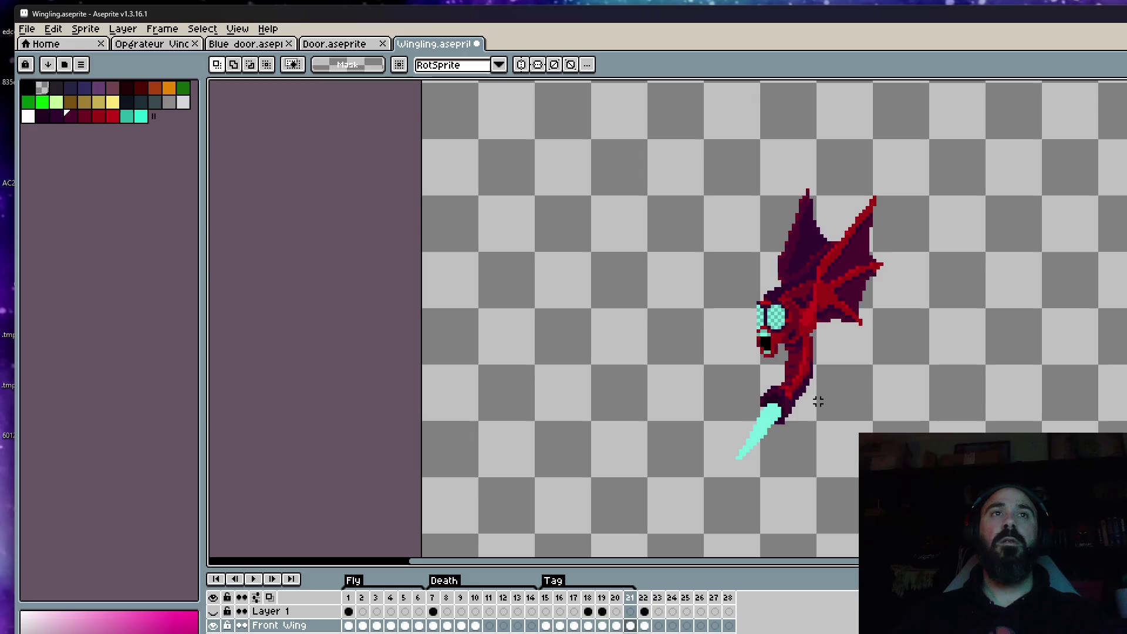
key("Return")
key("Left")
left_click_drag(545, 597, 580, 604)
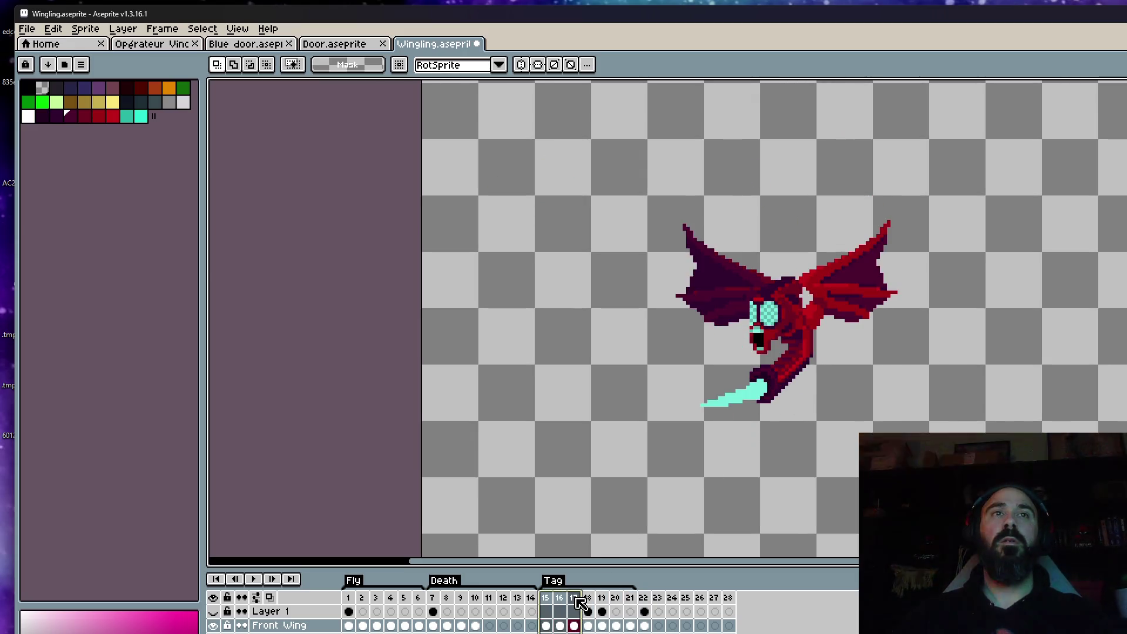
left_click(588, 601)
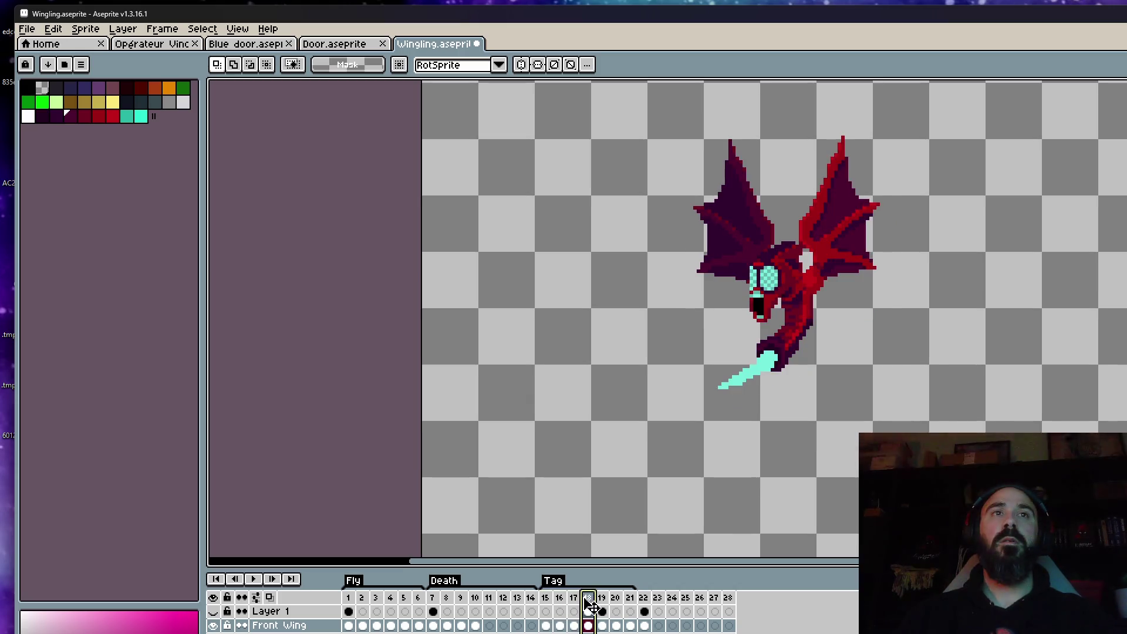
left_click(574, 601)
key("alt+n")
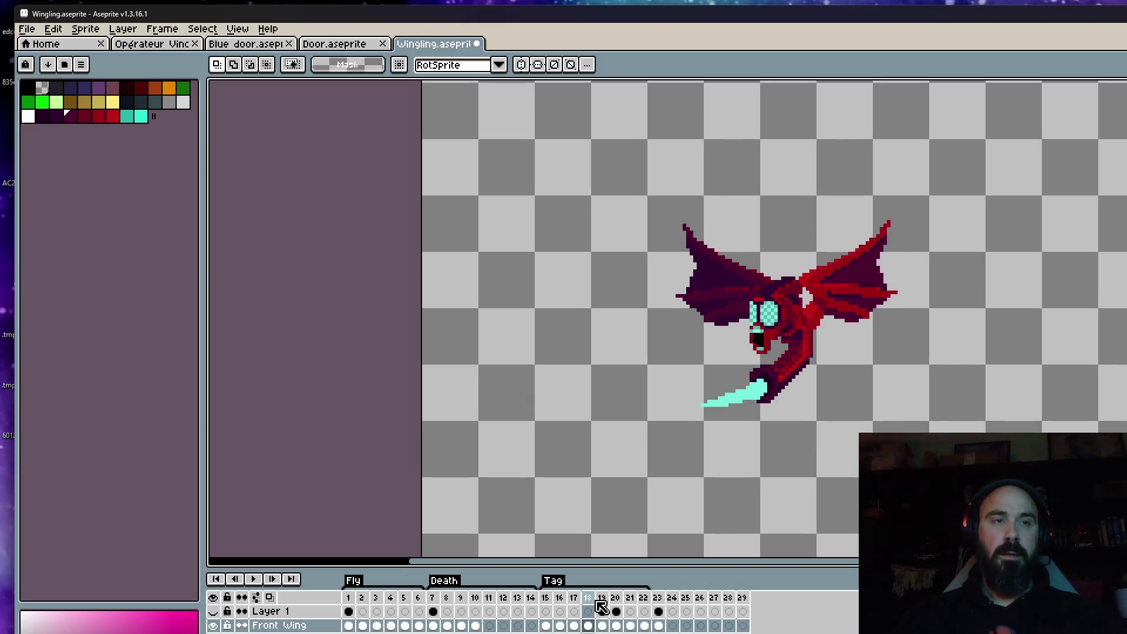
key("b")
scroll(770, 404, "up", 3)
scroll(770, 404, "down", 1)
mouse_move(842, 108)
left_mouse_down()
mouse_move(810, 170)
mouse_move(997, 369)
mouse_move(863, 387)
mouse_move(813, 258)
left_mouse_up()
key("ctrl+z")
key("q")
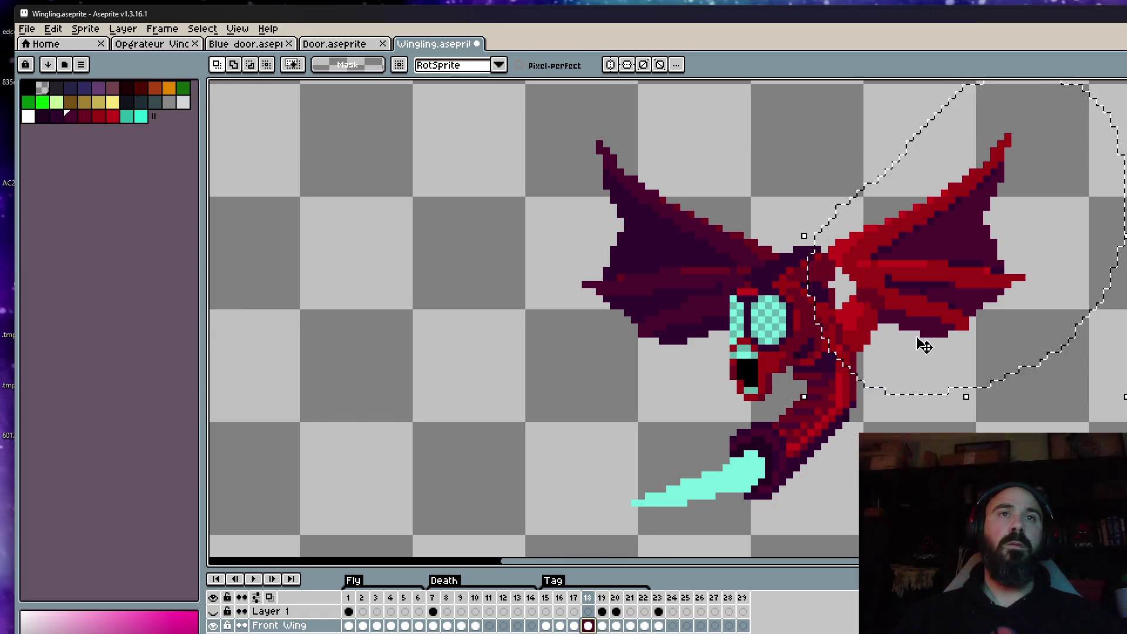
left_click_drag(946, 330, 967, 309)
key("ctrl+z")
mouse_move(813, 252)
left_mouse_down()
mouse_move(998, 385)
mouse_move(862, 390)
left_mouse_up()
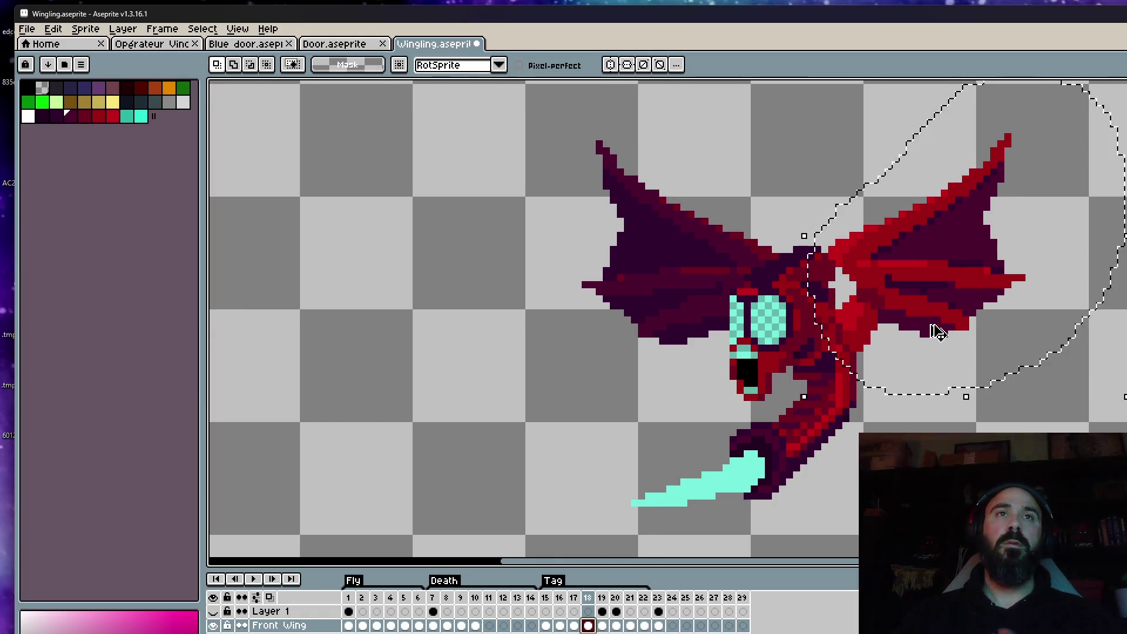
left_click_drag(929, 321, 948, 309)
key("Return")
mouse_move(651, 101)
left_mouse_down()
mouse_move(516, 326)
mouse_move(824, 320)
mouse_move(663, 99)
mouse_move(653, 101)
left_mouse_up()
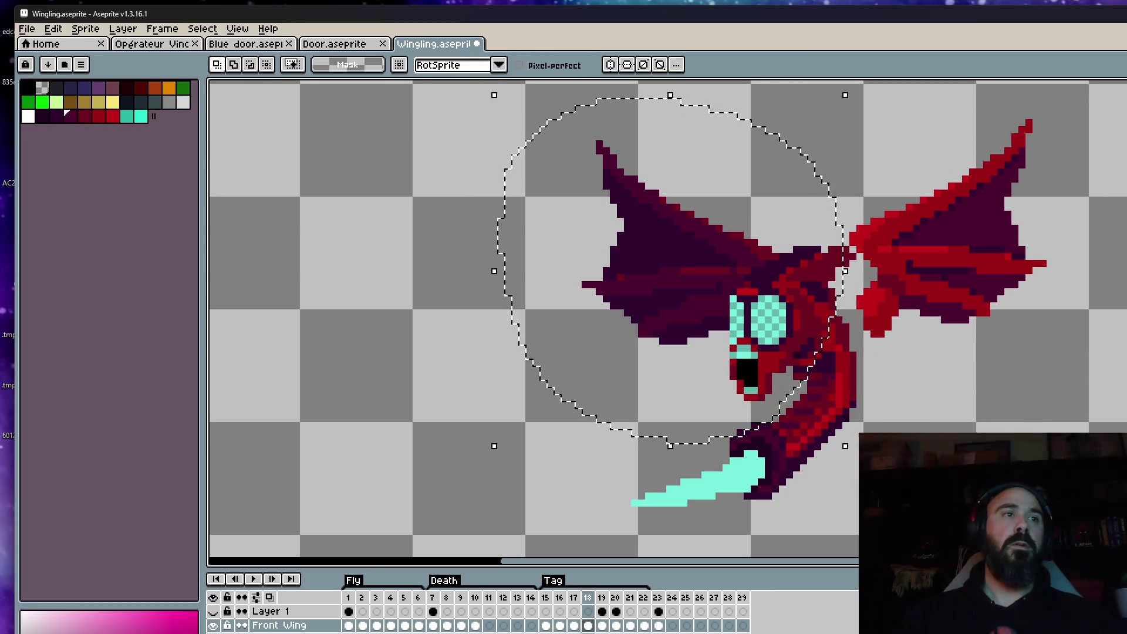
left_click_drag(697, 284, 680, 258)
key("Return")
scroll(679, 258, "down", 3)
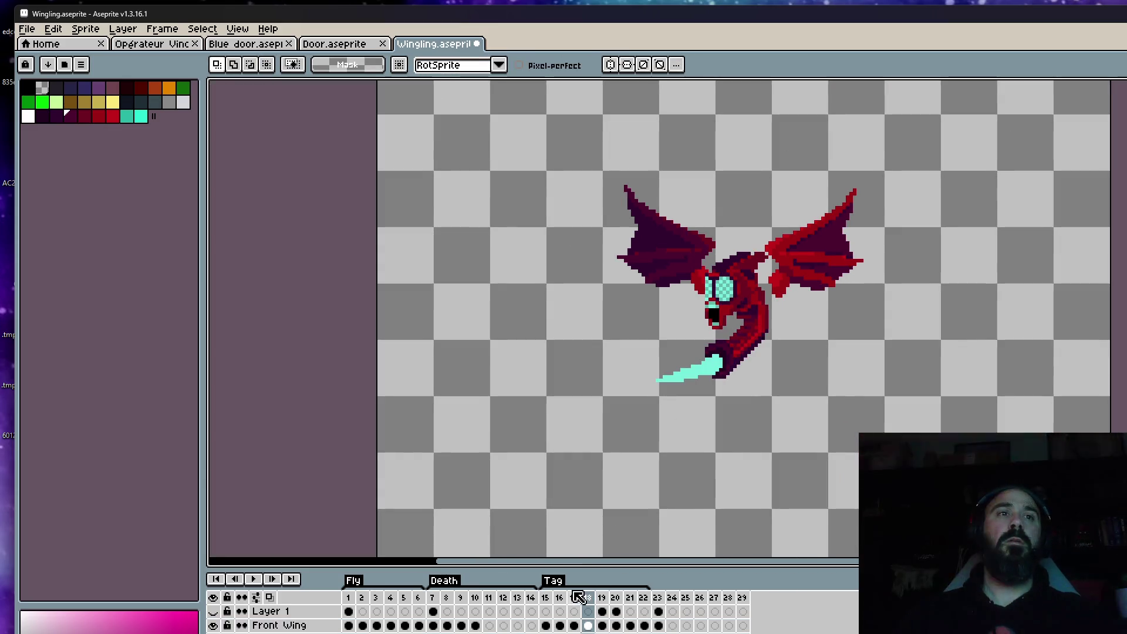
key("Return")
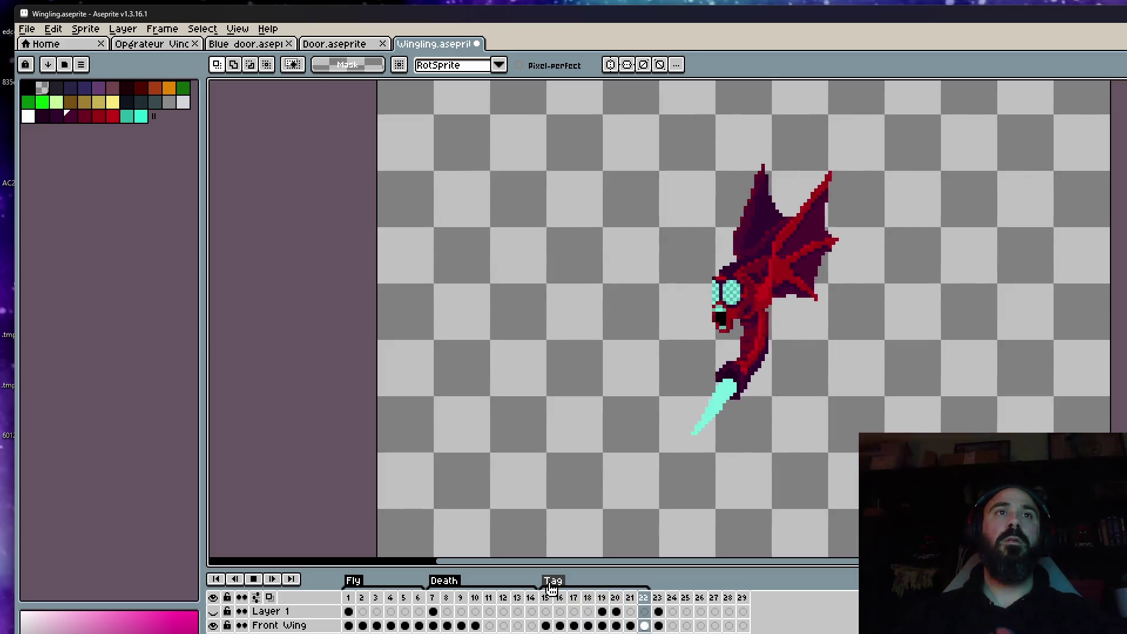
key("Return")
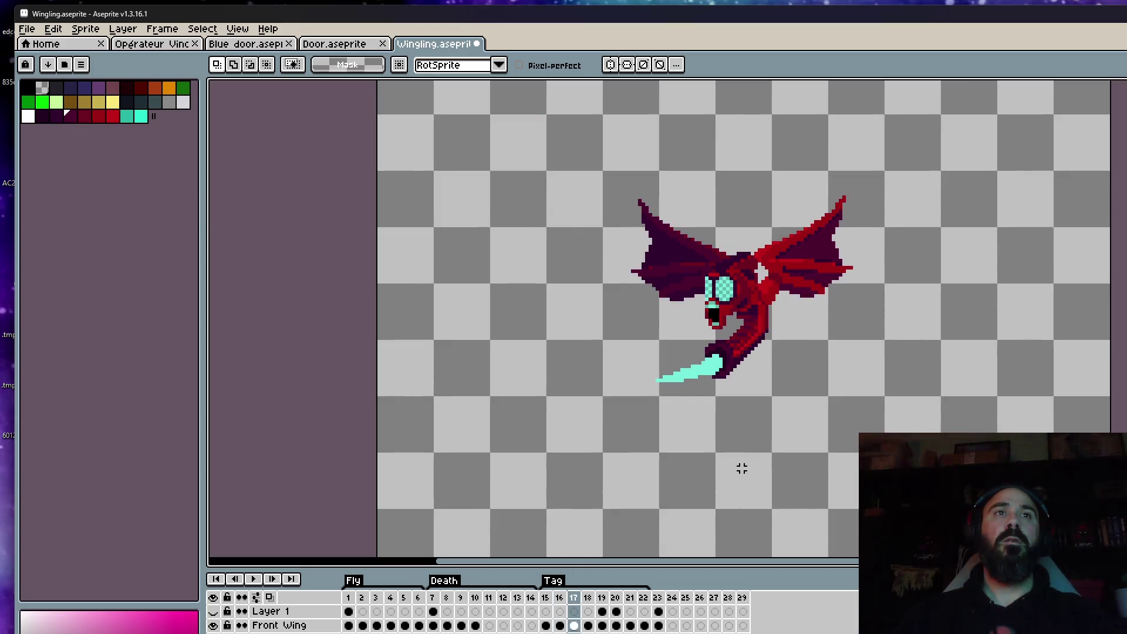
Step: Move the hand and sword lower on frame 18 and drop them in place
scroll(720, 330, "up", 2)
mouse_move(698, 322)
left_mouse_down()
mouse_move(666, 466)
mouse_move(744, 328)
left_mouse_up()
key("Return")
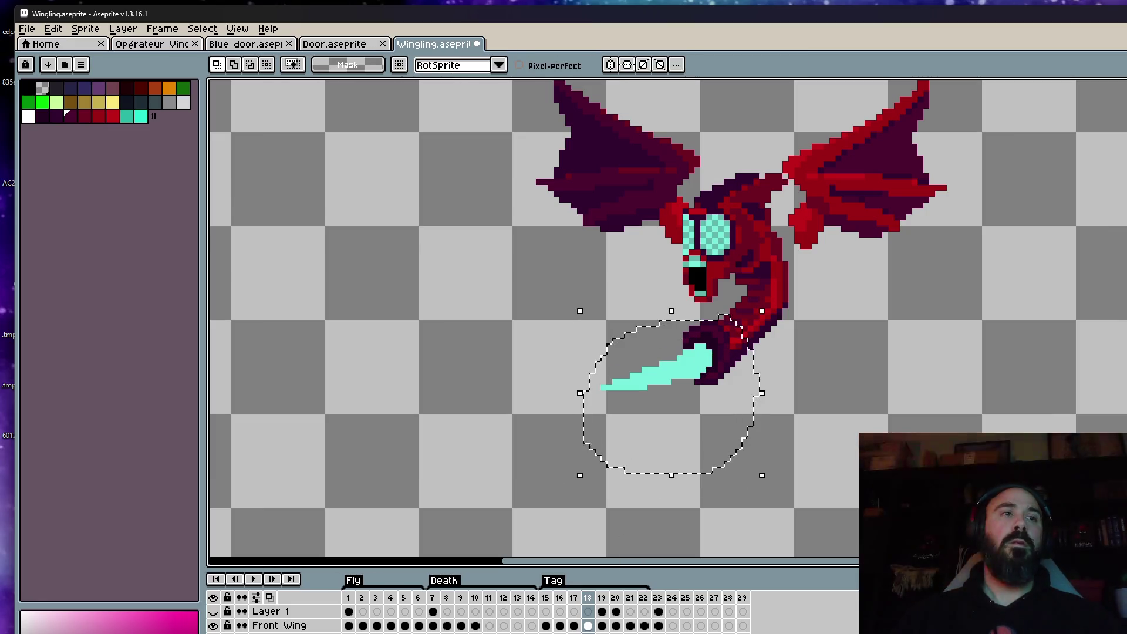
left_click_drag(714, 391, 709, 418)
key("ctrl+d")
Step: Shift the head to the left and commit the move
scroll(713, 206, "up", 1)
mouse_move(713, 205)
left_mouse_down()
mouse_move(657, 232)
mouse_move(721, 337)
mouse_move(716, 203)
mouse_move(698, 238)
mouse_move(717, 230)
left_mouse_up()
key("ctrl+d")
Step: Select the mouth area and move it down about 3 pixels
scroll(713, 246, "up", 2)
scroll(713, 253, "down", 3)
scroll(712, 264, "up", 2)
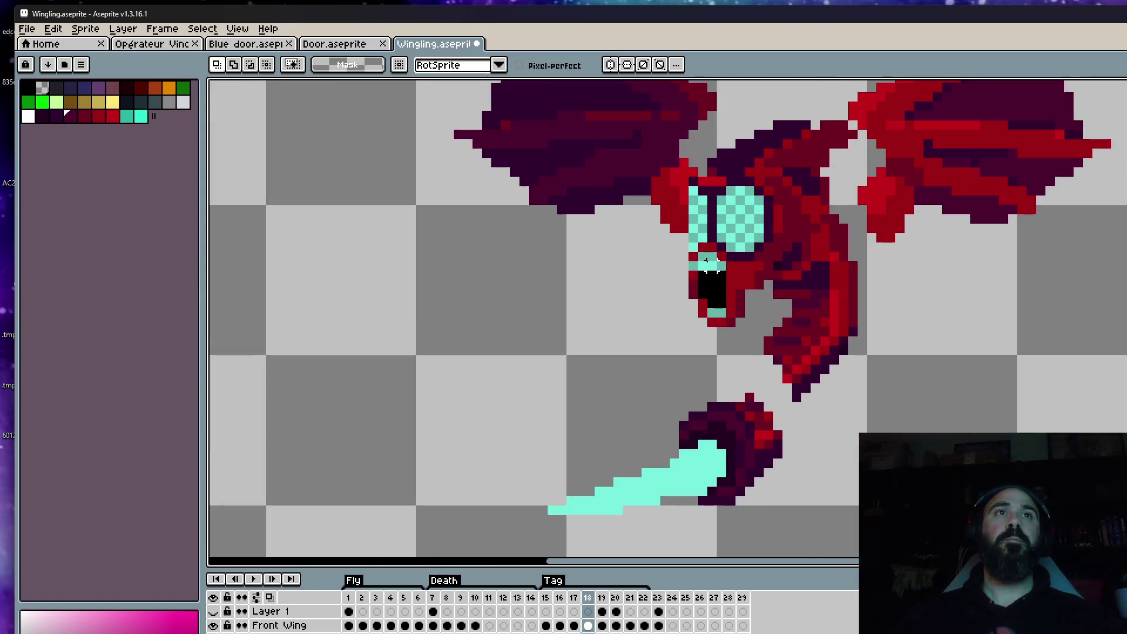
mouse_move(678, 267)
left_mouse_down()
mouse_move(699, 302)
mouse_move(756, 345)
left_mouse_up()
left_click_drag(716, 289, 722, 326)
key("ctrl+d")
Step: Sample the red colour from the bat's face with the eyedropper
scroll(733, 252, "up", 1)
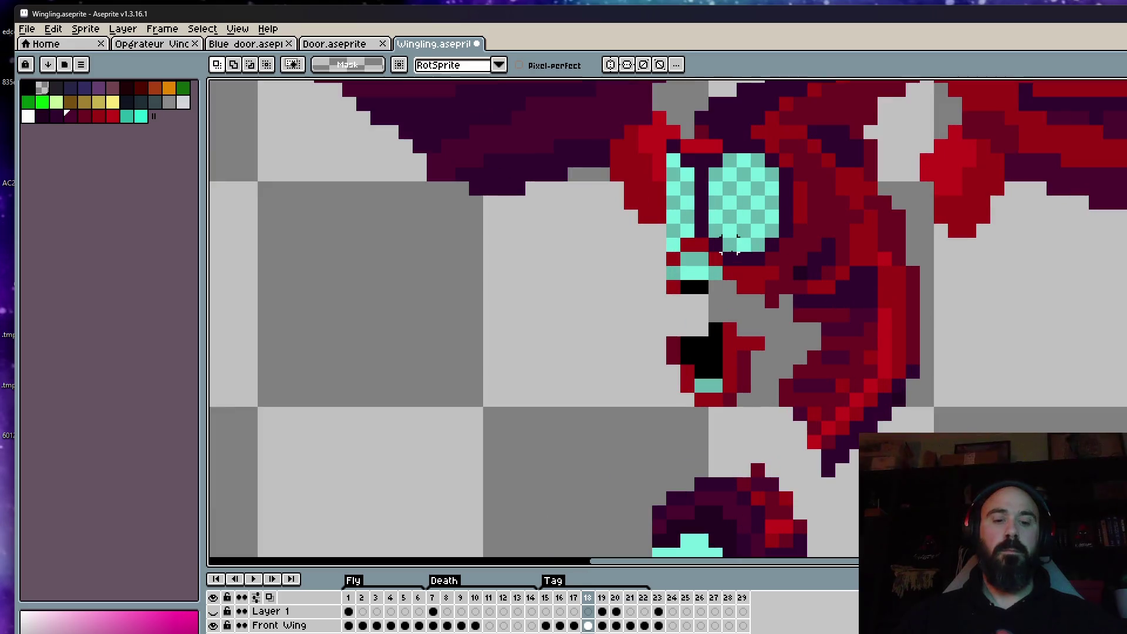
key("i")
left_click(775, 288)
Step: Paint red pixels below the eye, including a red column beside the mouth
key("b")
mouse_move(757, 345)
left_mouse_down()
mouse_move(760, 300)
mouse_move(673, 302)
mouse_move(672, 335)
left_mouse_up()
key("i")
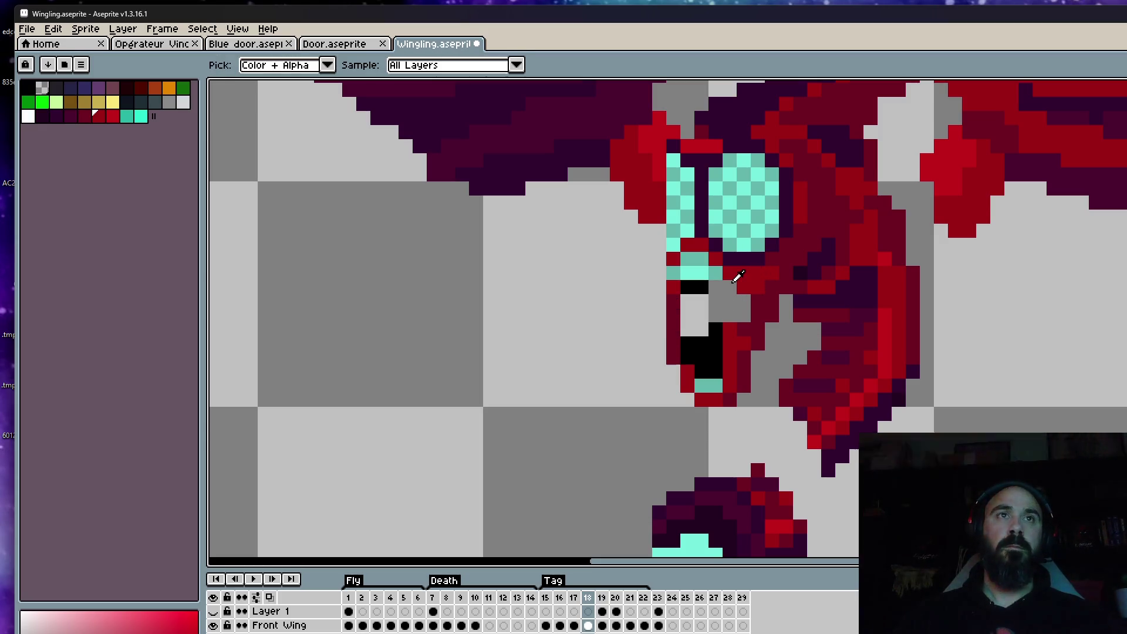
key("b")
left_click_drag(730, 276, 730, 319)
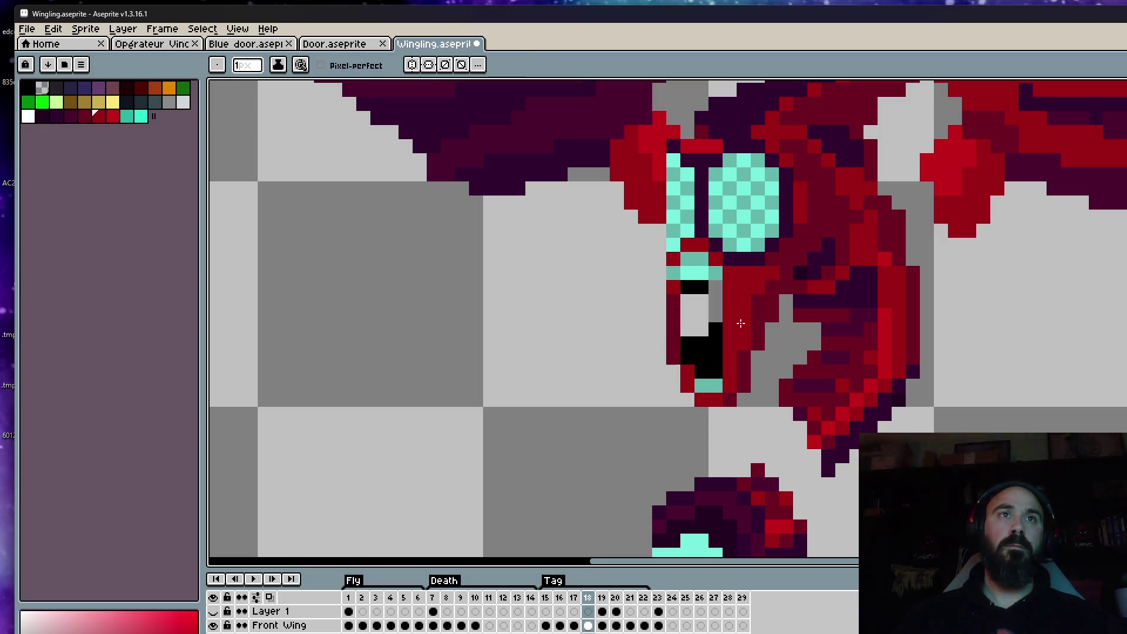
key("i")
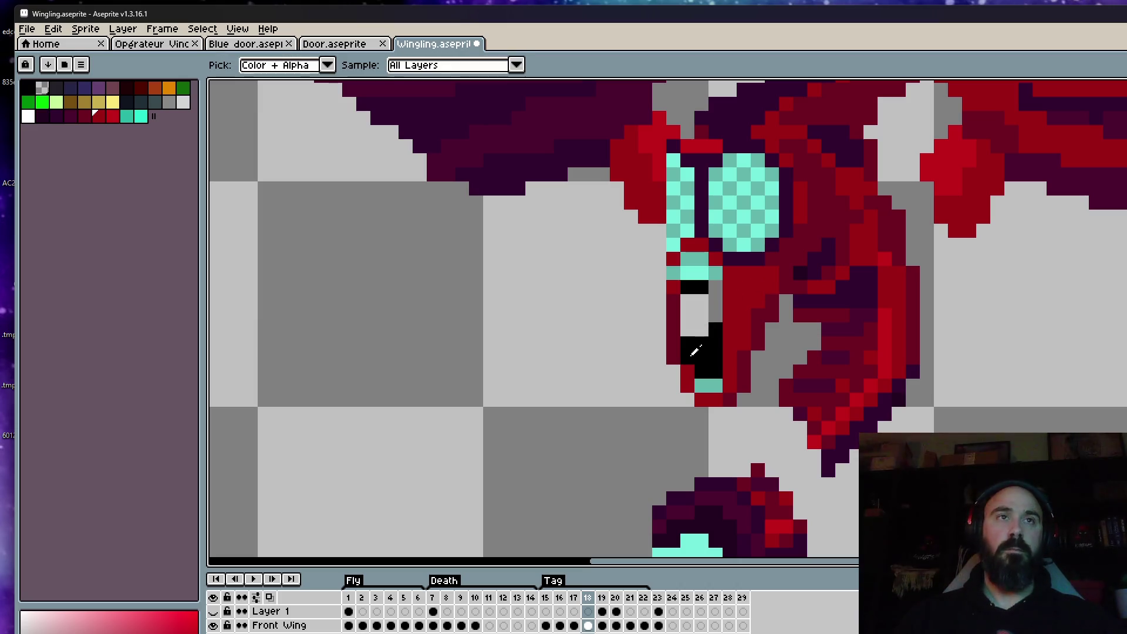
Step: Step from frame 17 through frames 18 and 19, then play and stop the animation
key("g")
scroll(698, 317, "down", 5)
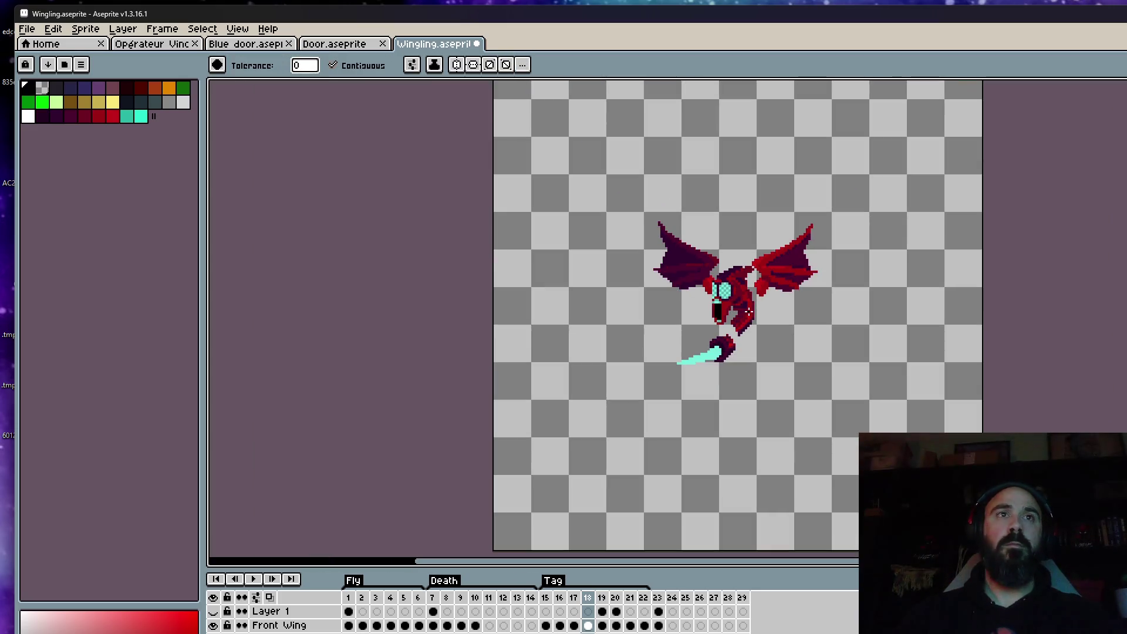
key("comma")
key("period")
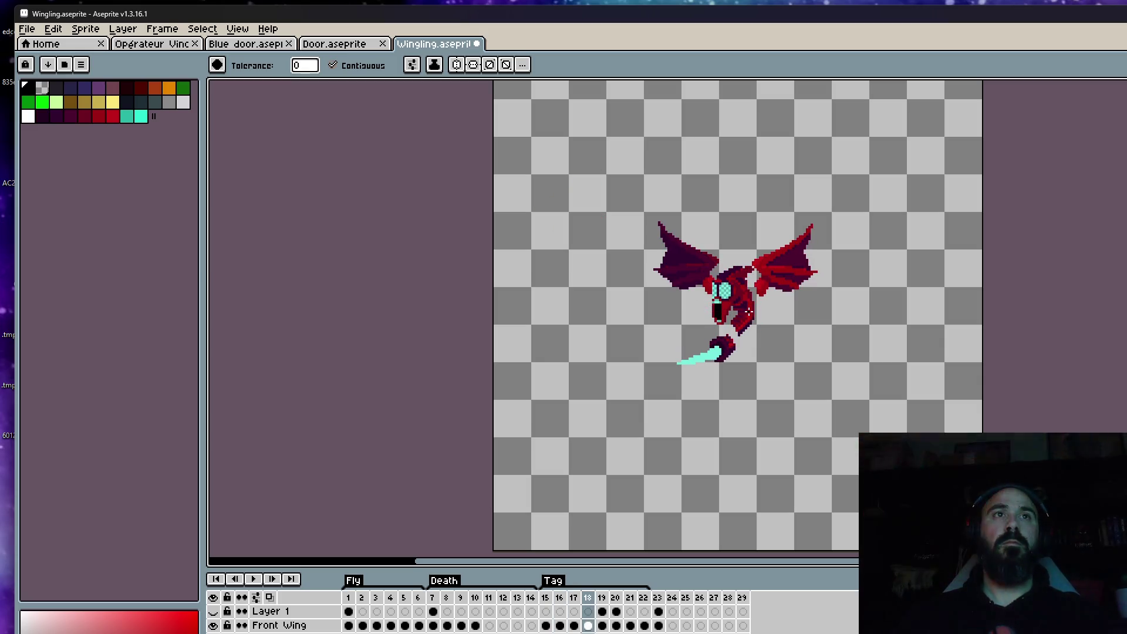
key("period")
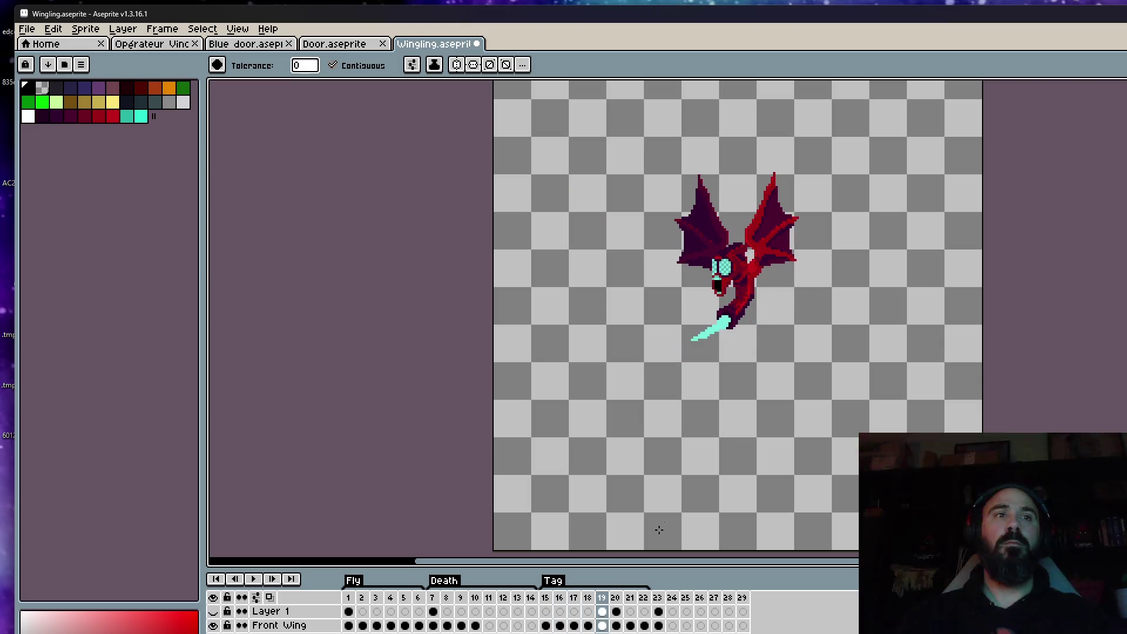
key("Return")
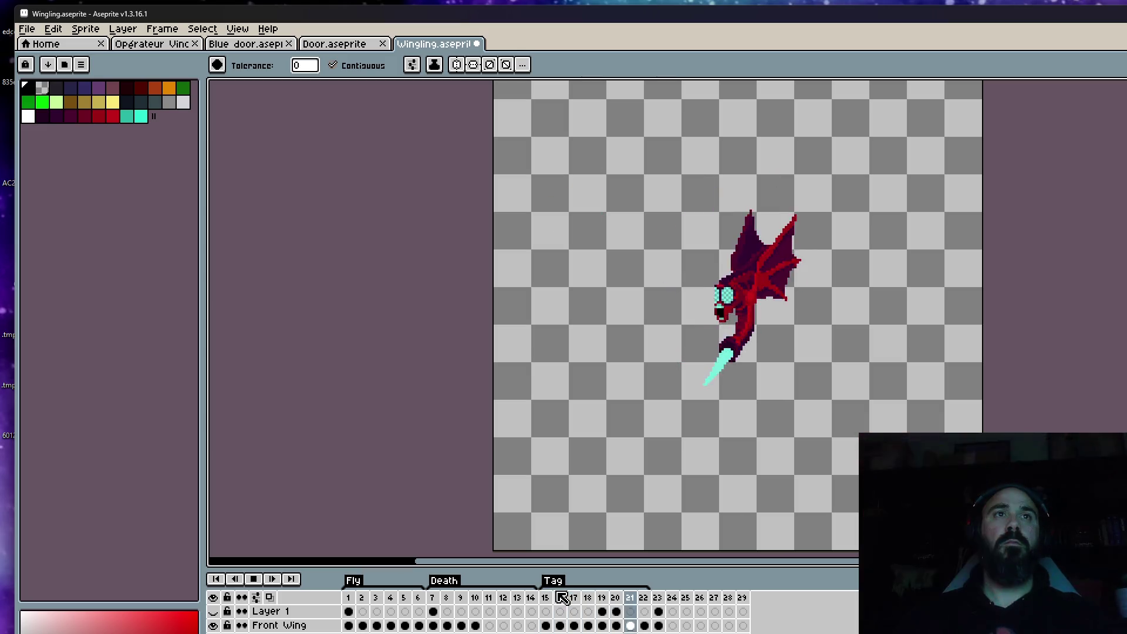
key("Return")
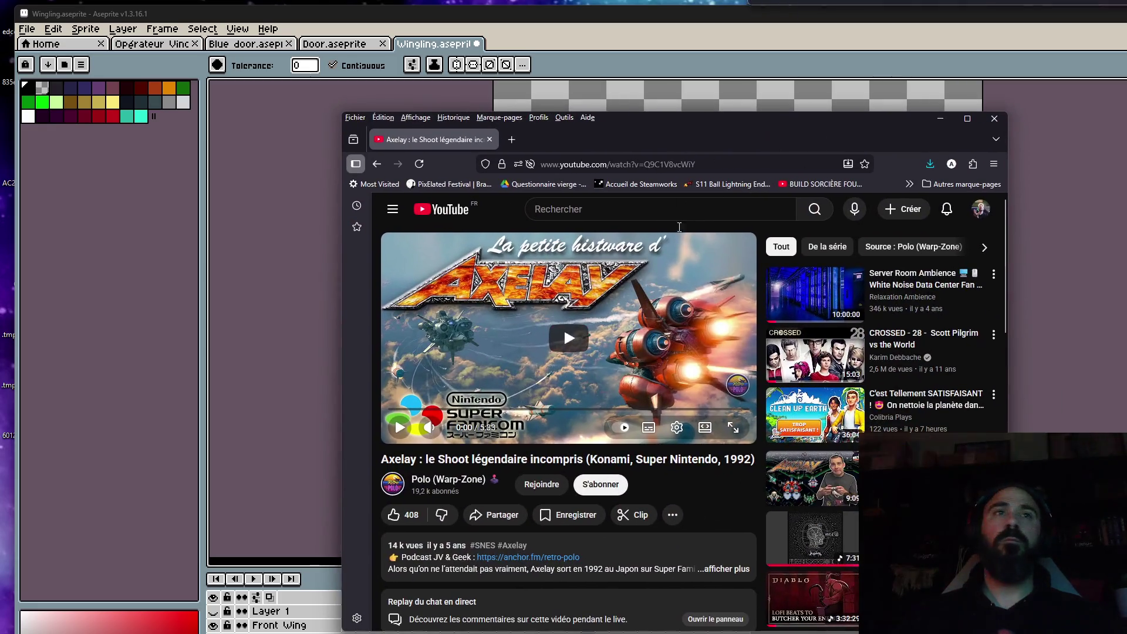
left_click(563, 326)
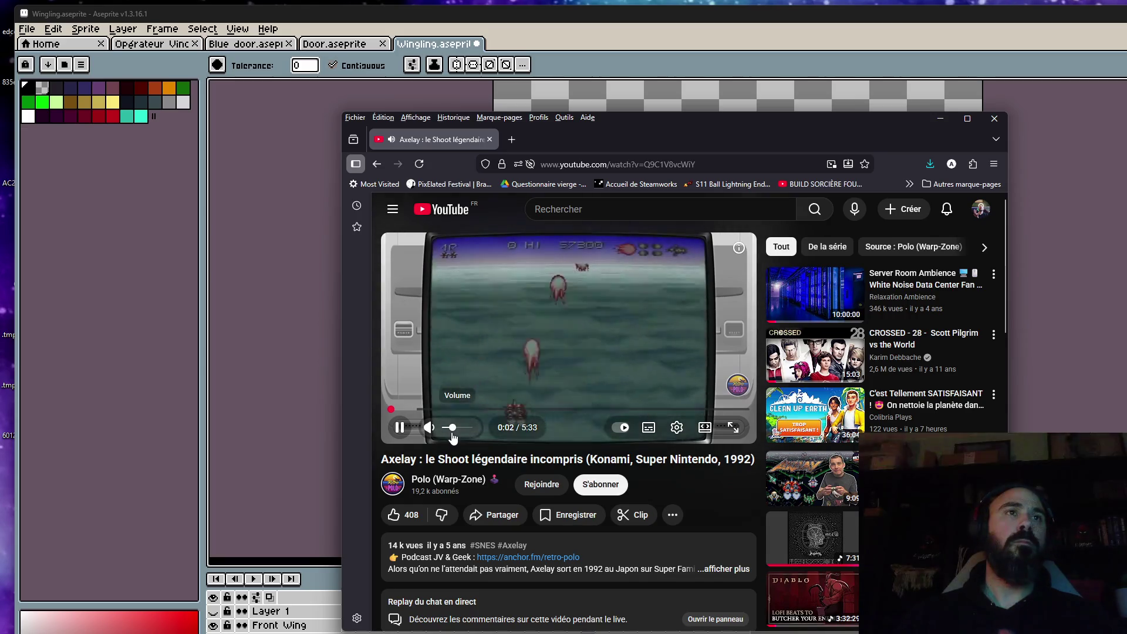
left_click_drag(452, 434, 444, 434)
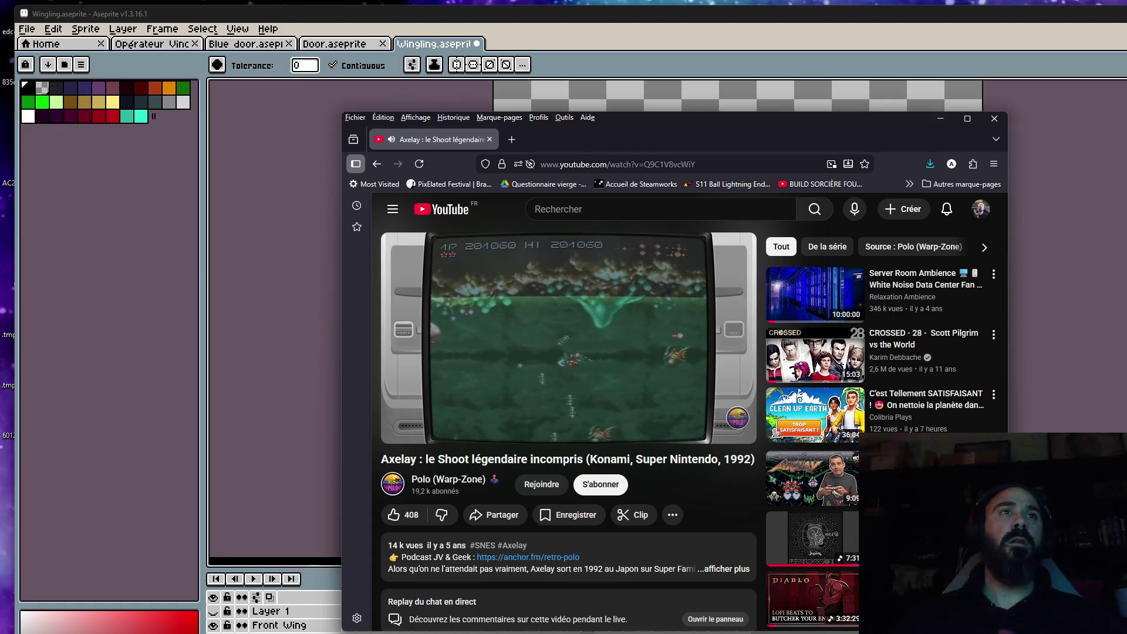
key("0")
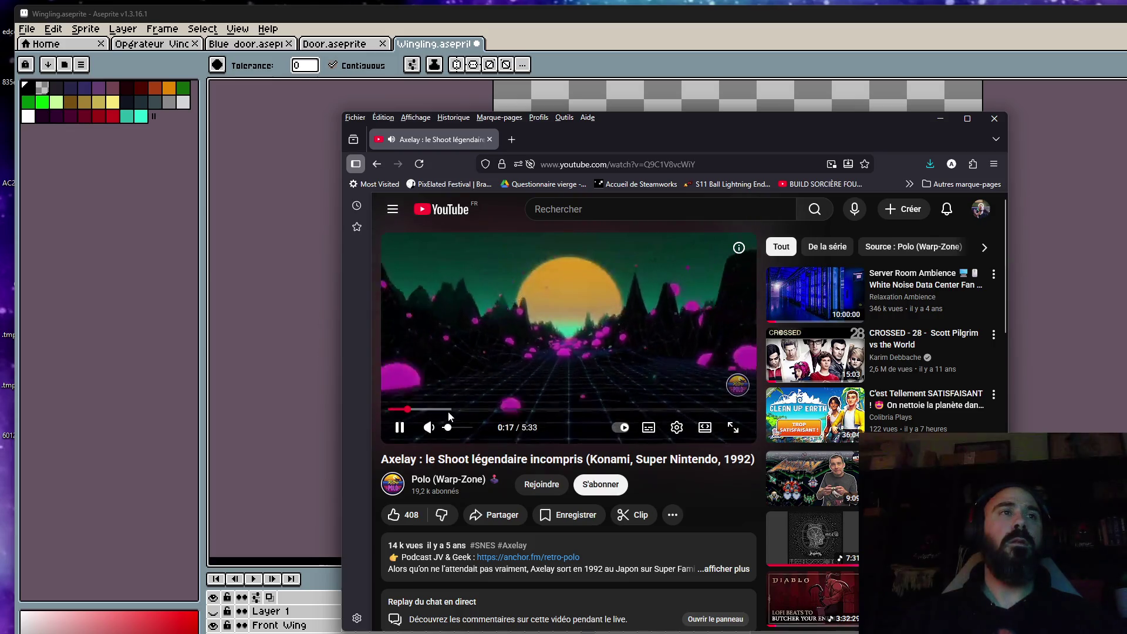
left_click_drag(399, 409, 435, 414)
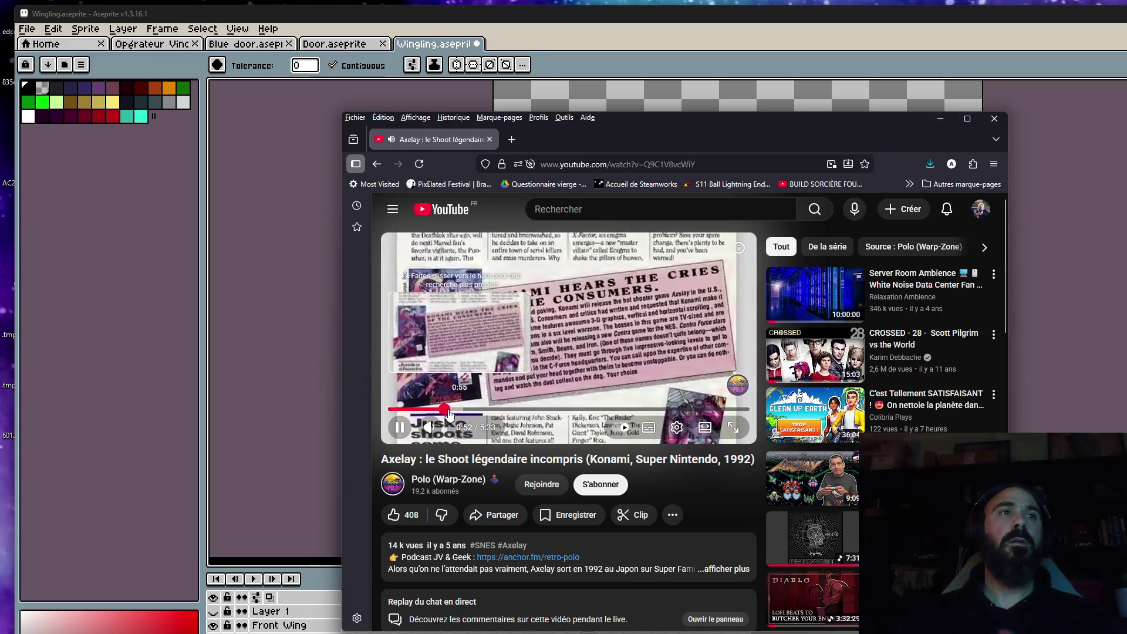
left_click_drag(452, 410, 470, 415)
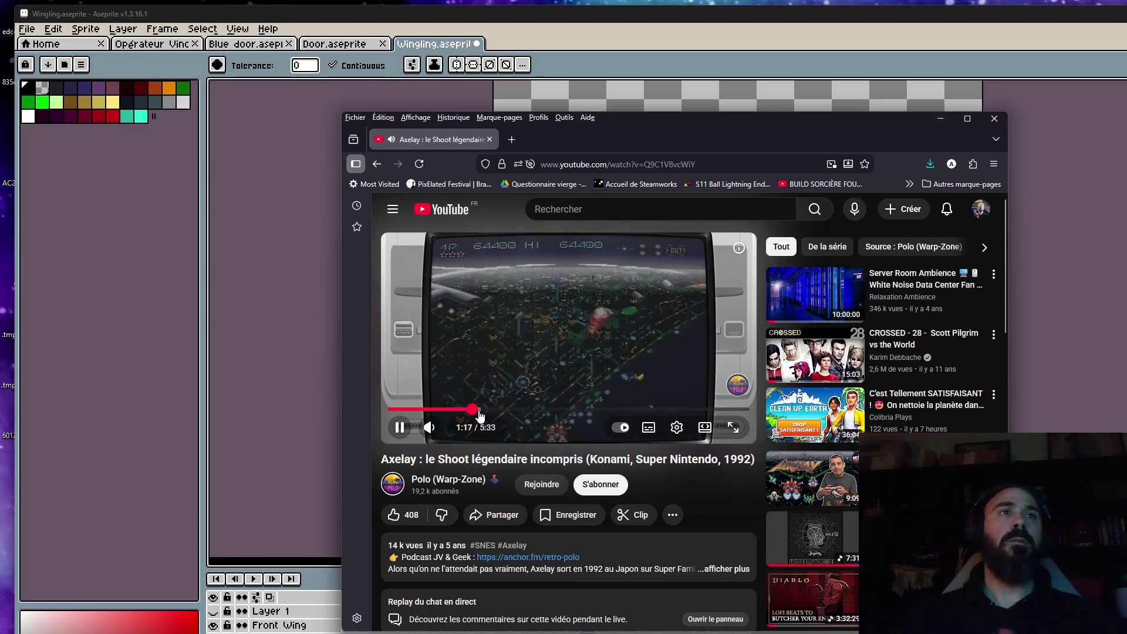
left_click_drag(480, 416, 480, 415)
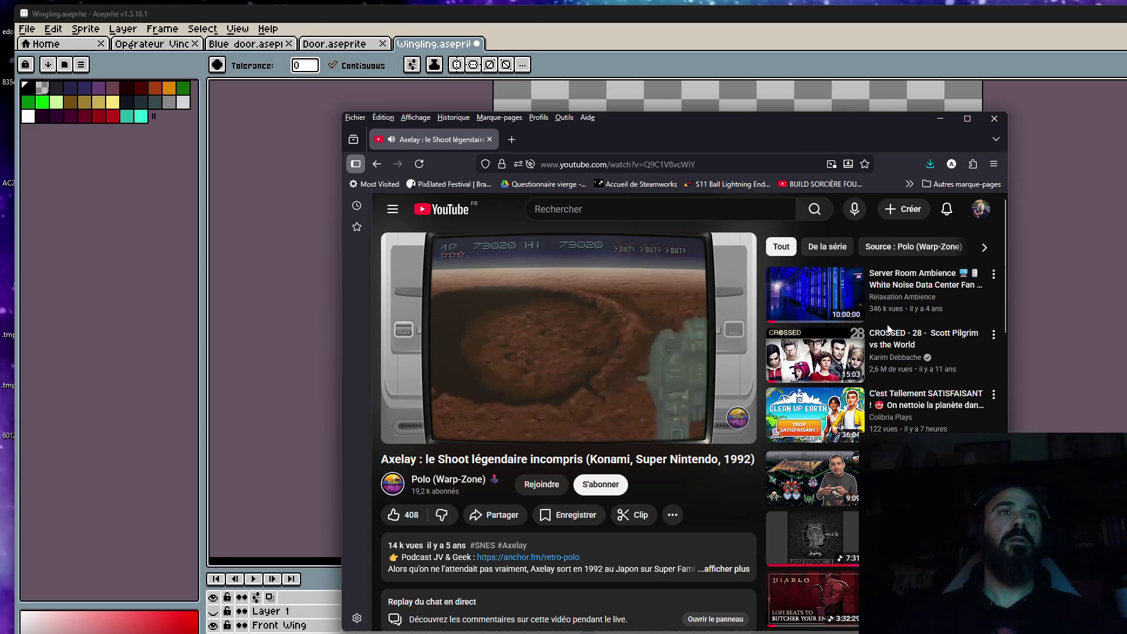
mouse_move(882, 327)
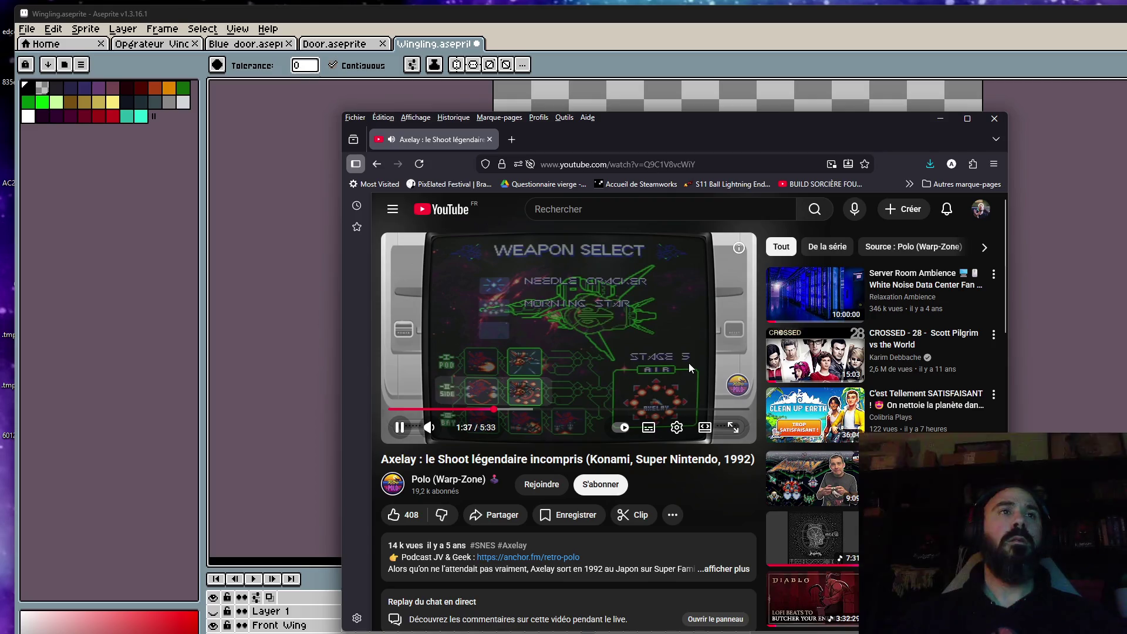
mouse_move(820, 409)
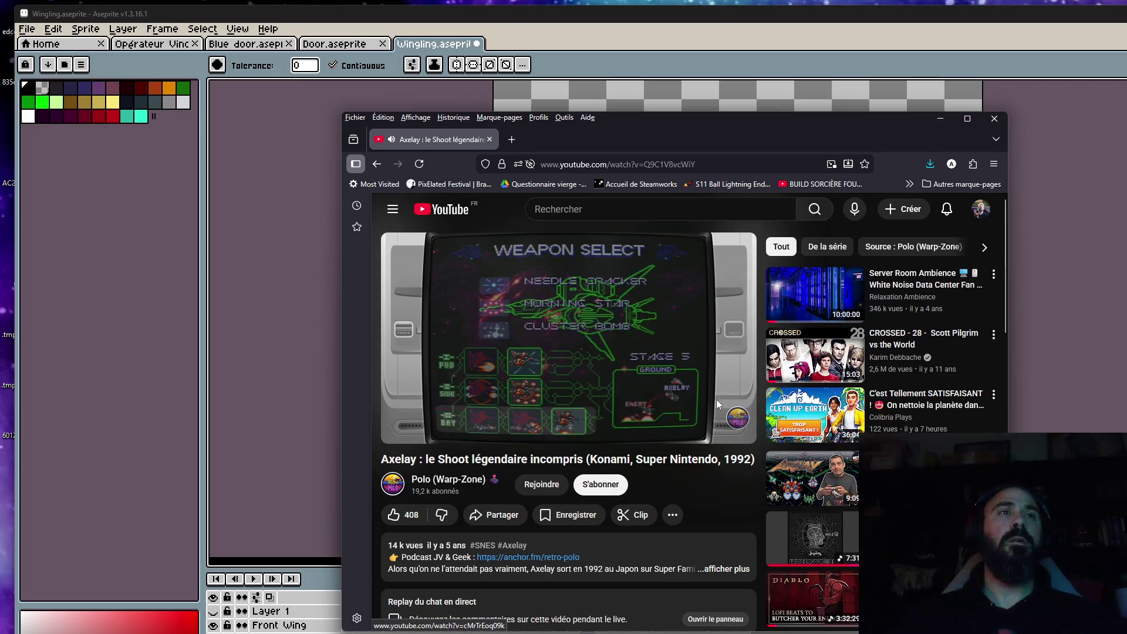
left_click(526, 410)
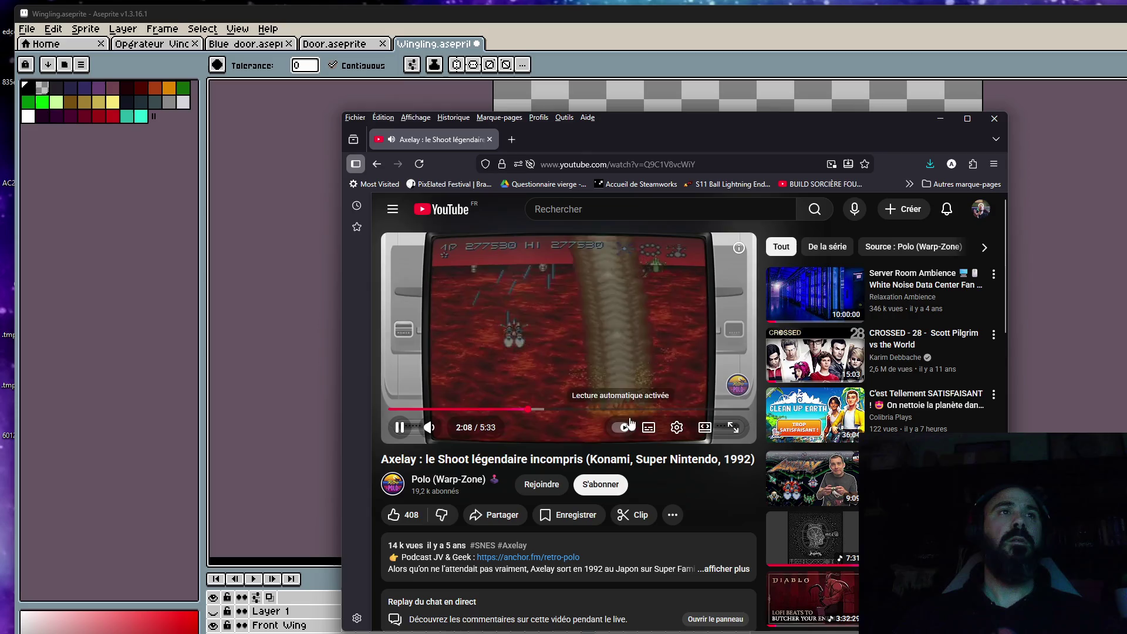
left_click(994, 118)
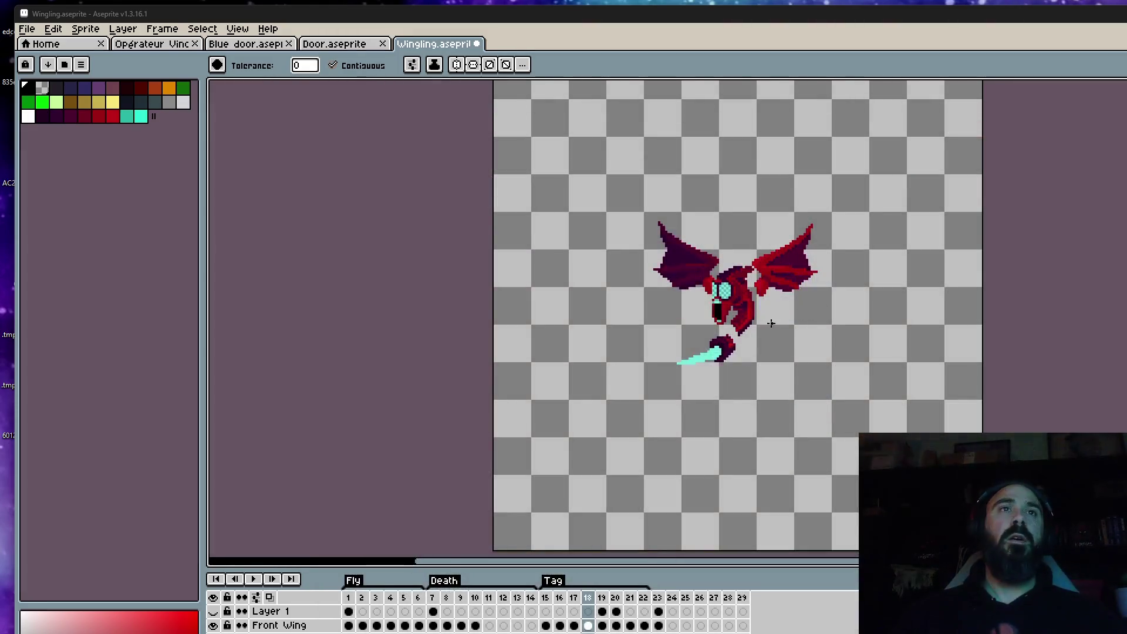
Step: Raise the left wing on frame 18 about 16 pixels and clear the selection
scroll(722, 293, "up", 1)
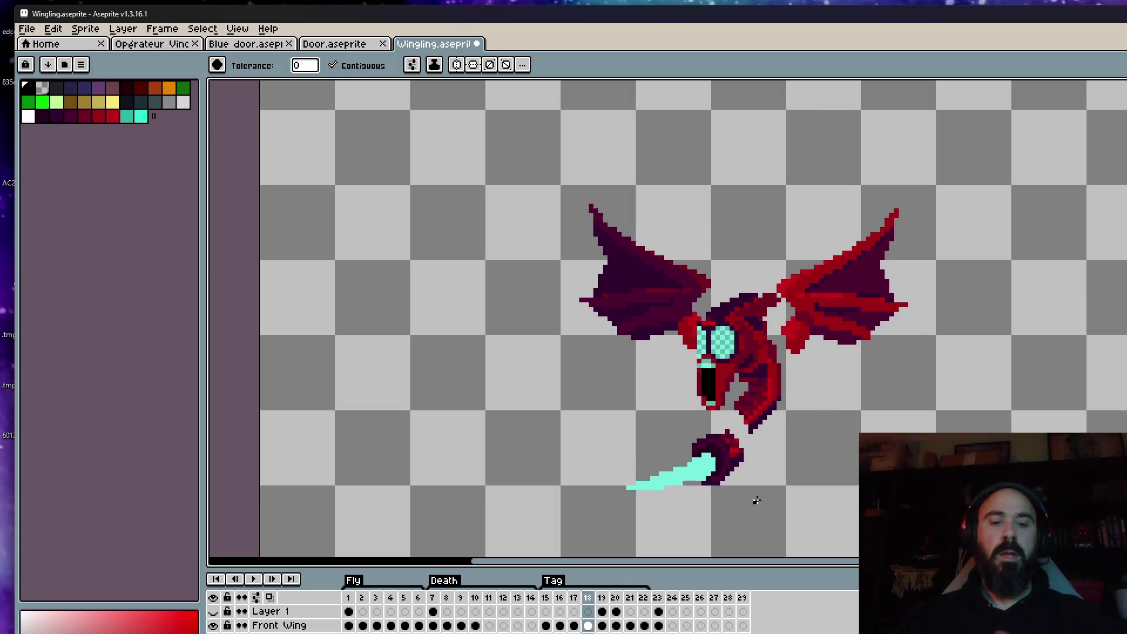
key("m")
left_click_drag(466, 137, 1042, 544)
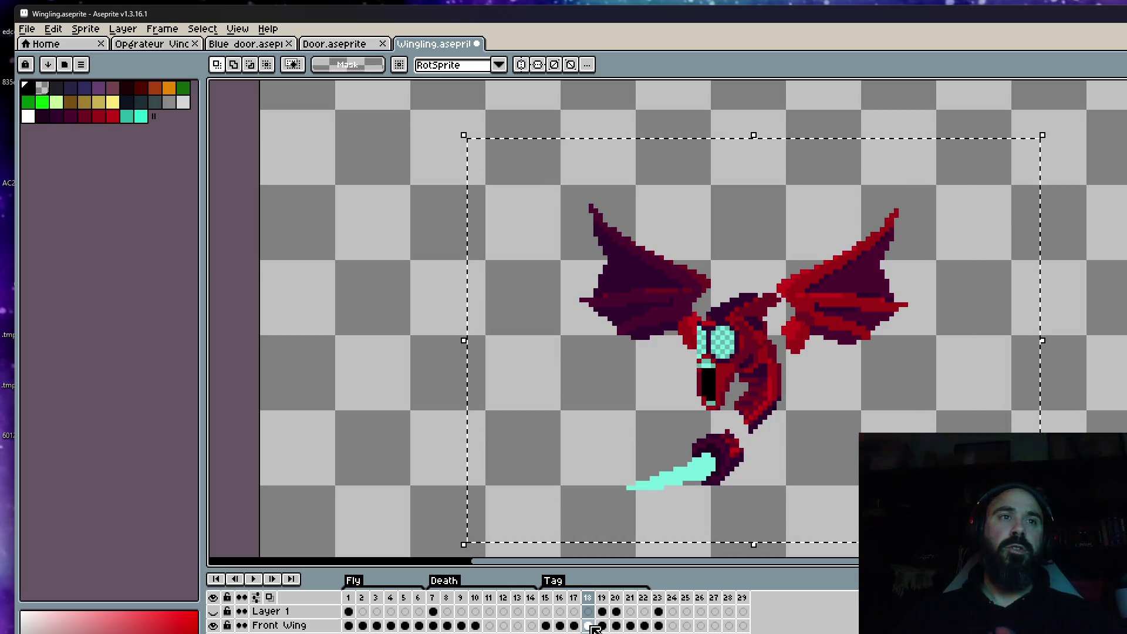
left_click_drag(744, 364, 742, 355)
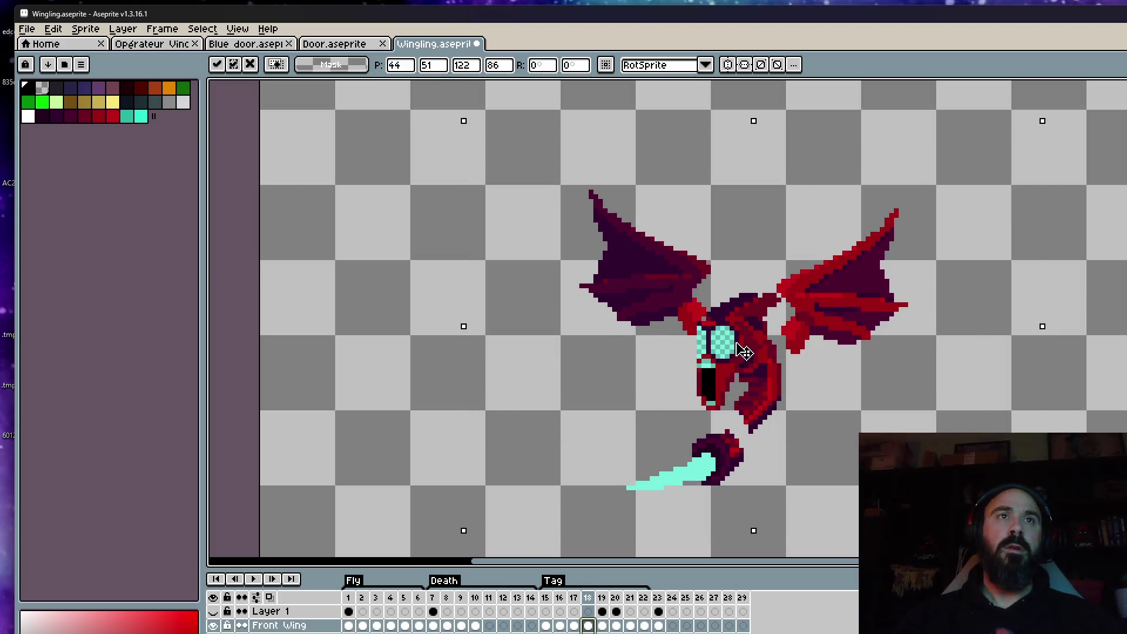
key("Return")
key("ctrl+d")
Step: Play the animation to review it, then save the Wingling file
key("Return")
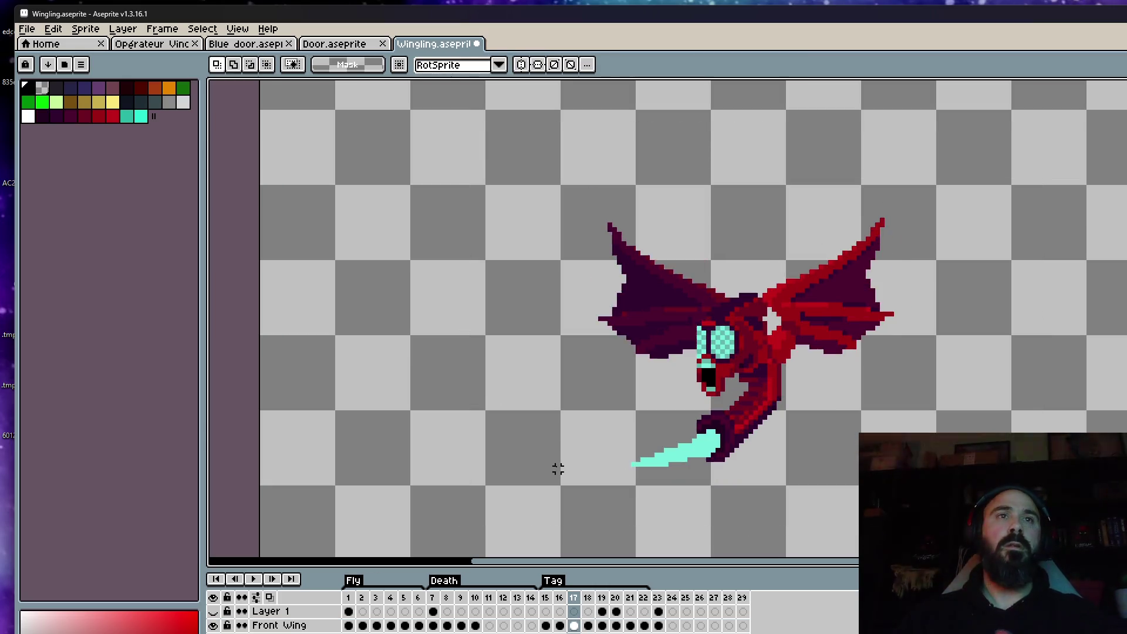
key("Return")
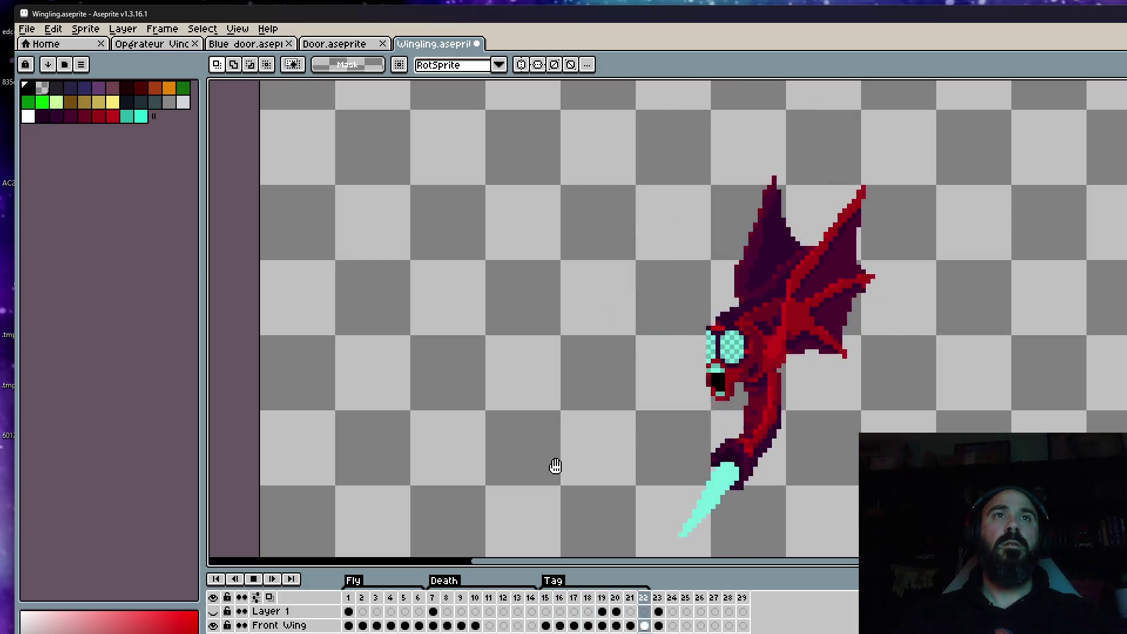
scroll(792, 370, "down", 2)
key("Return")
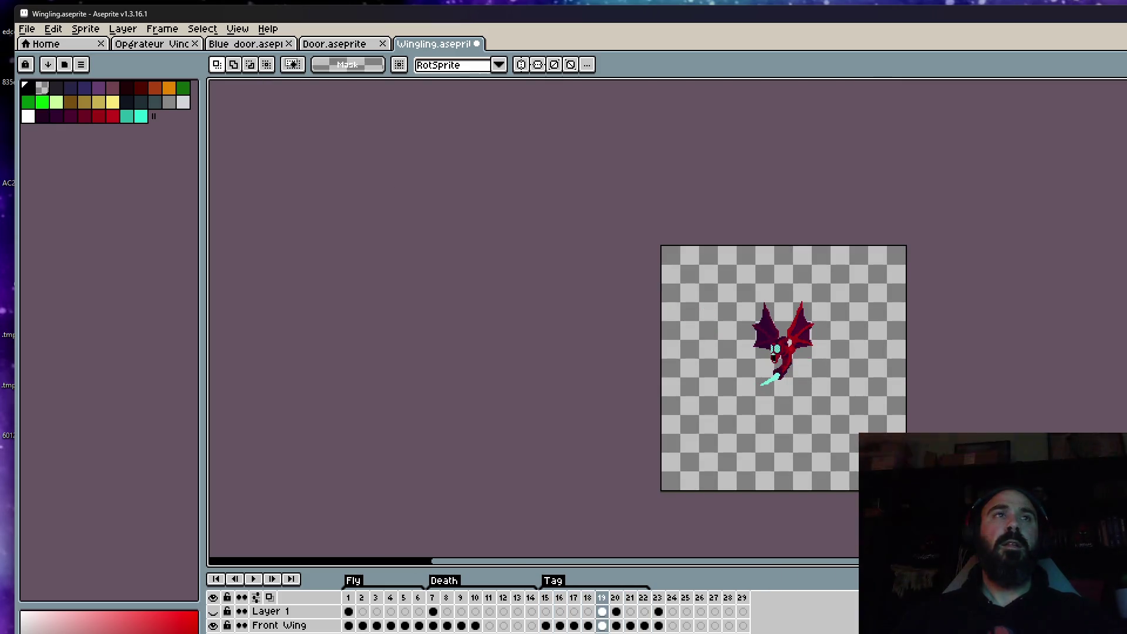
left_click(27, 28)
left_click(24, 88)
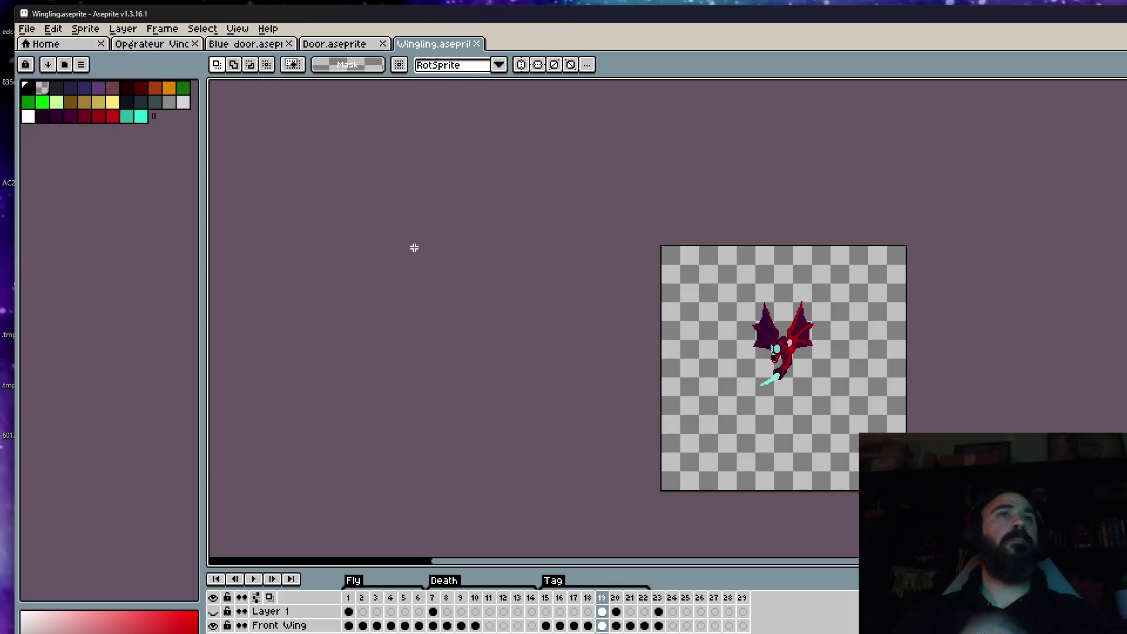
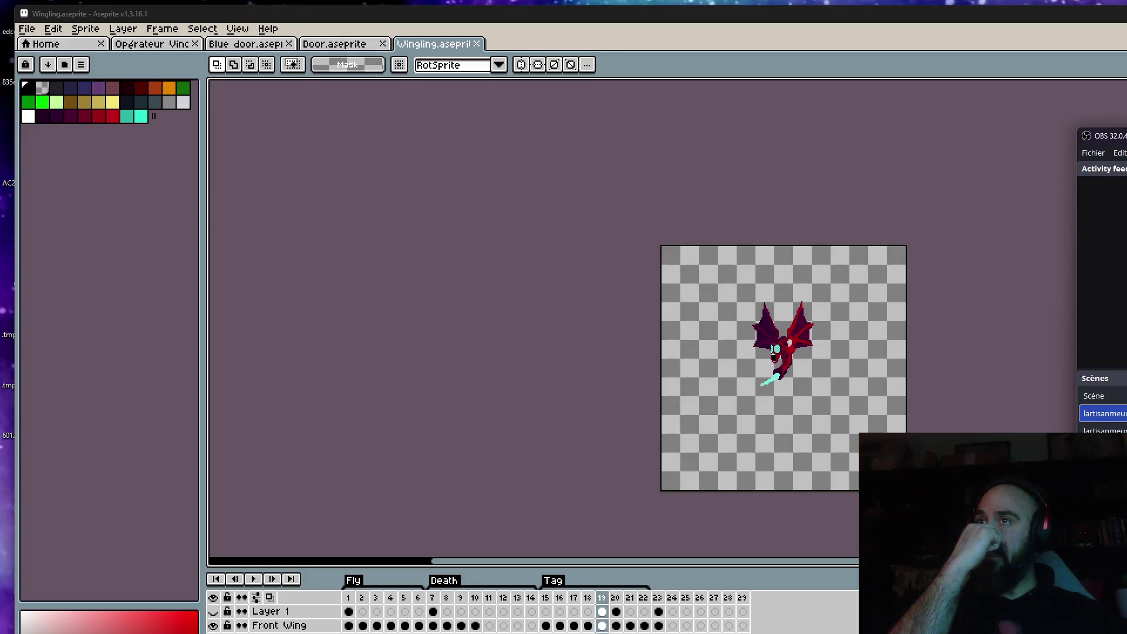
Step: Step through frames 15–18 to compare poses, settling on frame 18
left_click(546, 597)
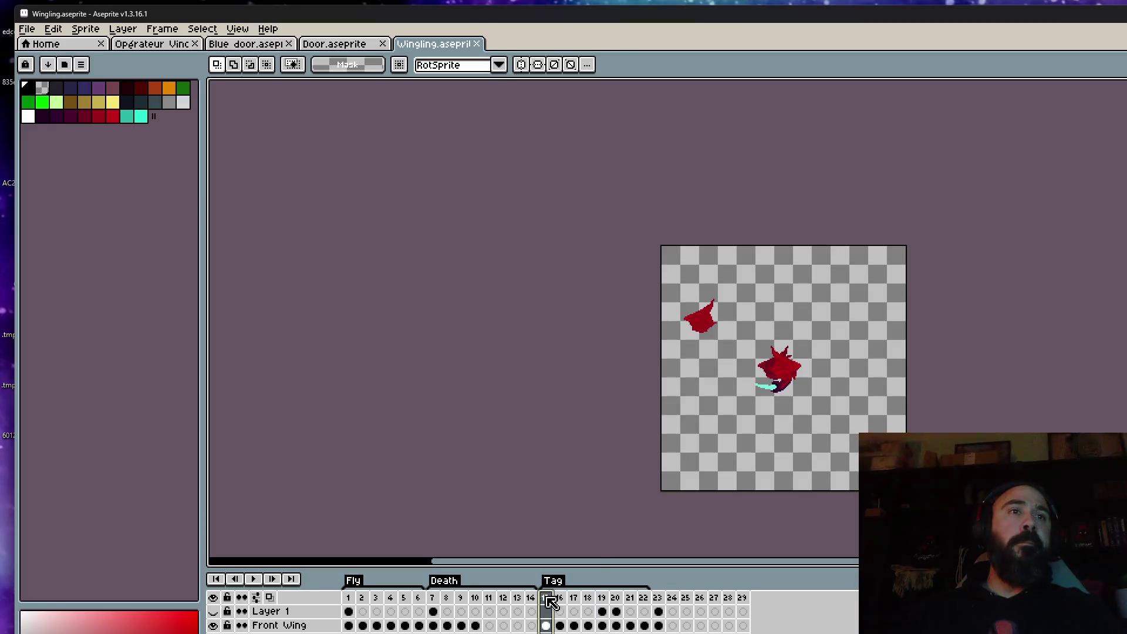
scroll(750, 381, "up", 3)
key("Right")
key("Right")
key("Right")
key("Left")
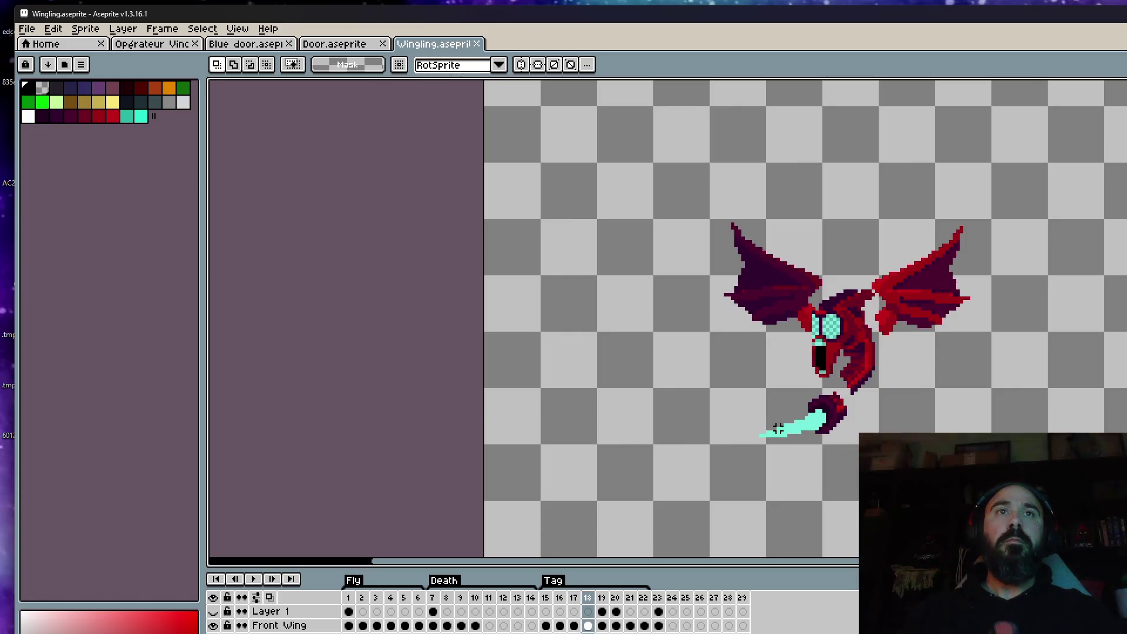
key("Left")
key("Left")
key("Left")
key("Right")
key("Right")
key("Right")
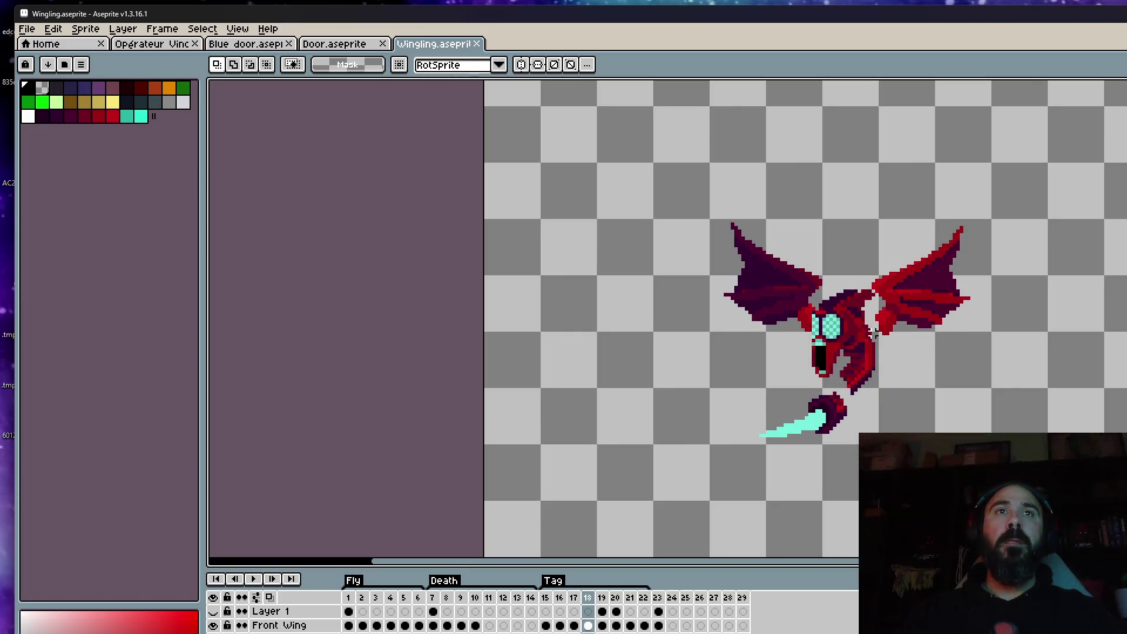
scroll(872, 332, "up", 4)
Step: Lasso the red wing tip on frame 18 and shift it about 3 pixels down-left
key("b")
mouse_move(904, 261)
left_mouse_down()
mouse_move(862, 294)
mouse_move(945, 328)
mouse_move(898, 309)
left_mouse_up()
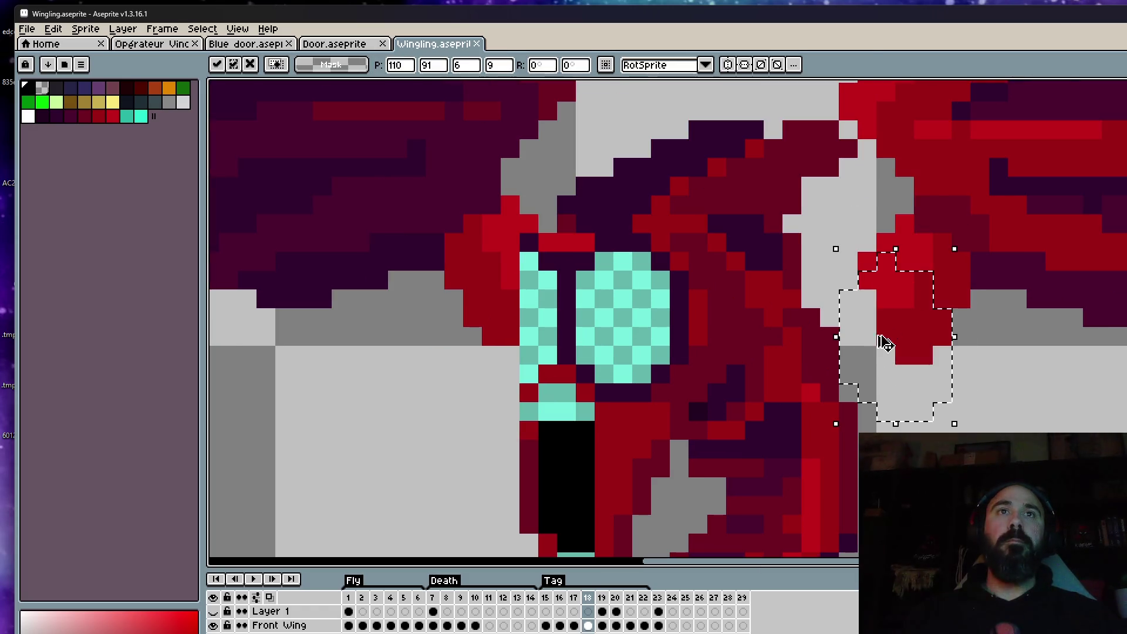
key("Escape")
left_click_drag(946, 289, 898, 341)
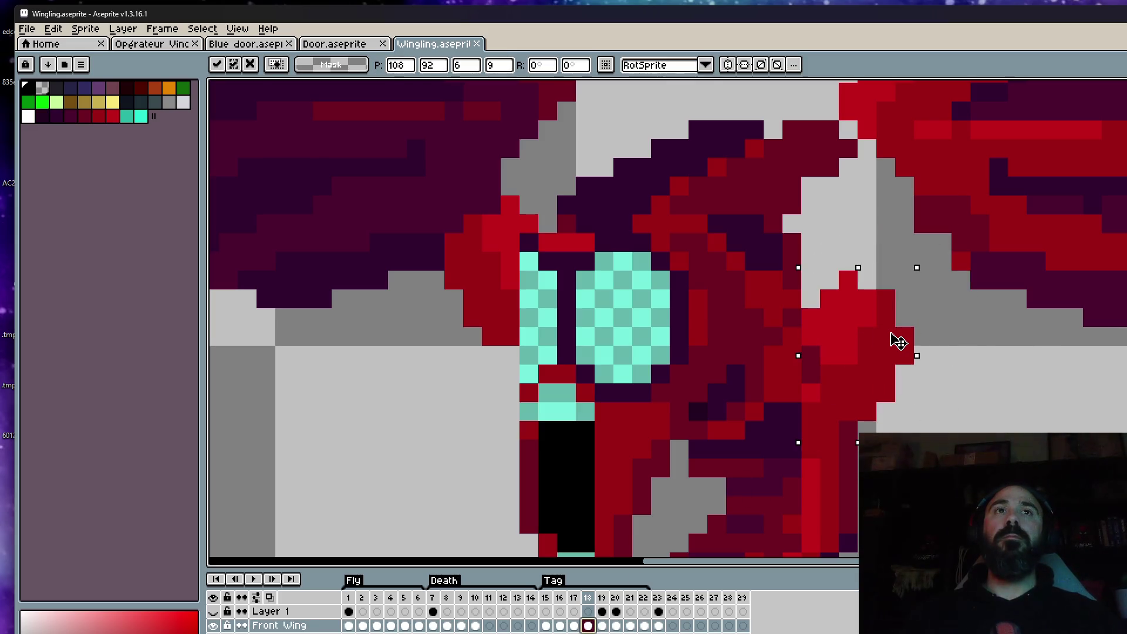
key("Return")
Step: Pick the wing's red as drawing colour and drop the selection
scroll(895, 328, "down", 5)
scroll(886, 301, "up", 4)
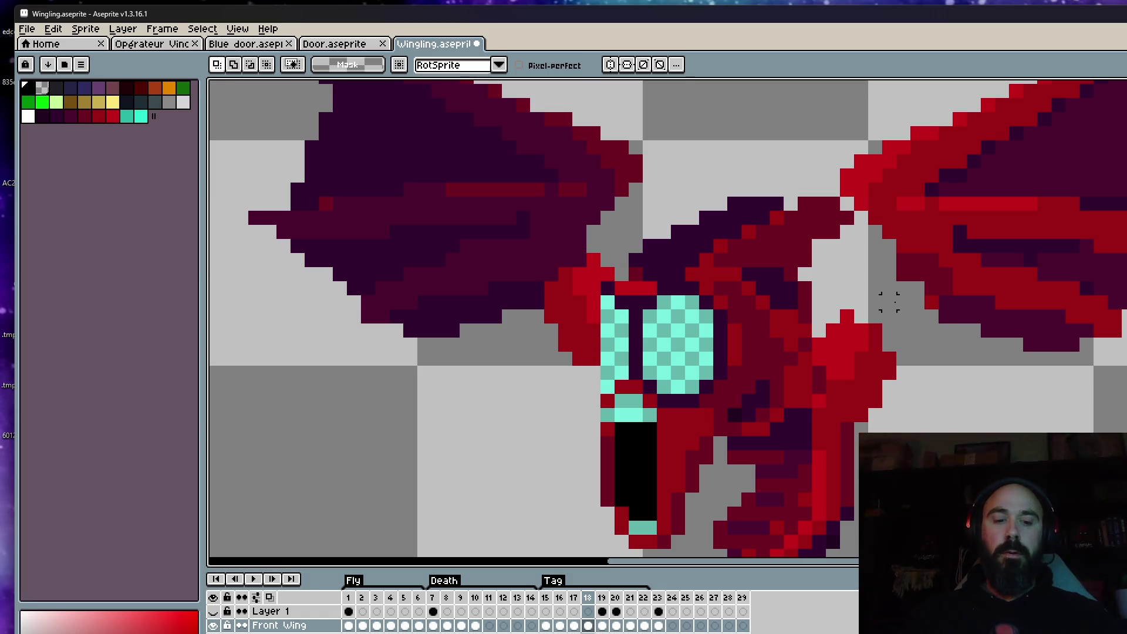
key("i")
scroll(892, 300, "down", 4)
scroll(892, 299, "up", 4)
left_click(873, 326)
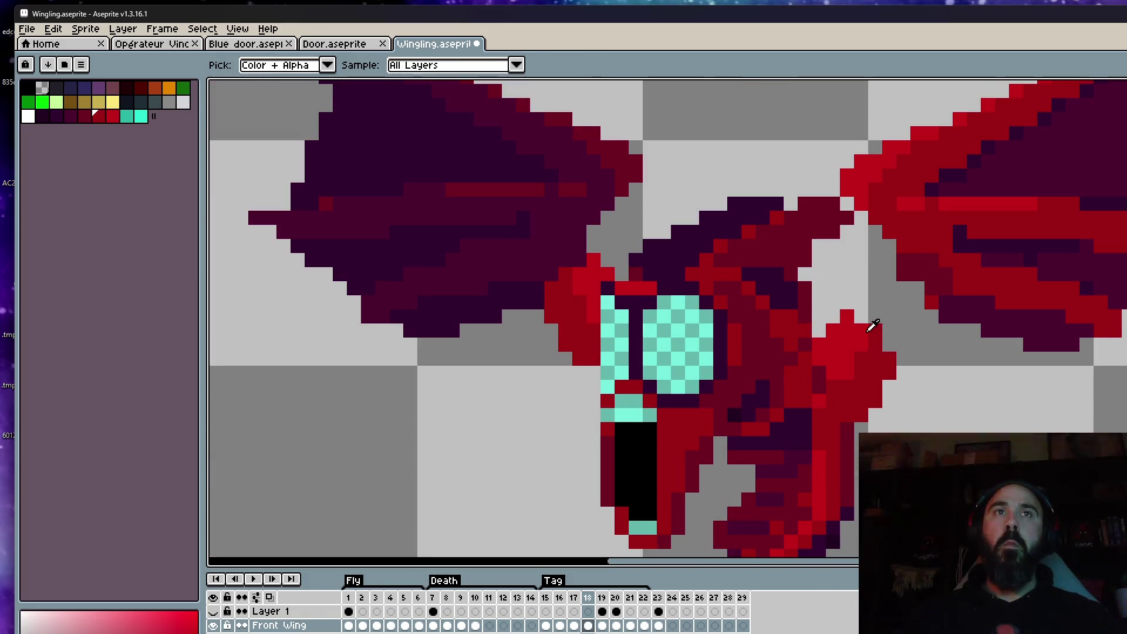
scroll(872, 325, "down", 4)
key("ctrl+d")
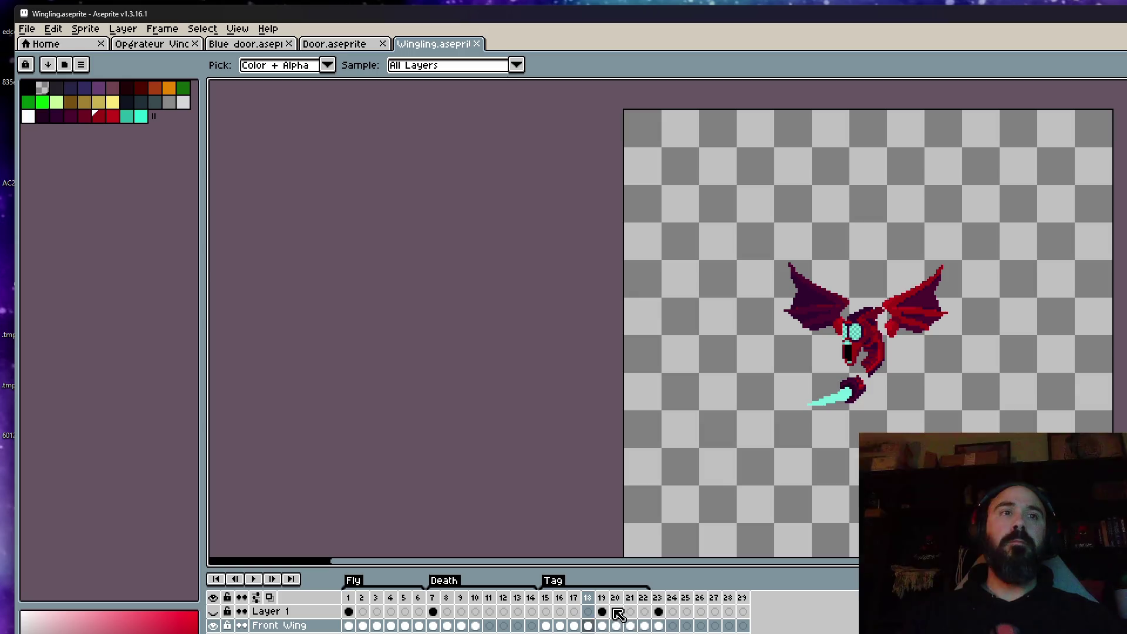
Step: Shift the selected Layer 1 cels one frame earlier
left_click(588, 611)
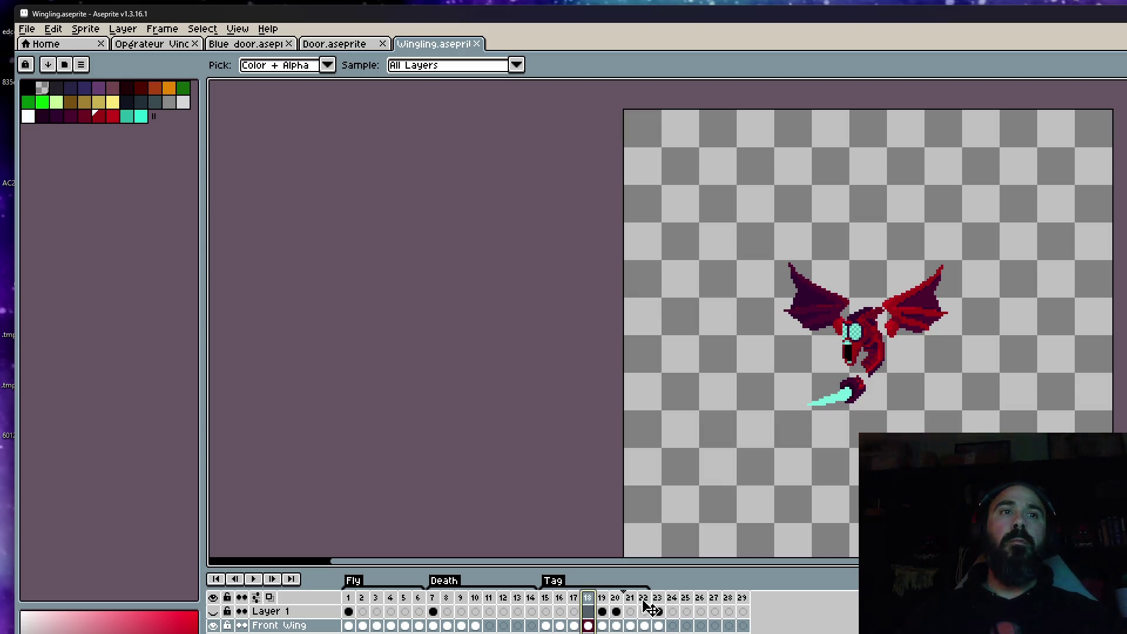
left_click_drag(650, 611, 644, 611)
left_click_drag(546, 611, 607, 611)
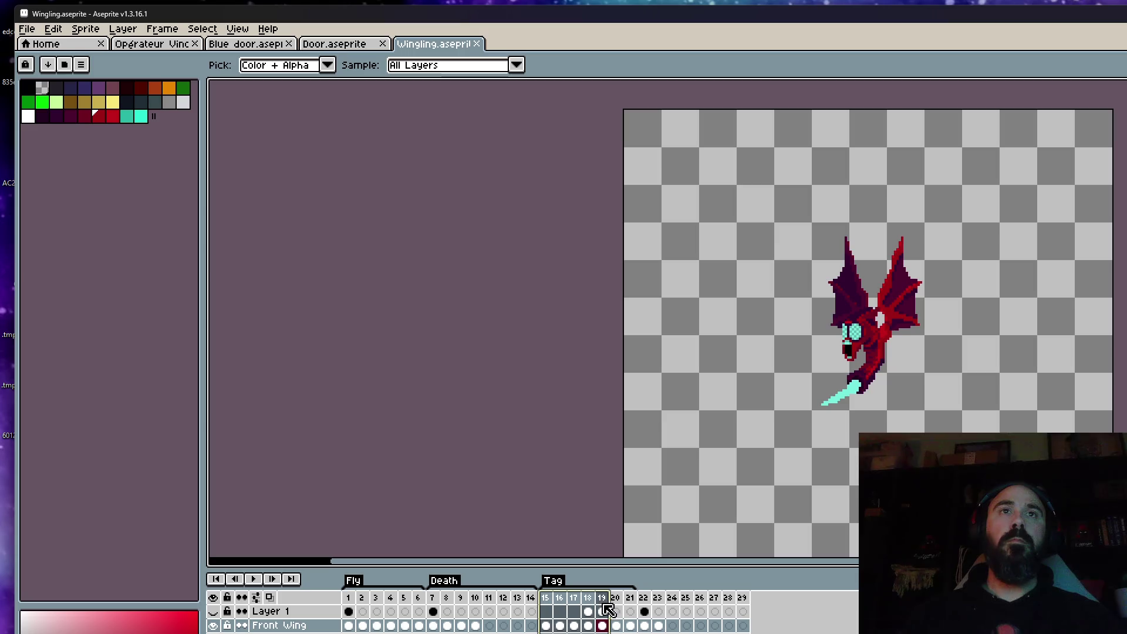
Step: Play the animation from frames 15 and 20 to check the new timing
left_click(545, 597)
left_click(259, 579)
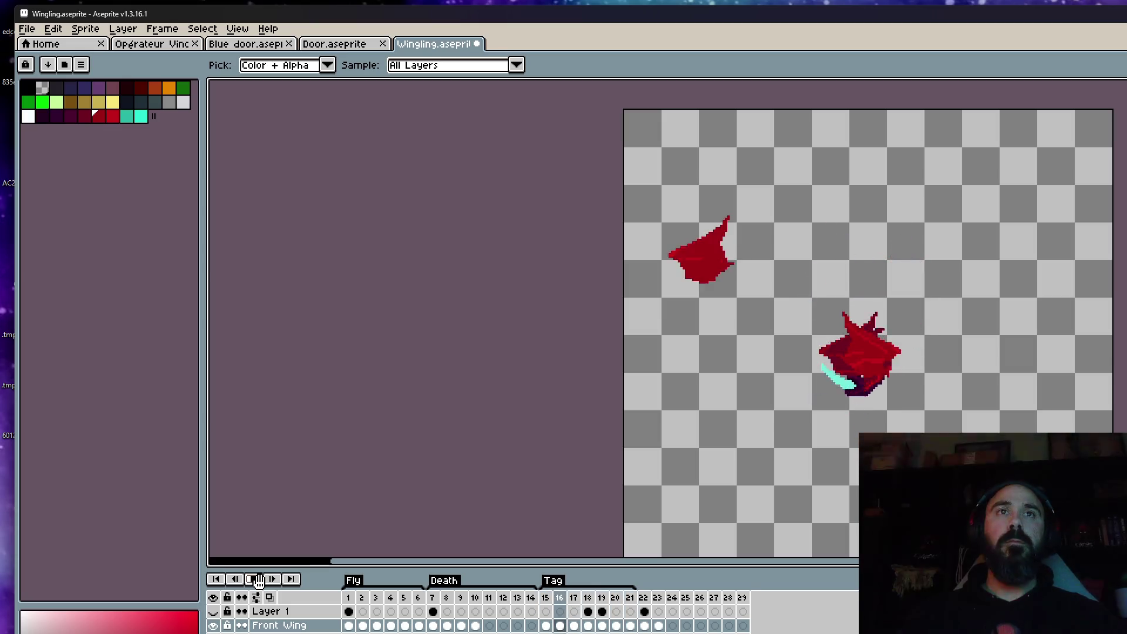
left_click(259, 580)
left_click(617, 597)
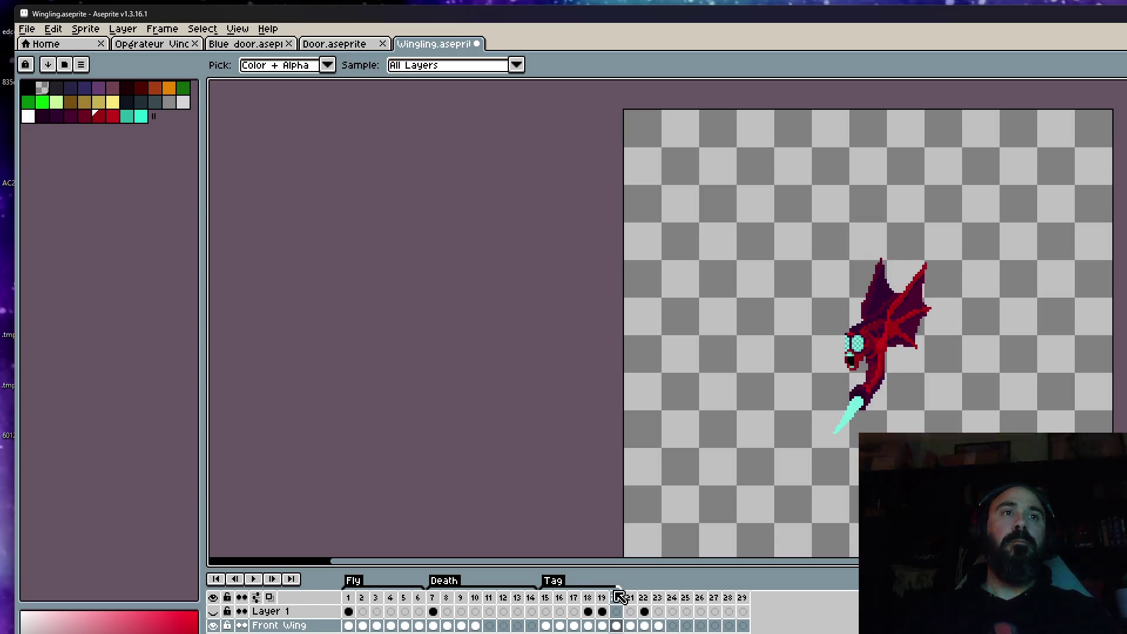
key("Return")
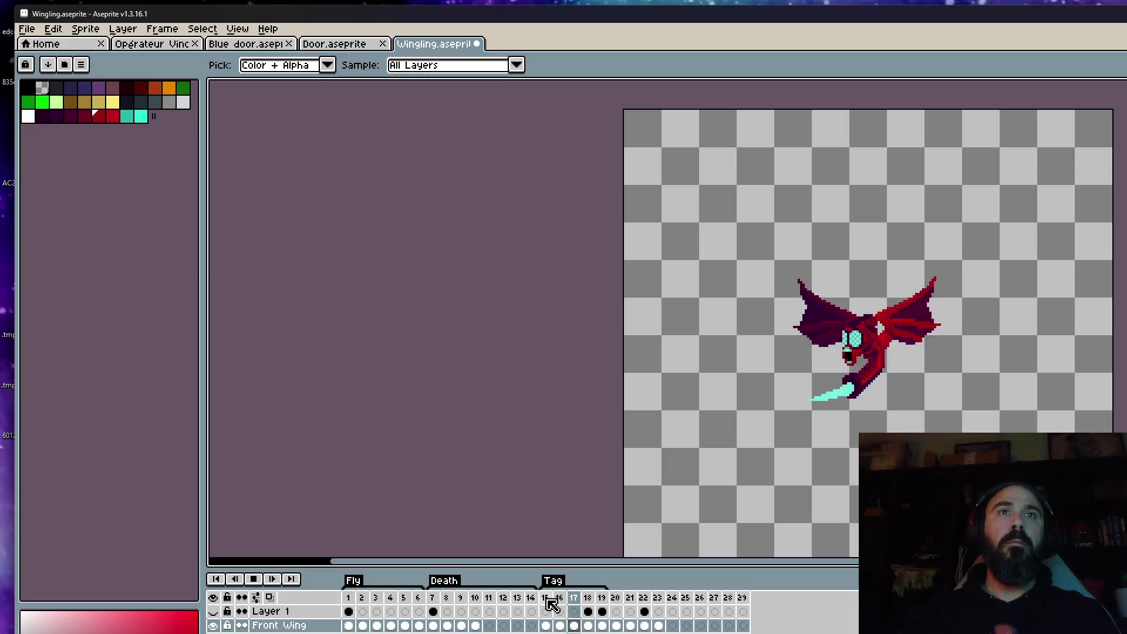
key("Return")
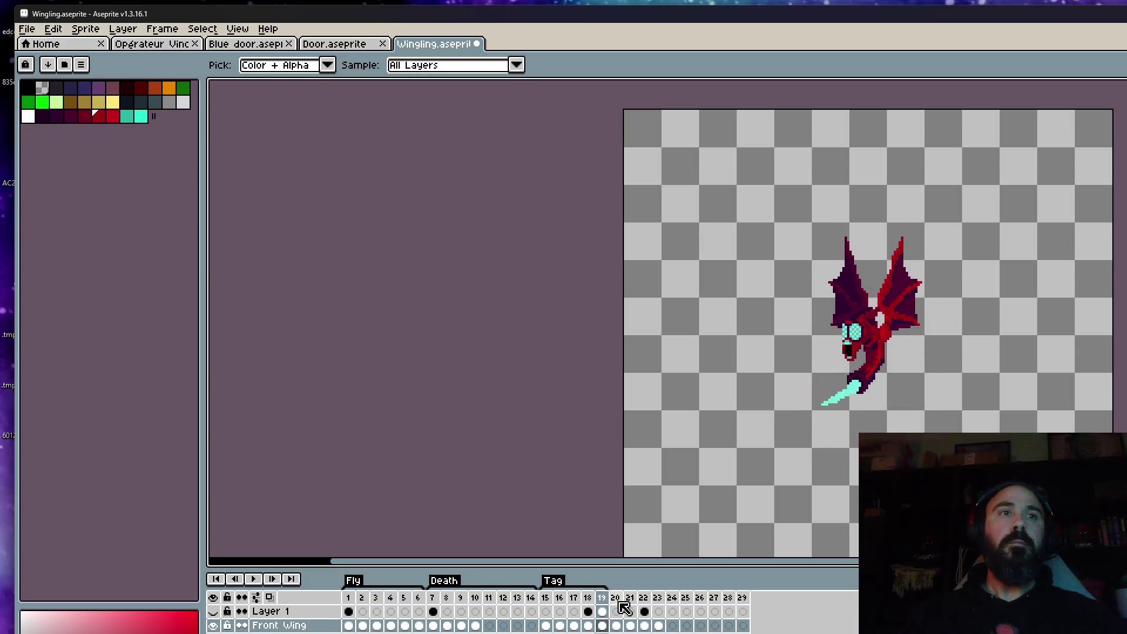
Step: Try stretching the Tag range to frame 21, play from frame 1, then undo it
mouse_move(606, 586)
left_mouse_down()
mouse_move(632, 593)
mouse_move(432, 601)
left_mouse_up()
left_click(353, 604)
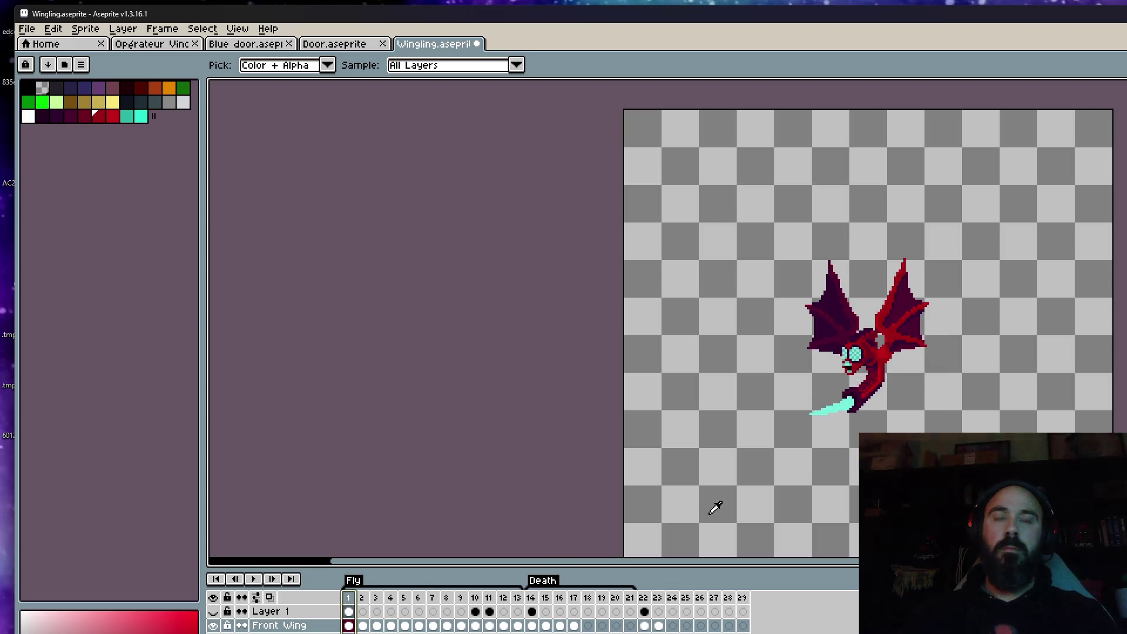
key("Return")
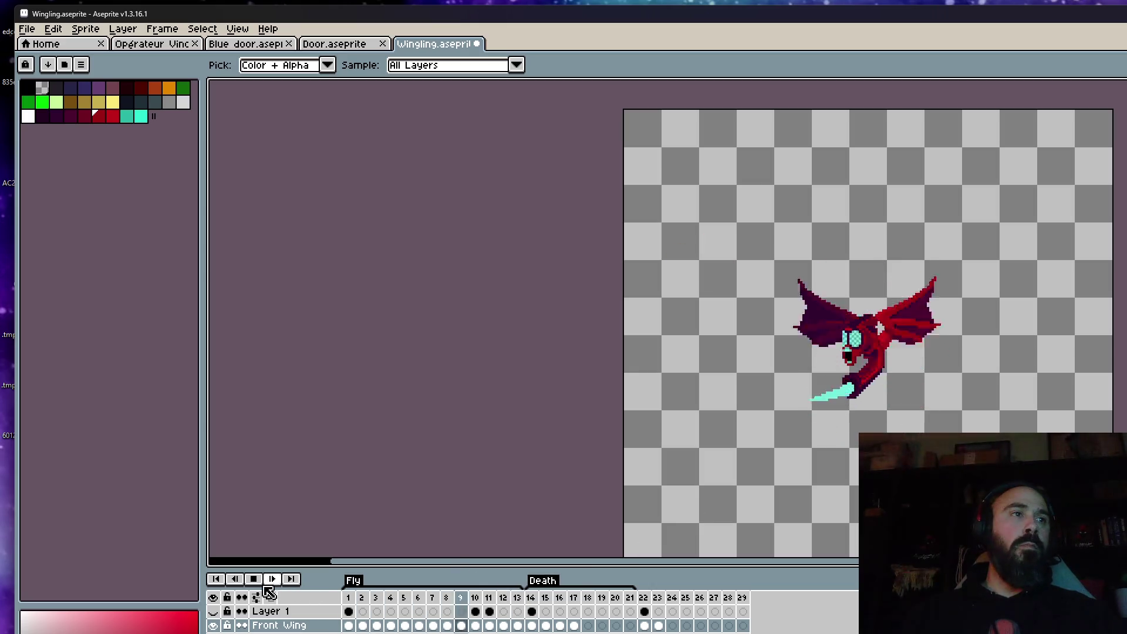
key("ctrl+z")
Step: Inspect frames 22–29, then select frames 15–18 and mark out frames 20–21
left_click_drag(644, 597, 756, 619)
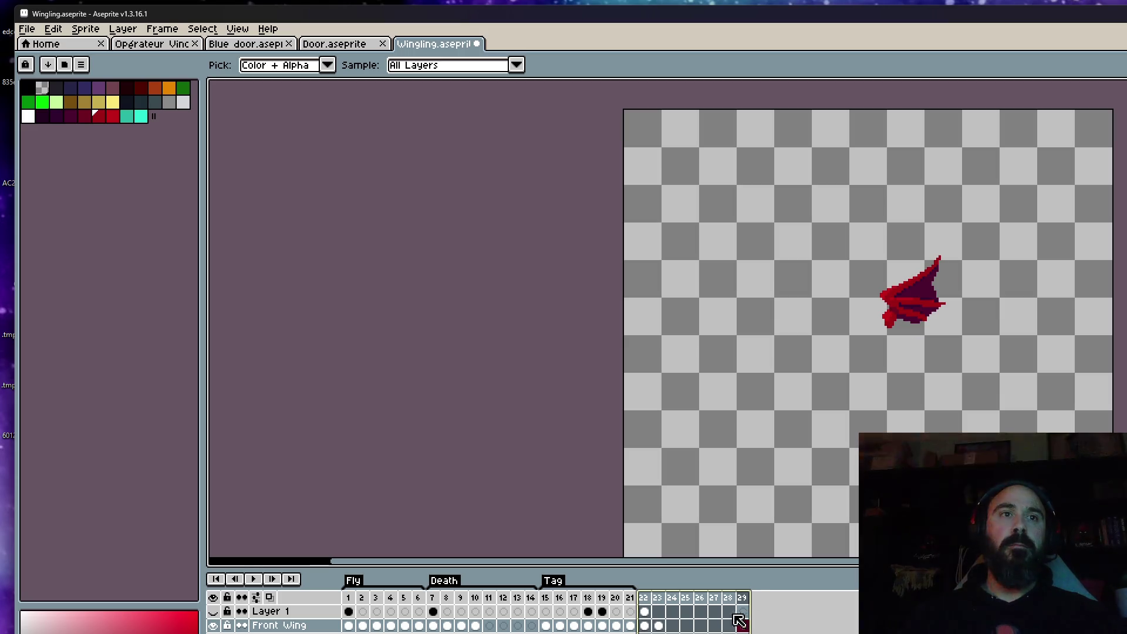
left_click(645, 623)
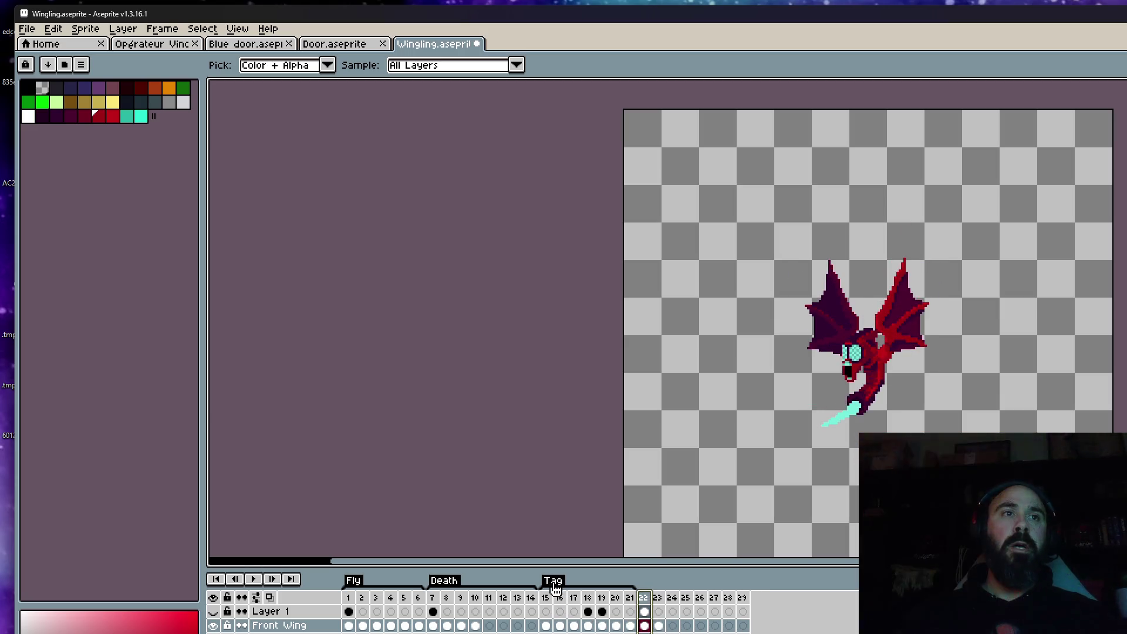
left_click_drag(547, 610, 623, 611)
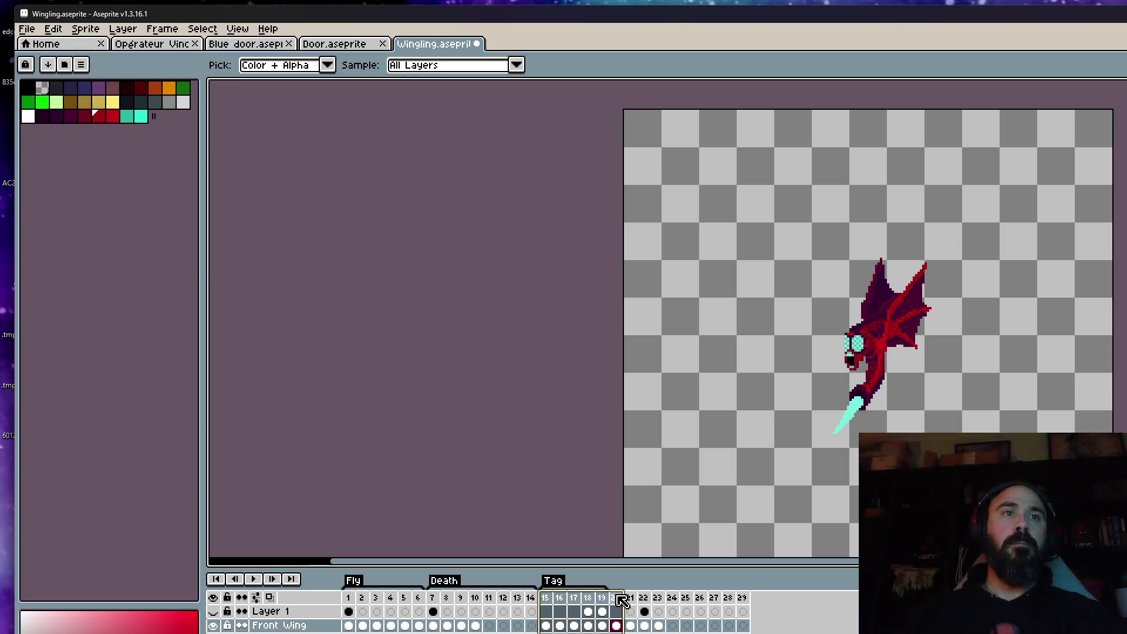
left_click_drag(621, 600, 633, 600)
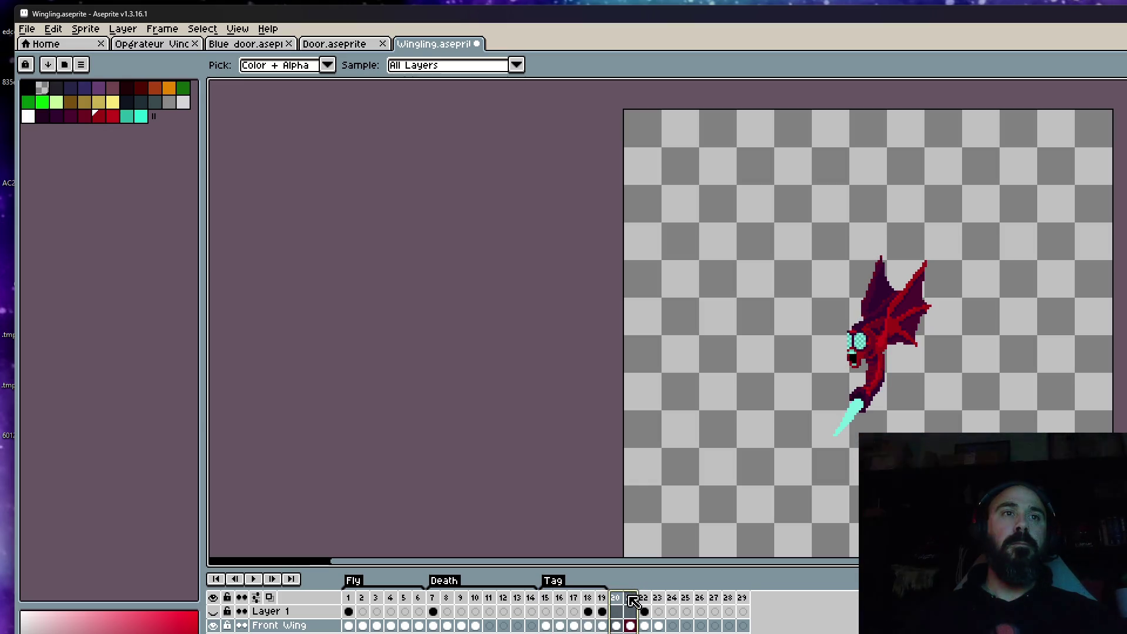
Step: Rename the existing Tag through its properties dialog
double_click(554, 582)
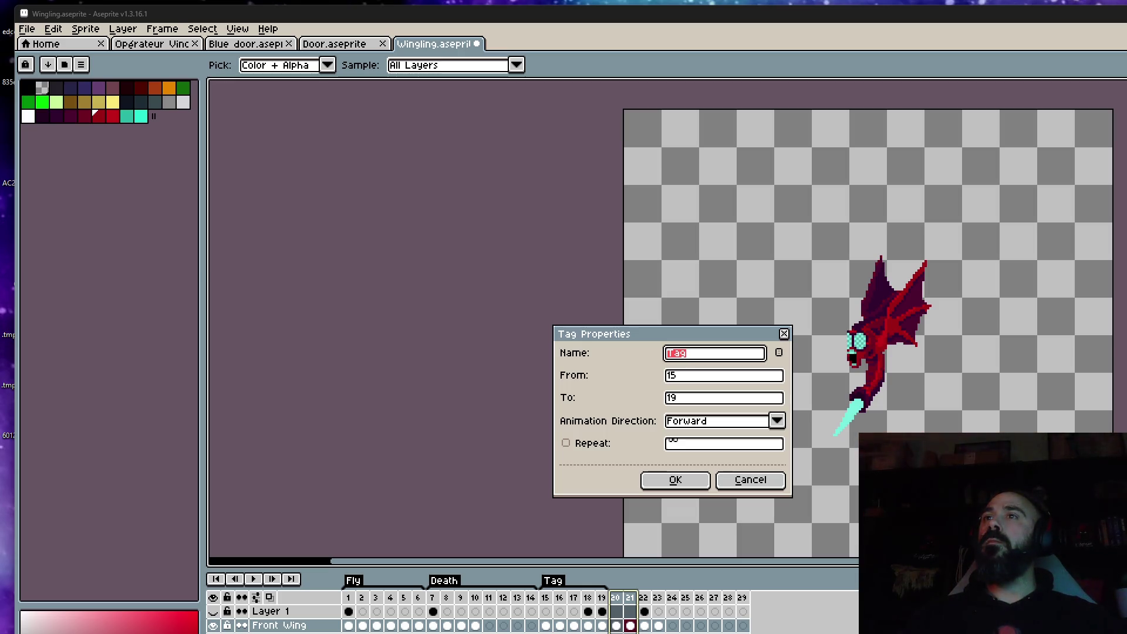
left_click(704, 356)
double_click(709, 358)
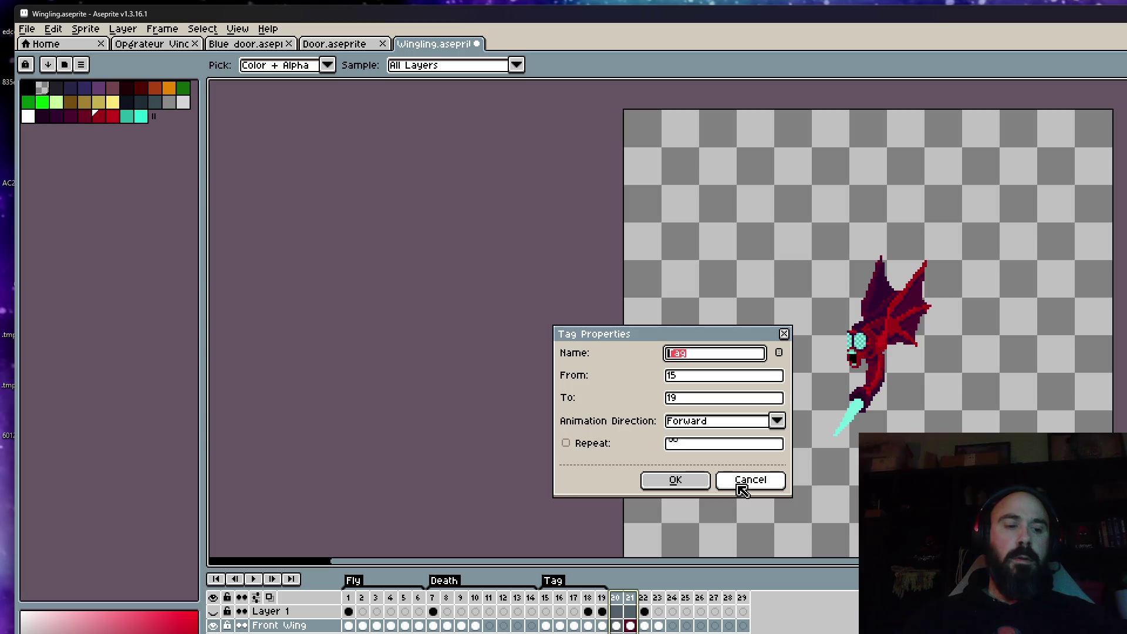
type("Atk")
left_click(675, 479)
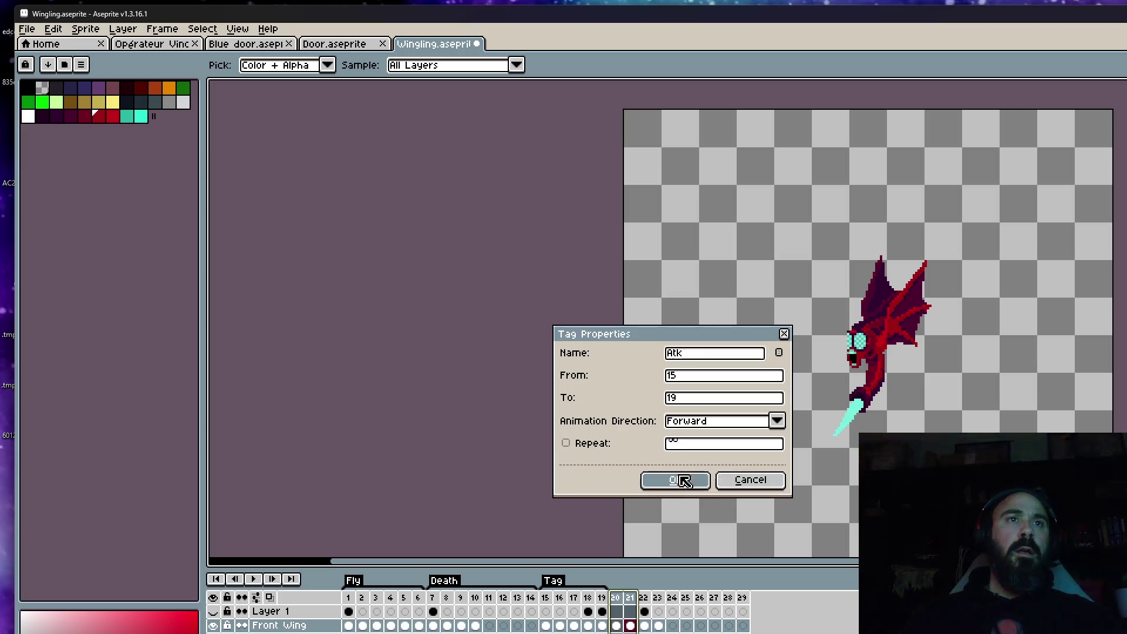
Step: Add a new tag named 'Atk' over frames 20–21
right_click(633, 602)
left_click(633, 628)
type("Atk")
left_click(675, 479)
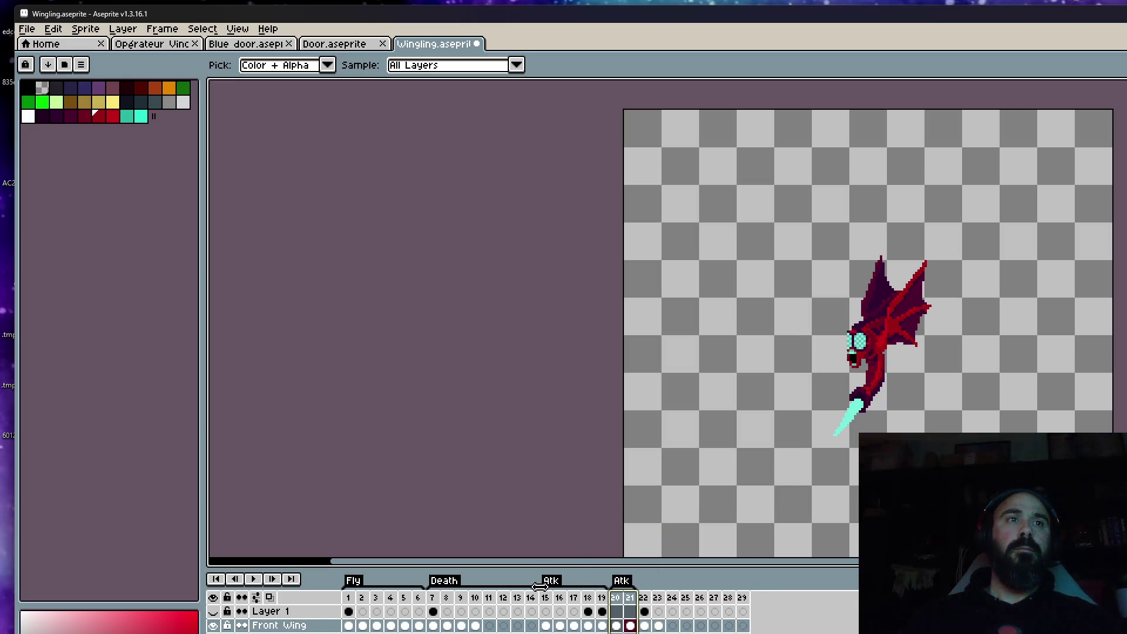
Step: Rename the frames 15–19 tag to 'Load', return to frame 1 and save Wingling
double_click(551, 582)
type("Load")
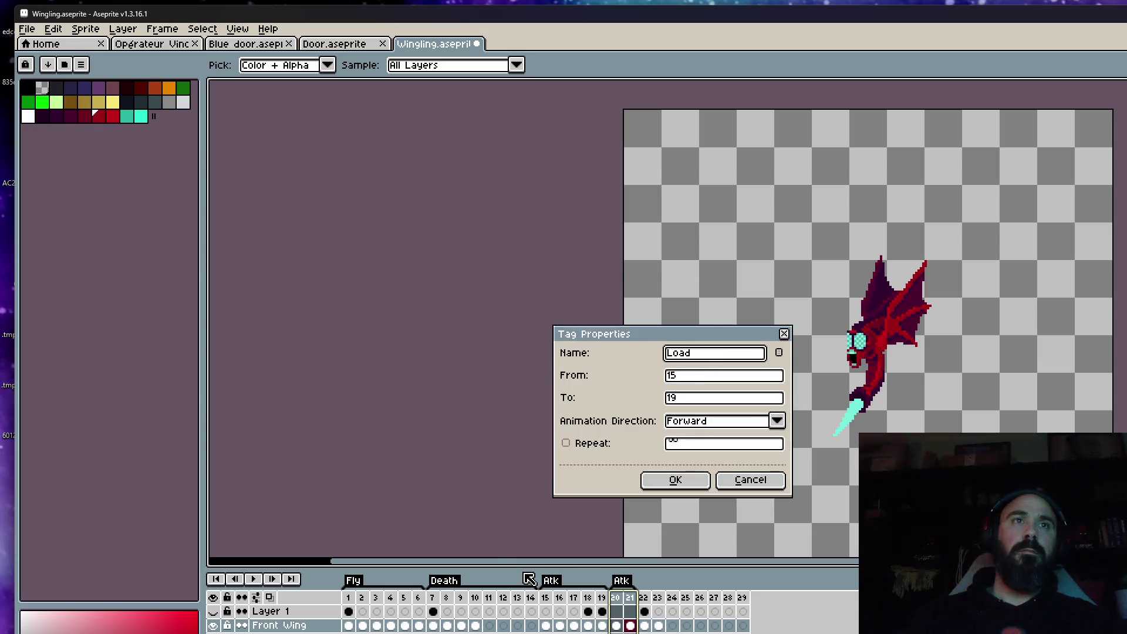
left_click(675, 479)
left_click(348, 597)
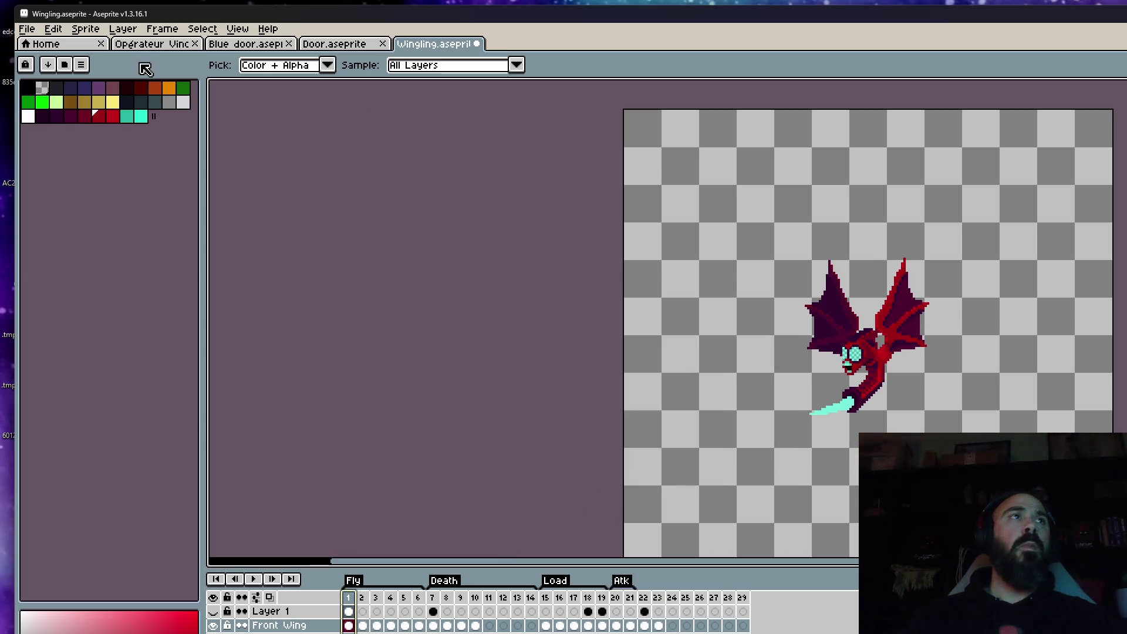
left_click(26, 29)
left_click(59, 90)
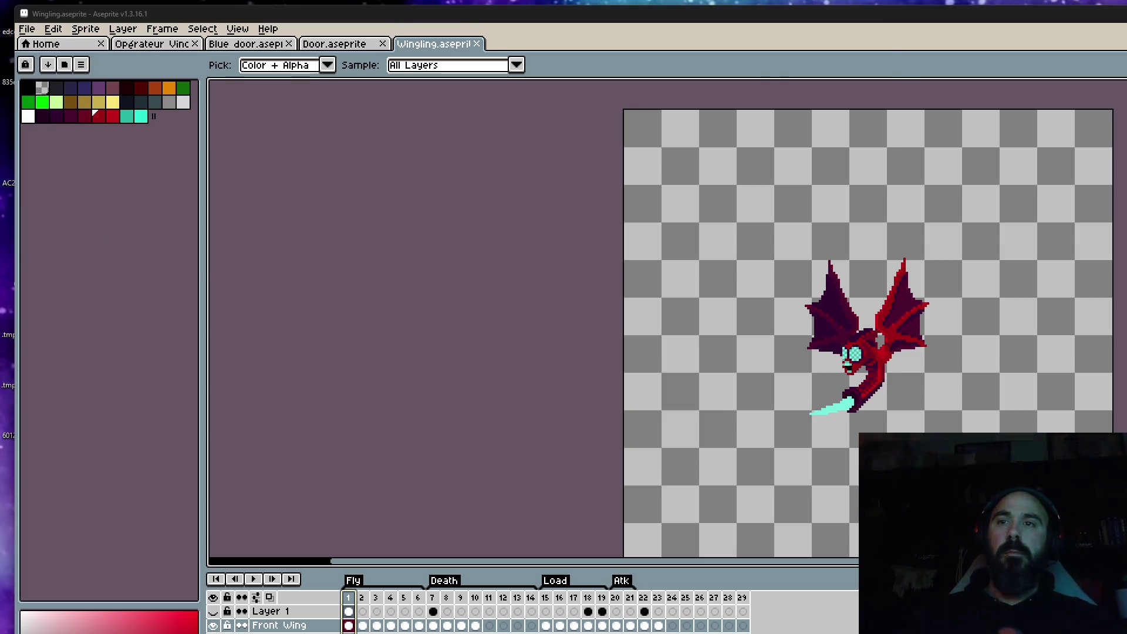
Step: In Milanote, tick the 'Retard anim Winglings' task in the checklist
key("alt+Tab")
scroll(520, 417, "down", 5)
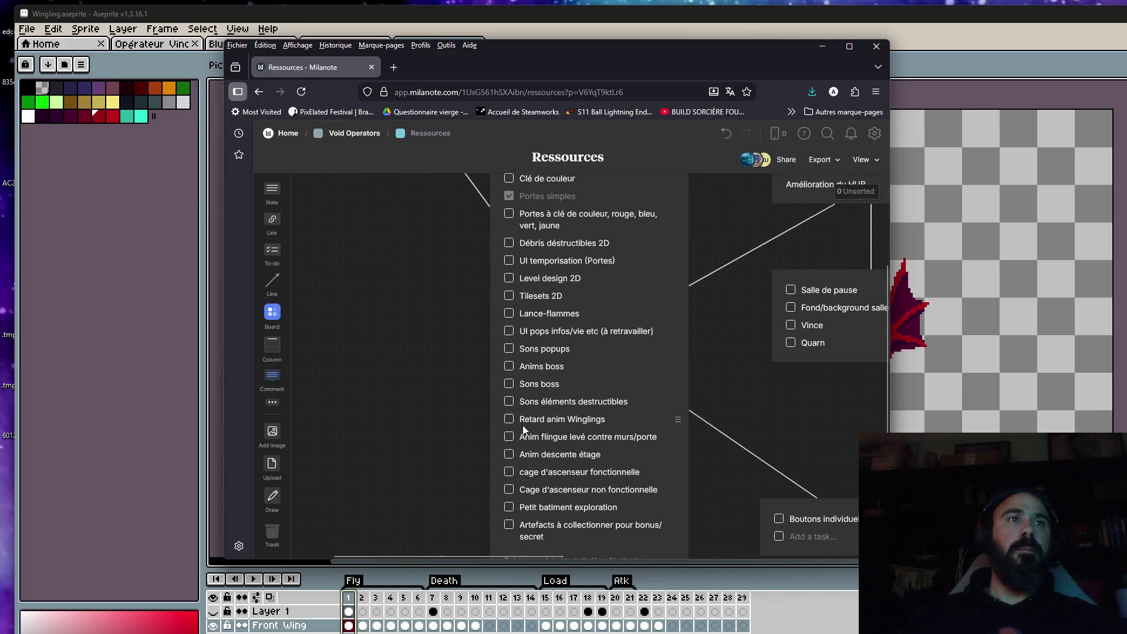
left_click(509, 418)
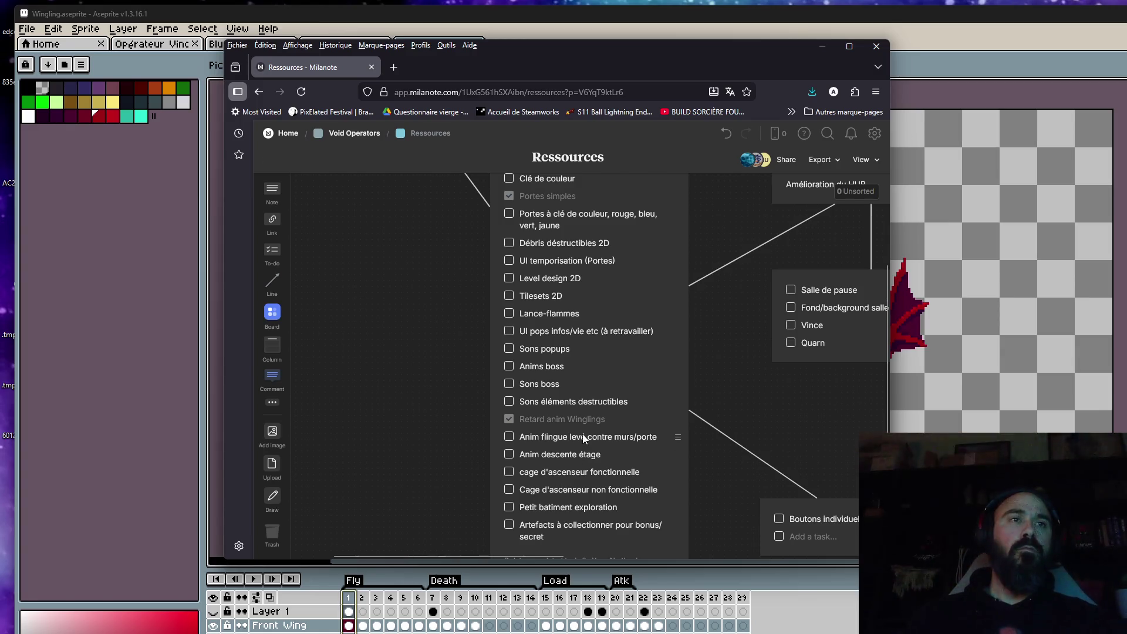
left_click(563, 472)
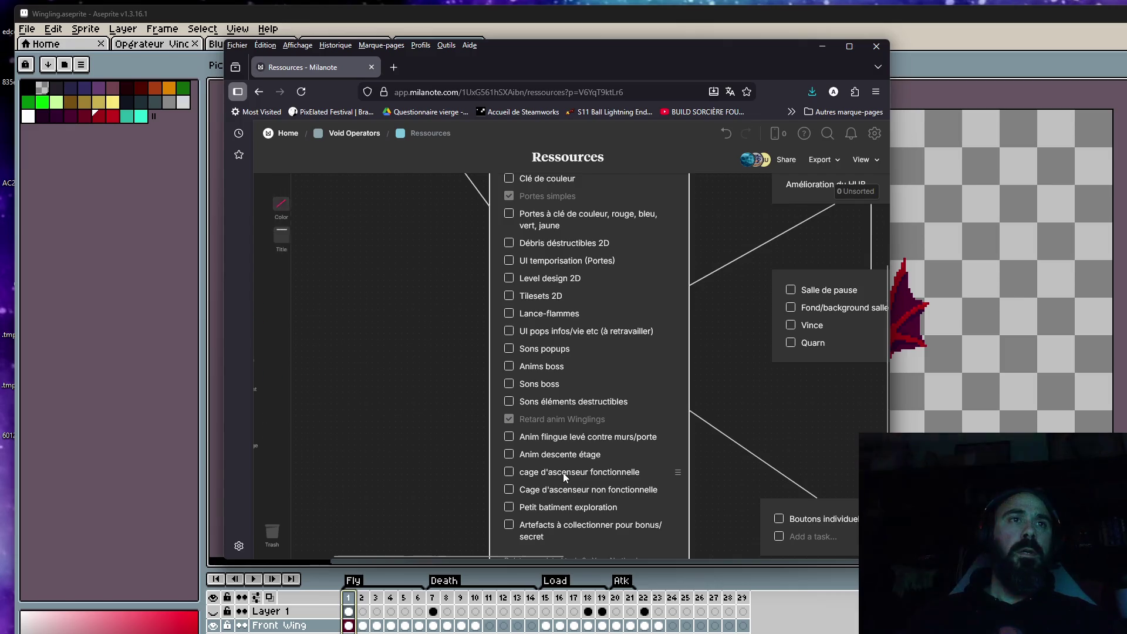
left_click(509, 473)
left_click(509, 472)
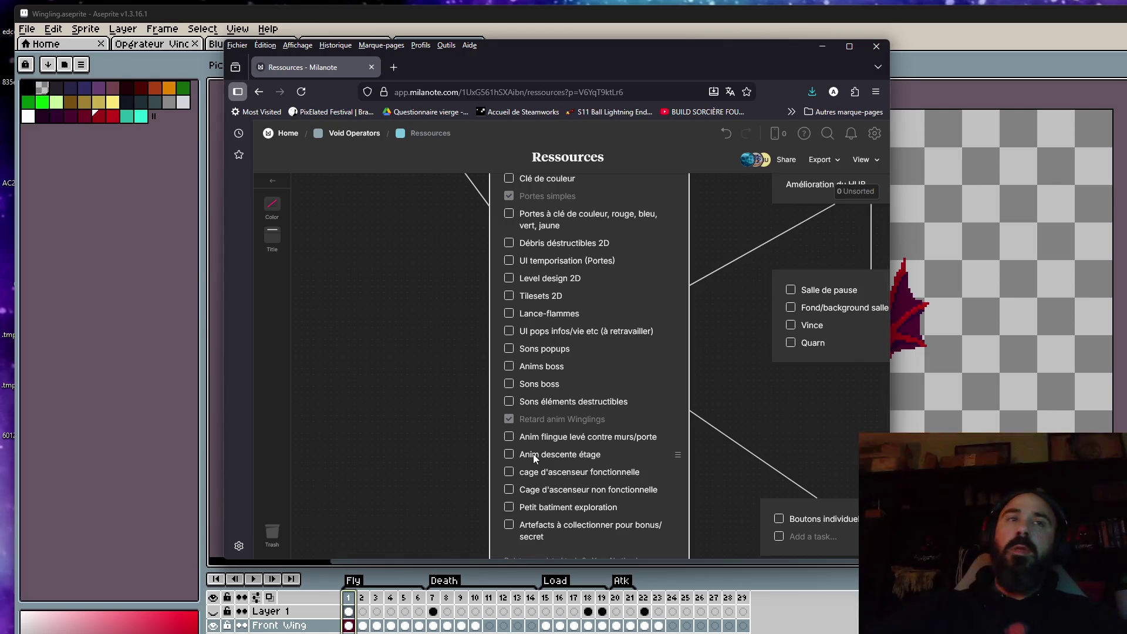
Step: Close Wingling, shrink the Aseprite window, and untick 'Portes simples' in Milanote
left_click(376, 7)
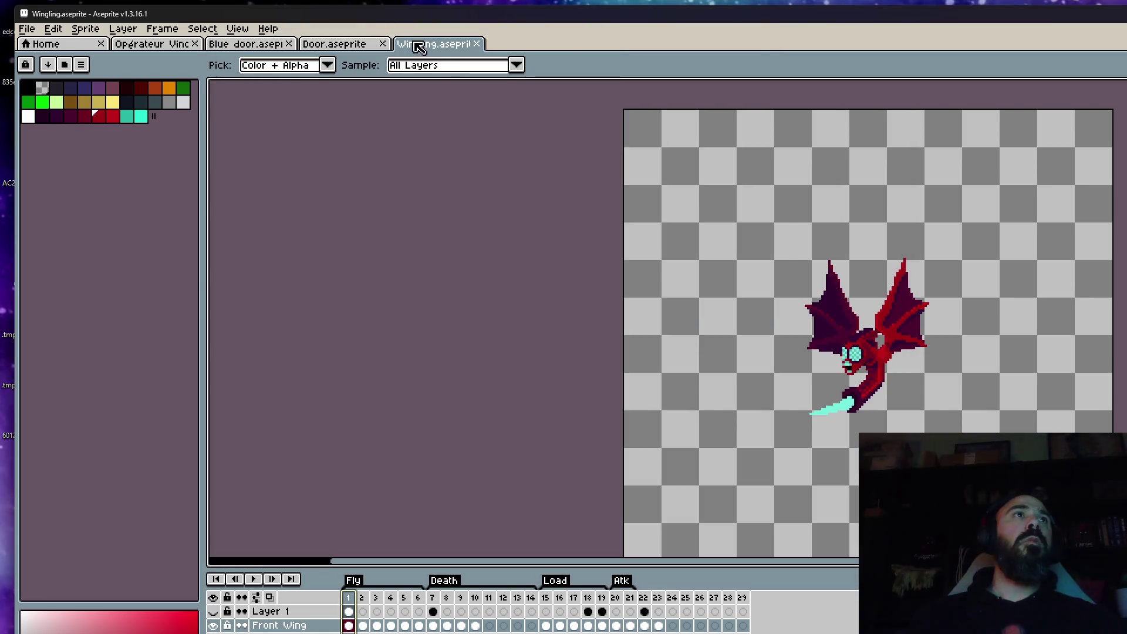
left_click(485, 43)
left_click_drag(528, 13, 534, 179)
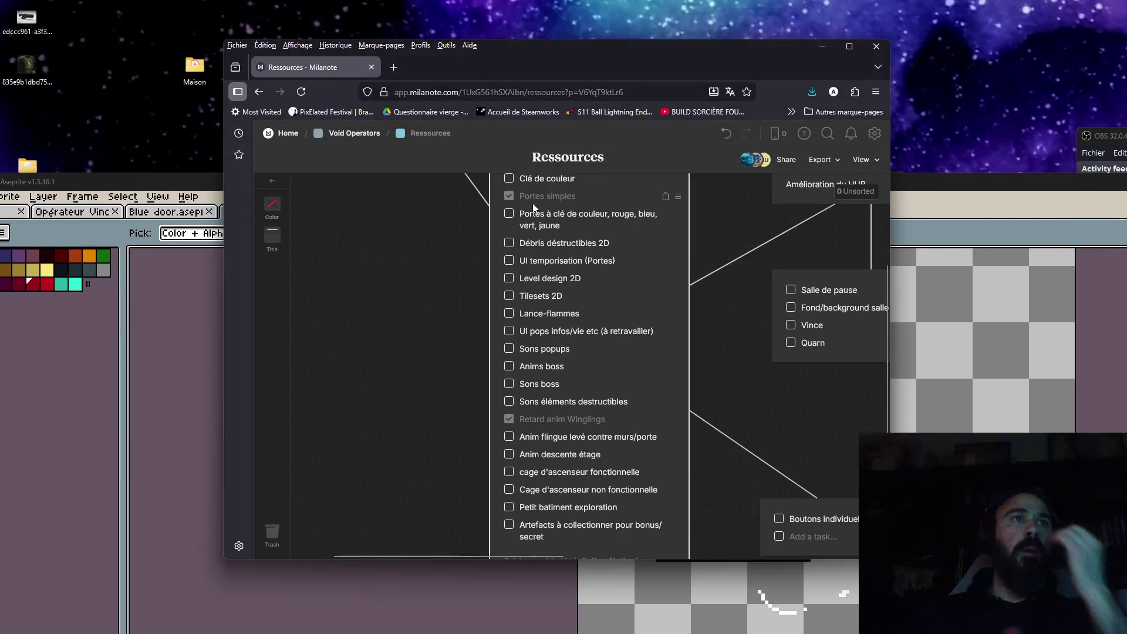
scroll(569, 338, "up", 3)
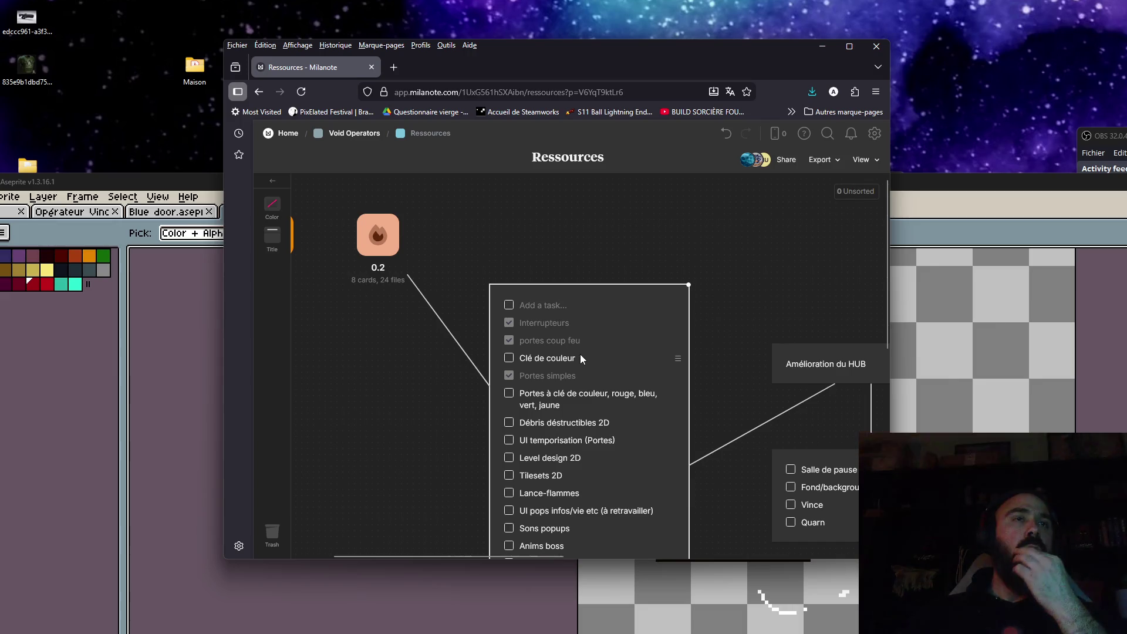
scroll(578, 351, "down", 1)
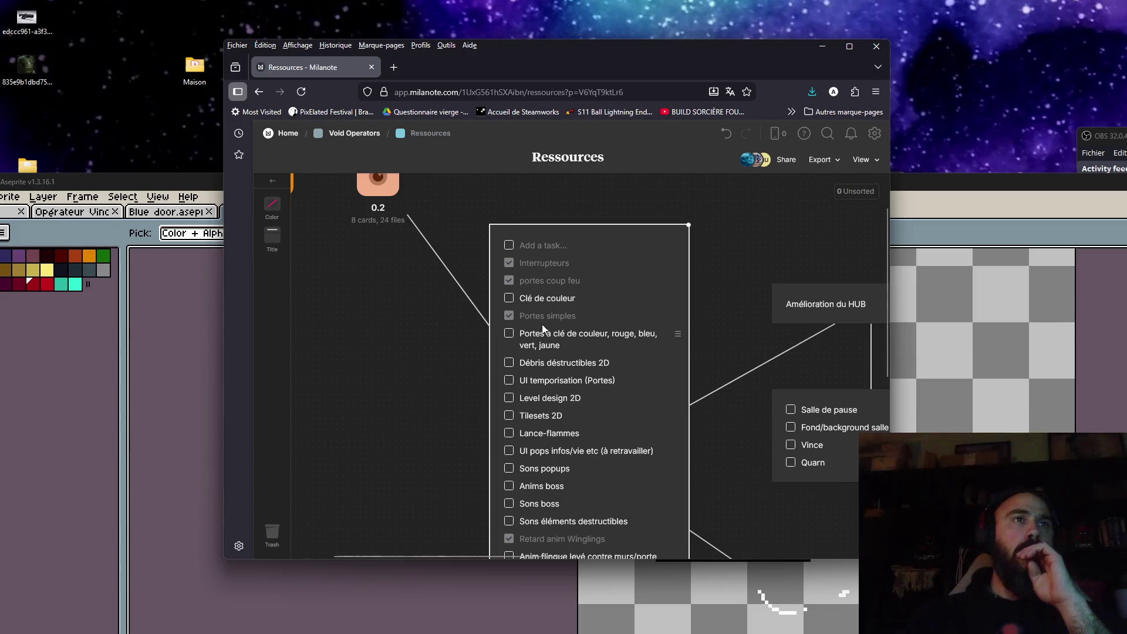
left_click(509, 315)
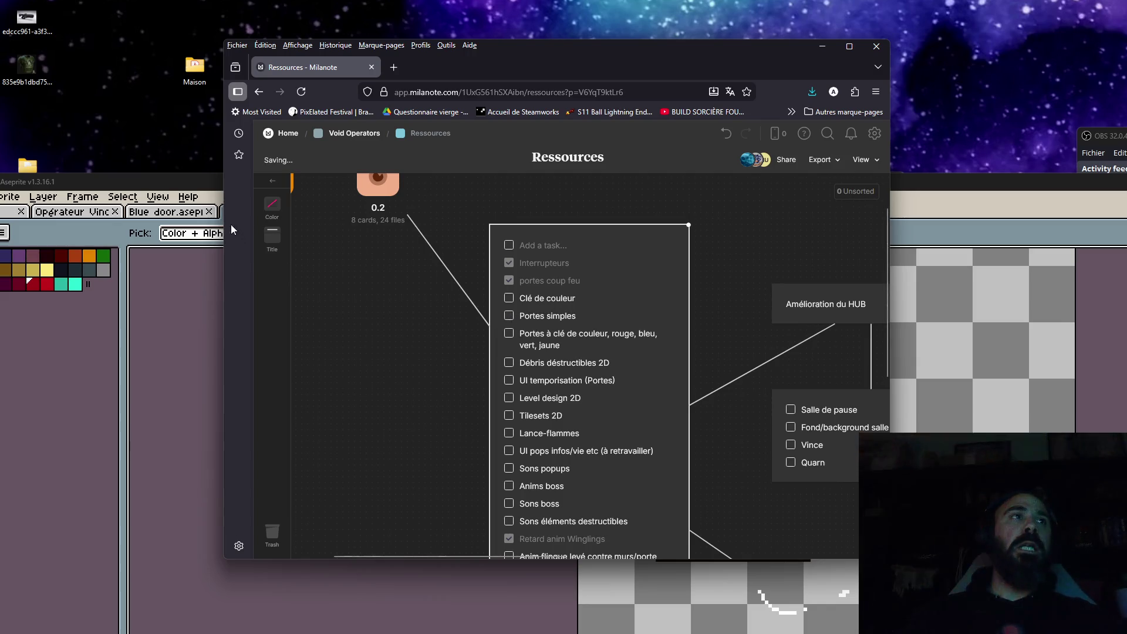
left_click_drag(197, 177, 213, 188)
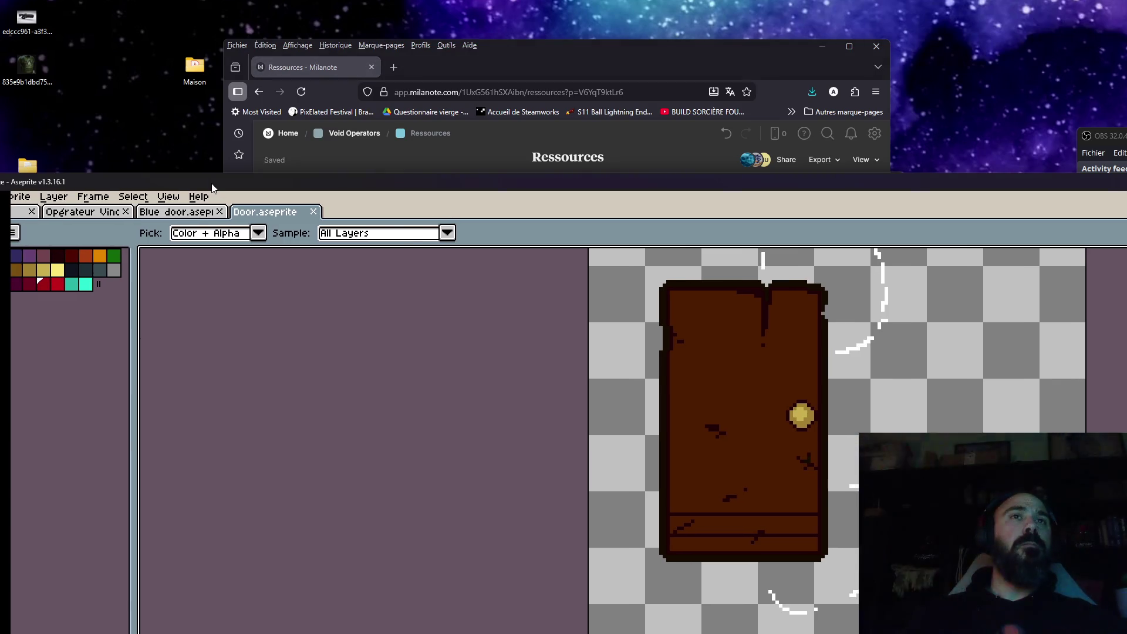
Step: Zoom out and play the Door animation, then minimize the Milanote browser
key("minus")
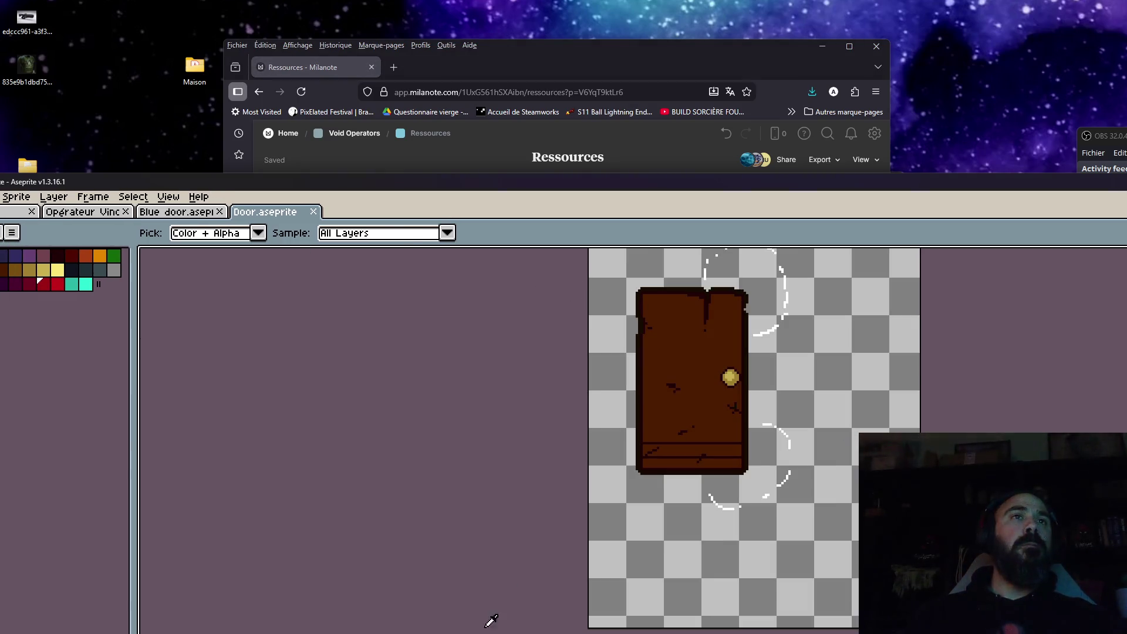
key("Right")
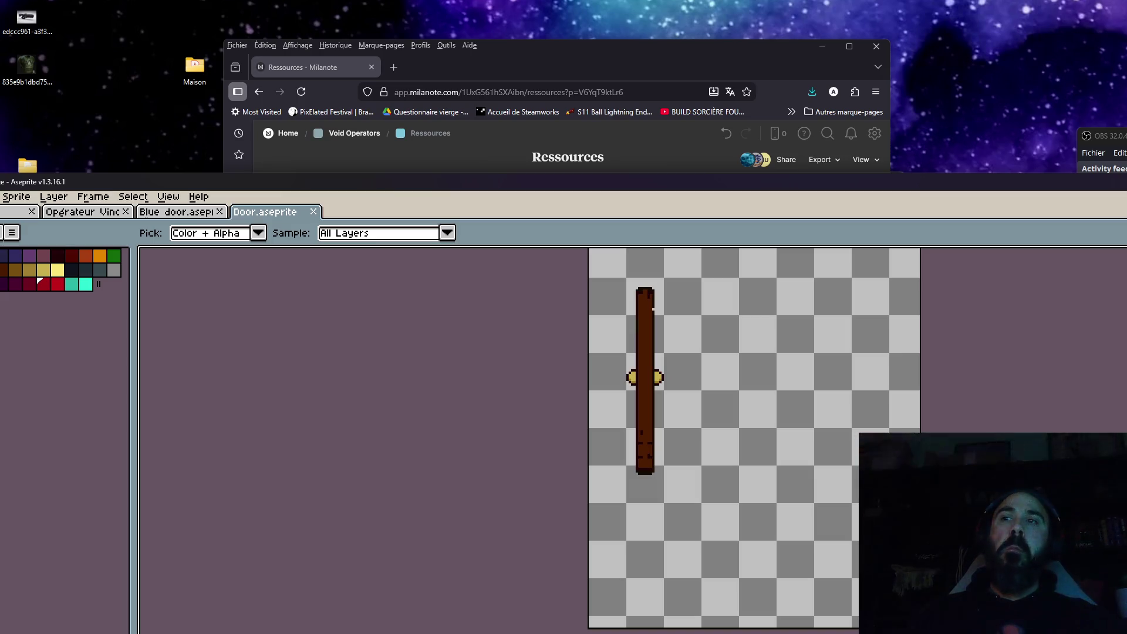
key("Return")
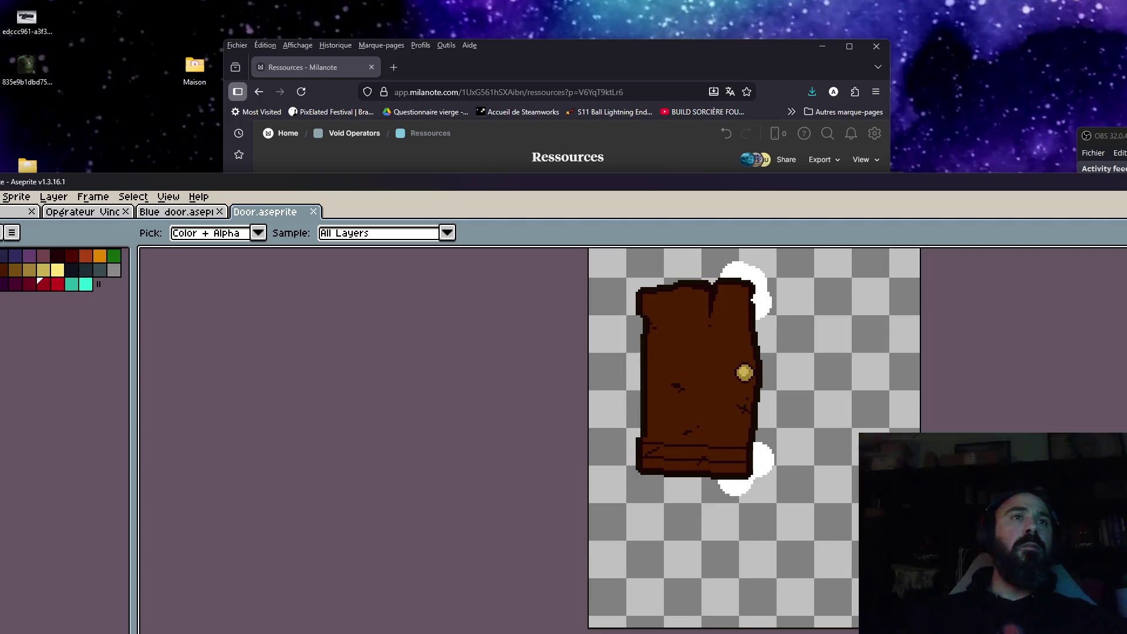
left_click(503, 46)
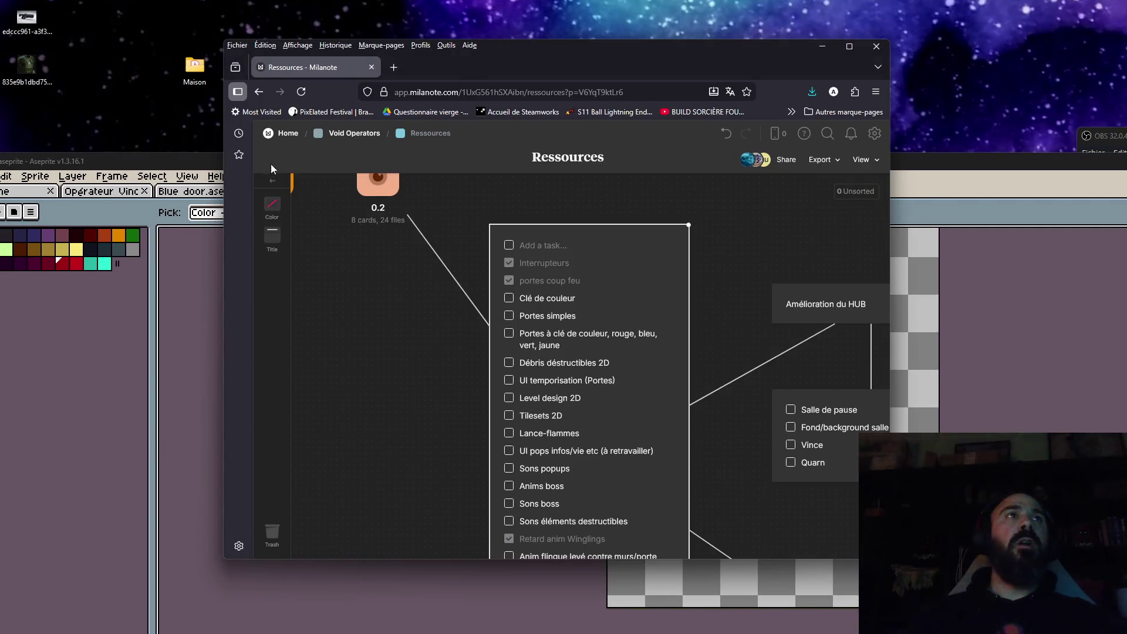
left_click(823, 47)
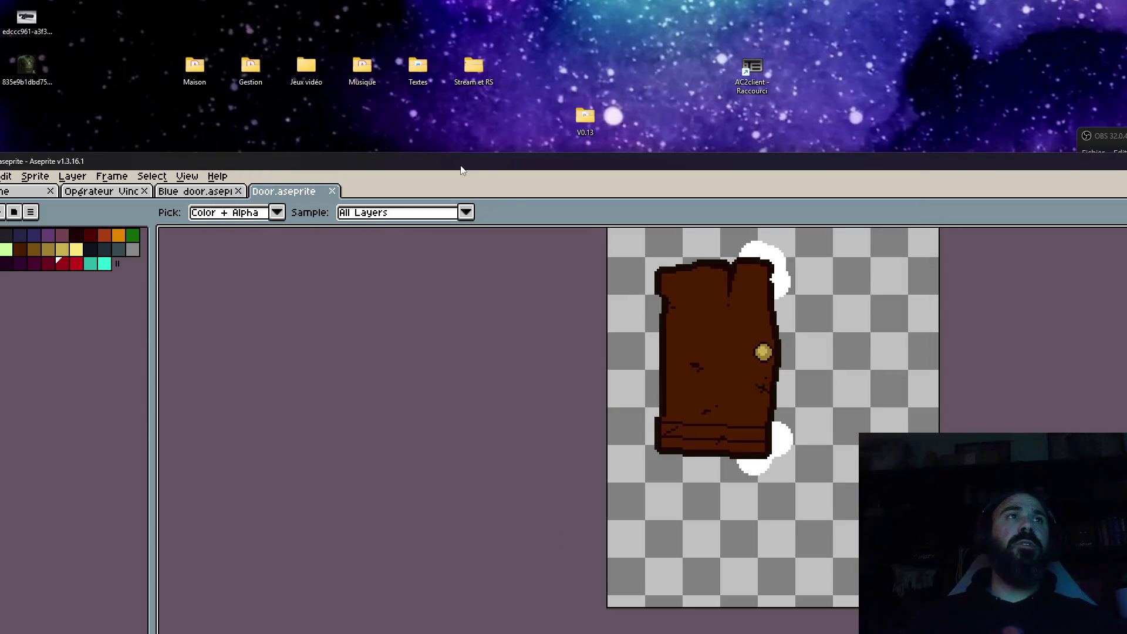
left_click_drag(387, 166, 375, 151)
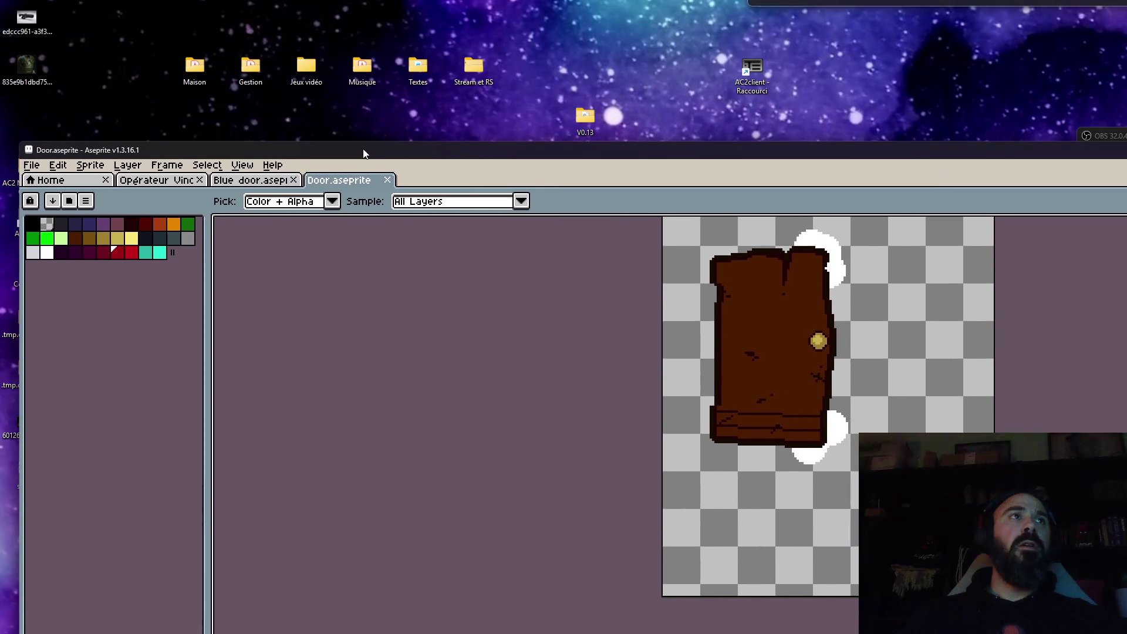
Step: Navigate Explorer to Jeux vidéo > Void Operators > Opérateurs > Wanda
double_click(304, 74)
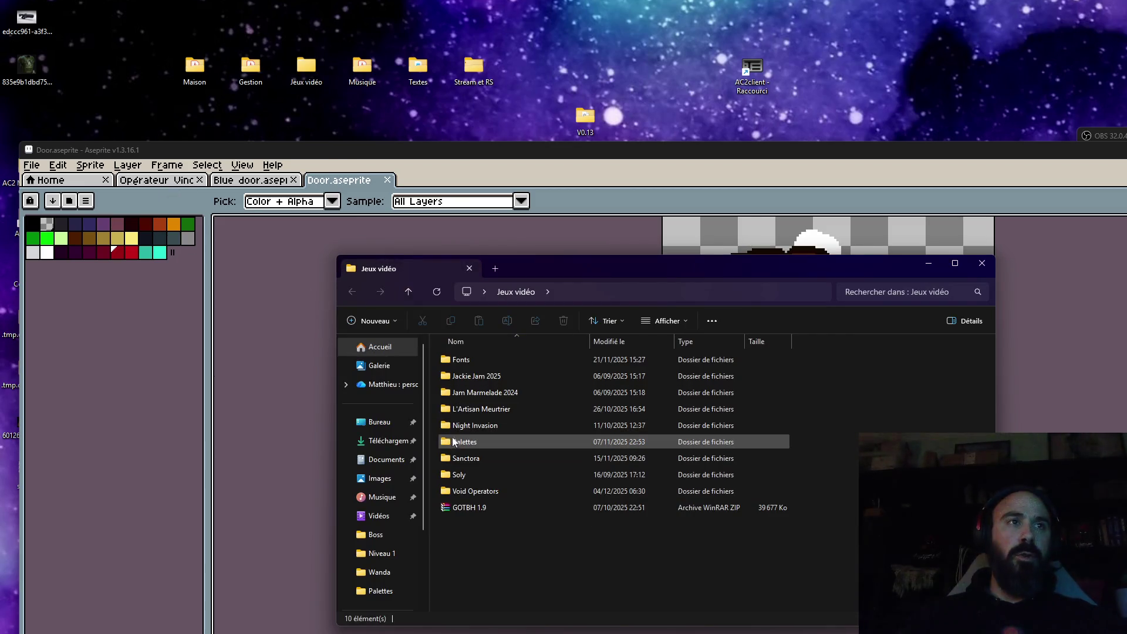
double_click(460, 491)
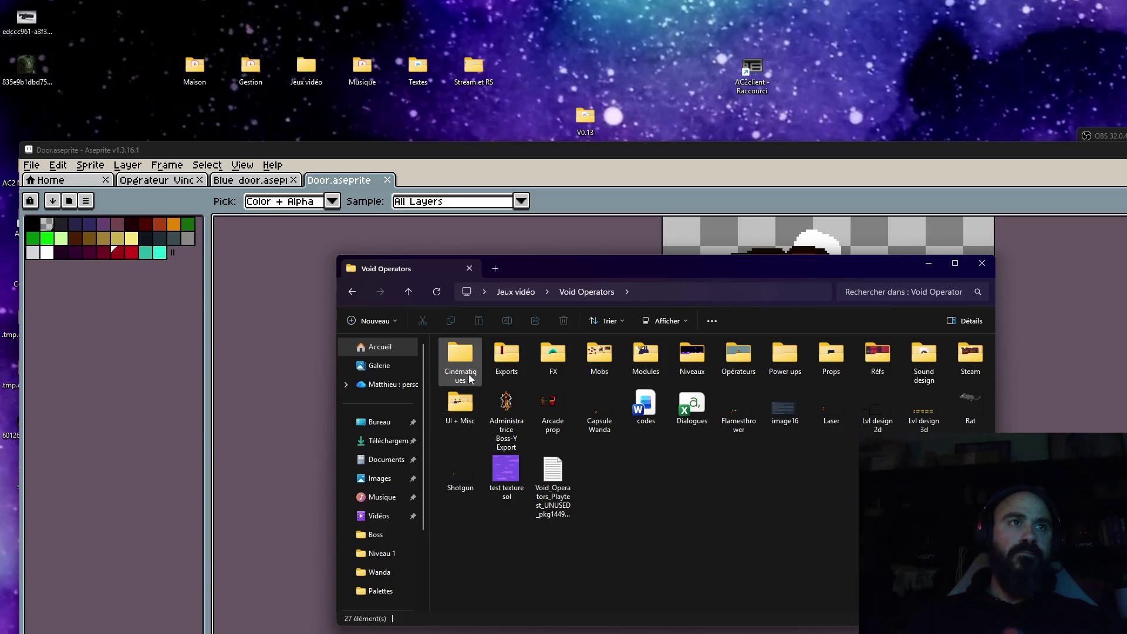
double_click(738, 355)
left_click(474, 377)
double_click(474, 376)
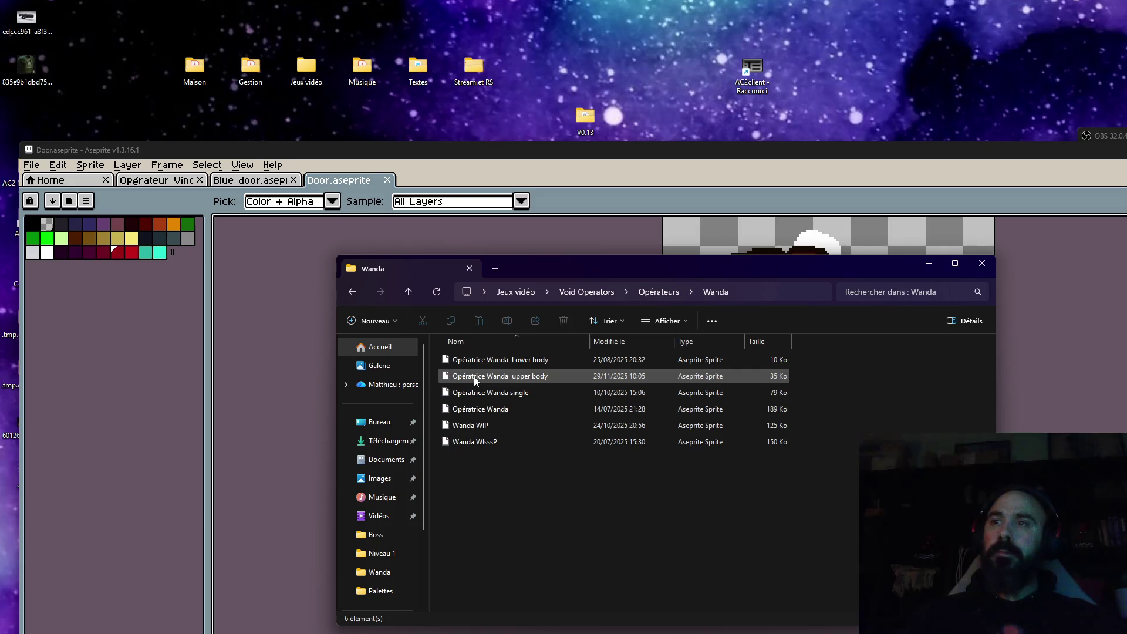
Step: Open Opératrice Wanda.aseprite in Aseprite and play its animation
left_click(467, 409)
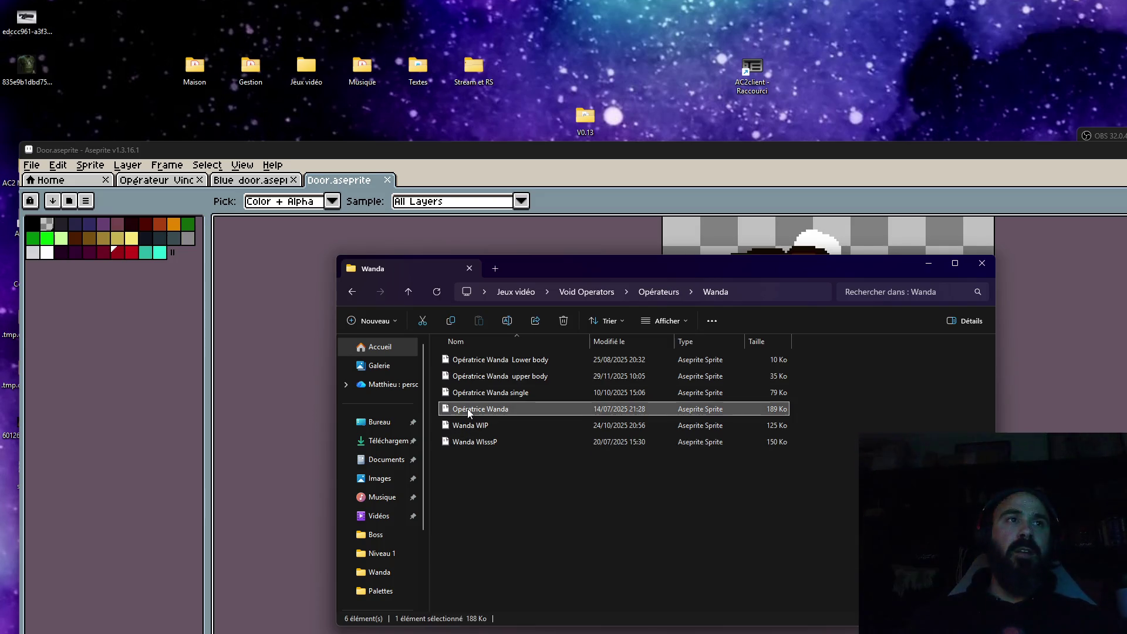
left_click(496, 377)
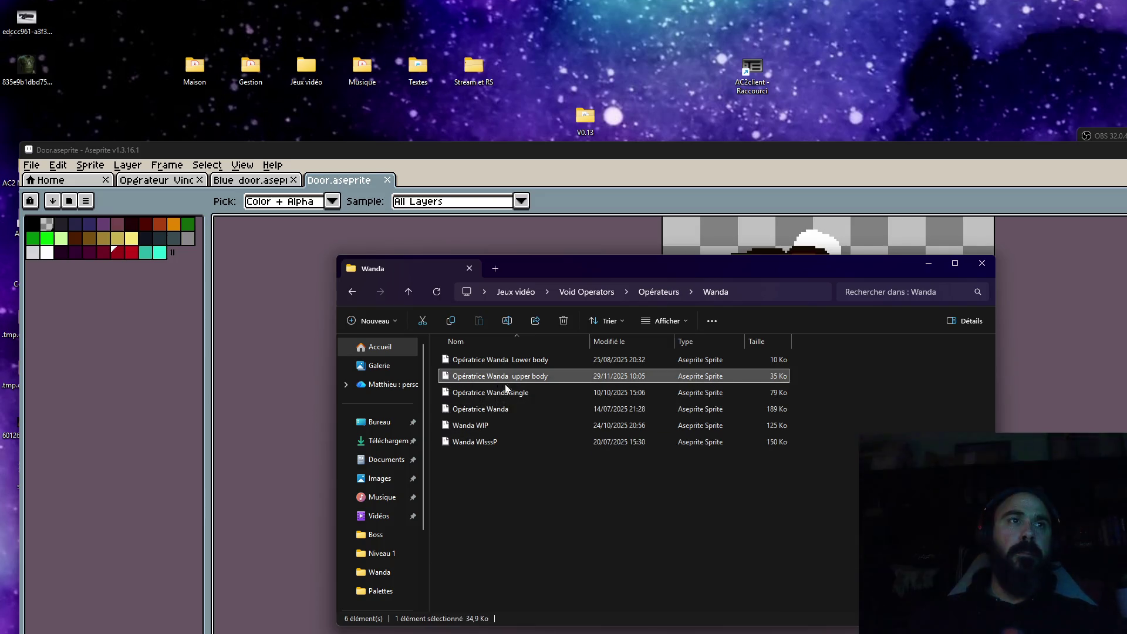
left_click(483, 409)
double_click(482, 409)
key("Return")
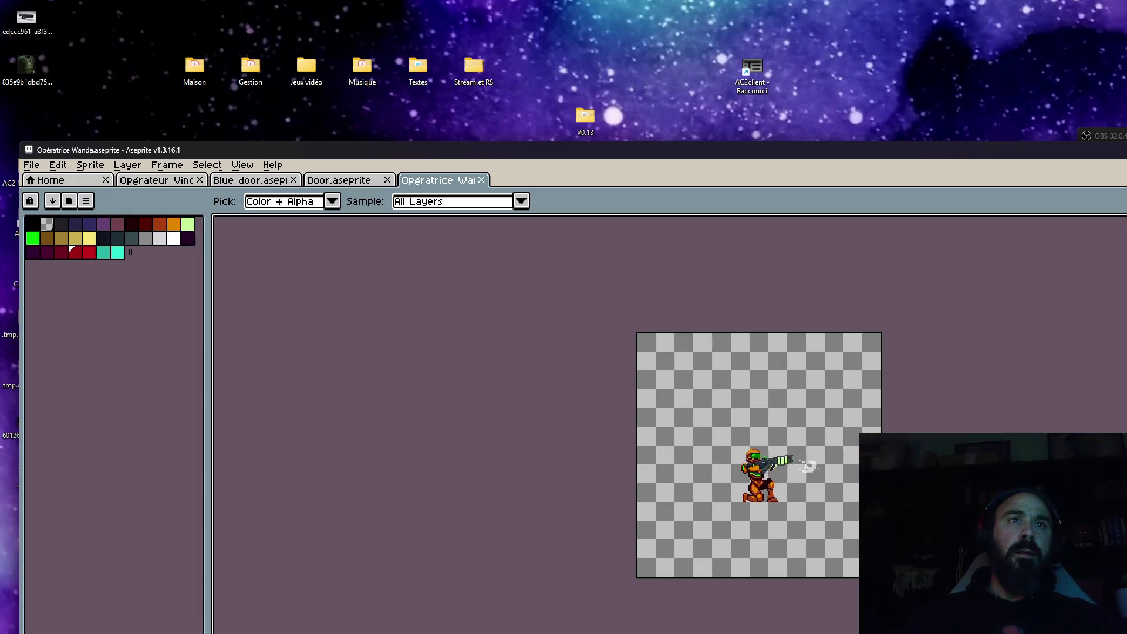
Step: Raise the window to reveal the timeline, browse the tagged frames, and view frames 31 and 36
left_click_drag(705, 157, 699, 29)
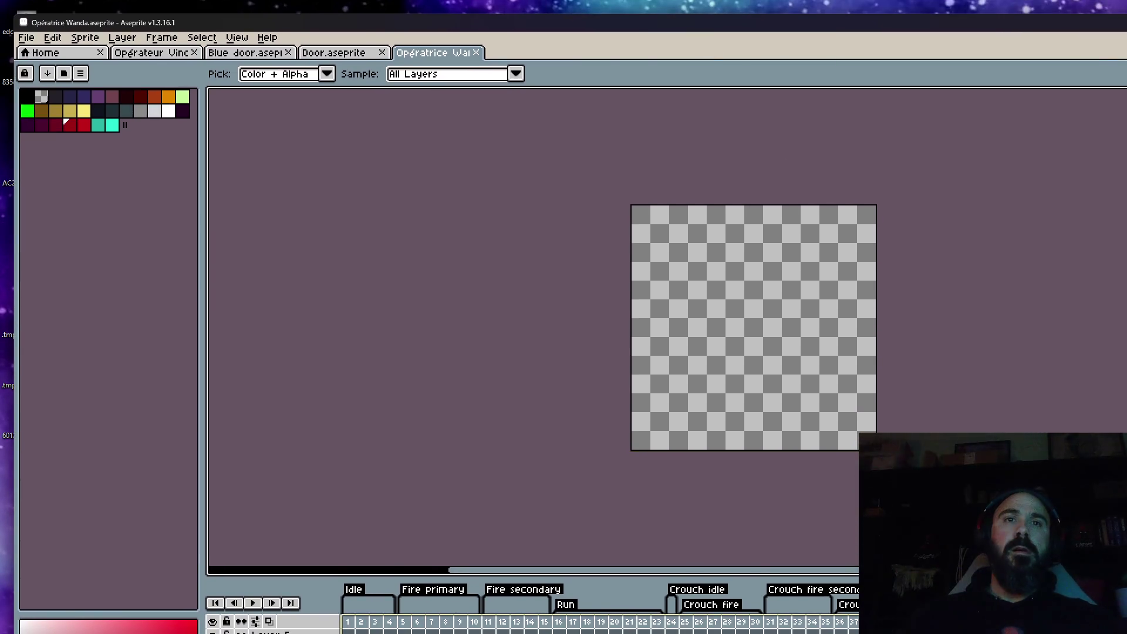
left_click_drag(548, 625, 863, 625)
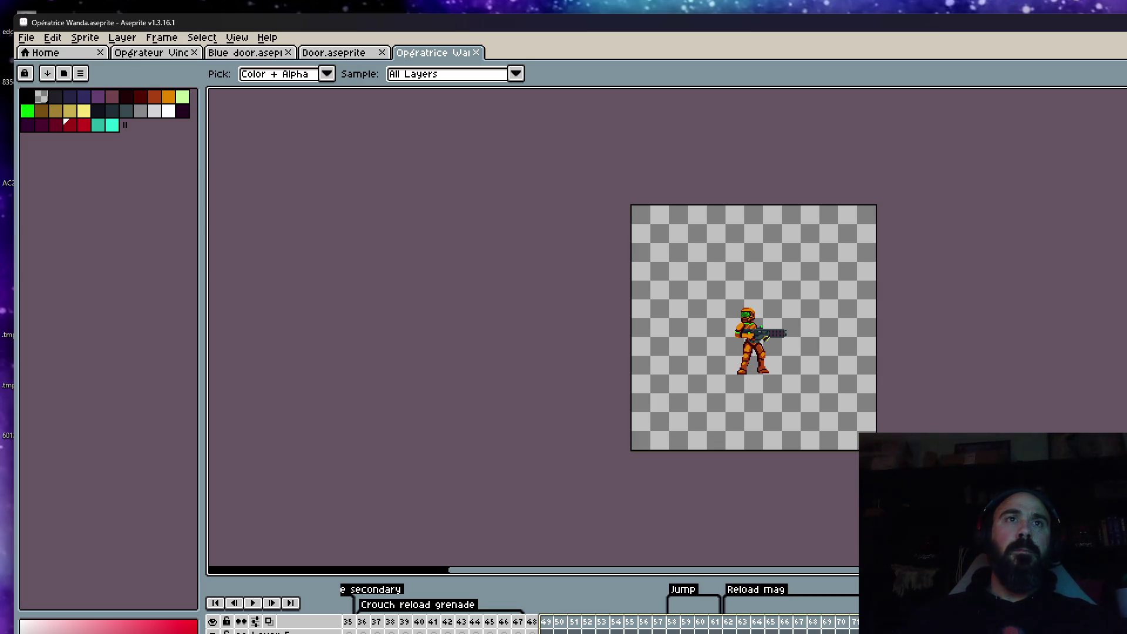
scroll(733, 621, "right", 5)
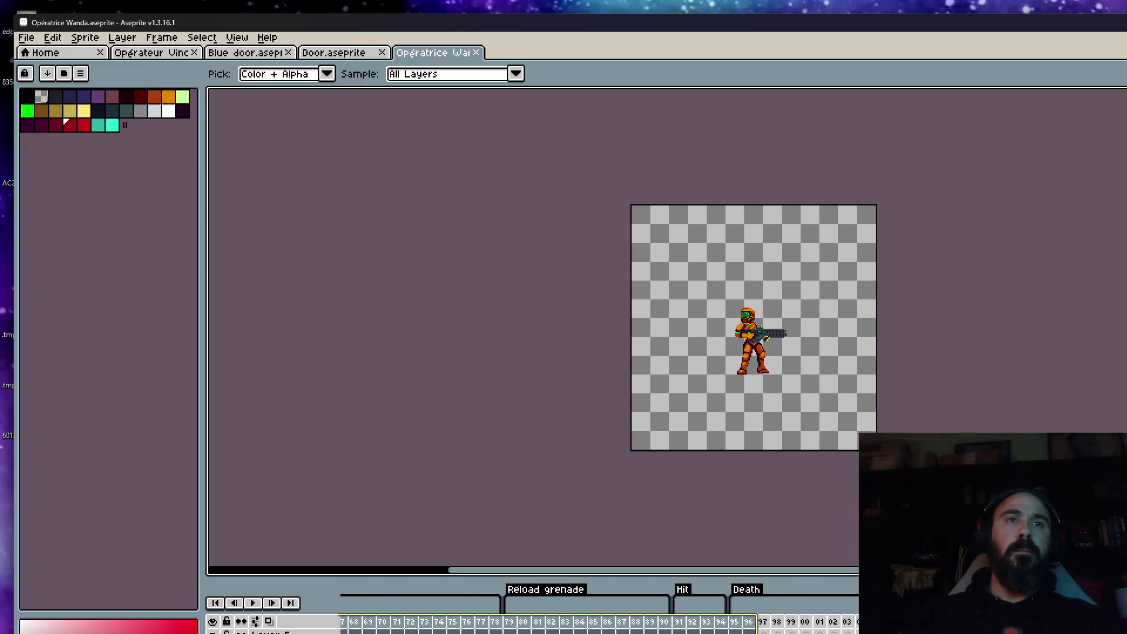
left_click_drag(734, 621, 863, 621)
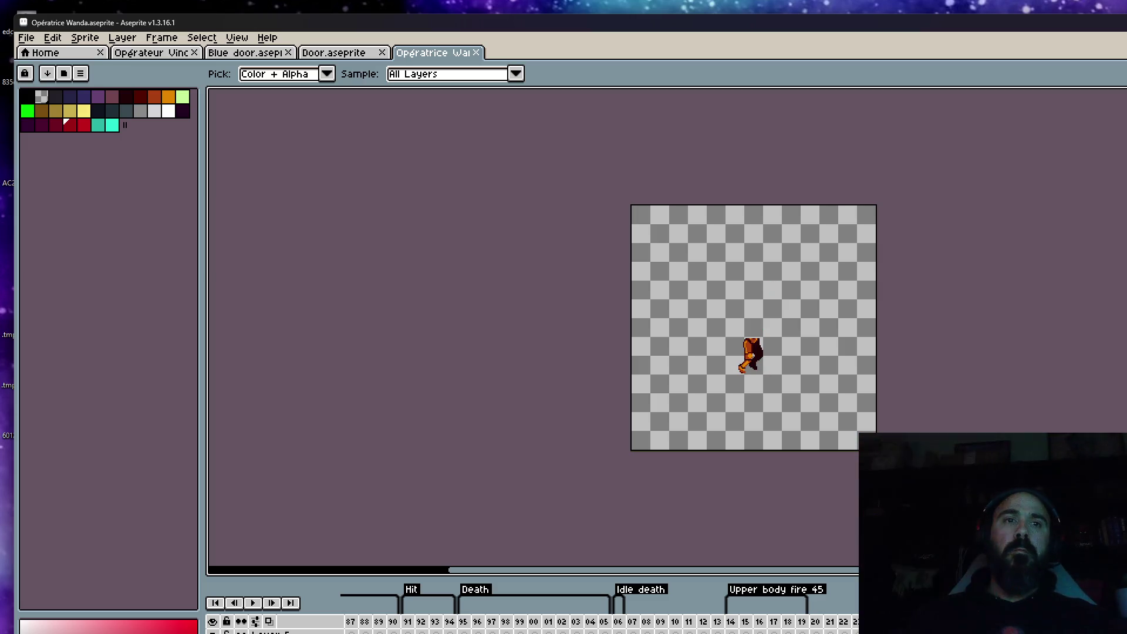
mouse_move(352, 628)
left_mouse_down()
mouse_move(845, 628)
mouse_move(674, 627)
mouse_move(700, 631)
left_mouse_up()
left_click(769, 628)
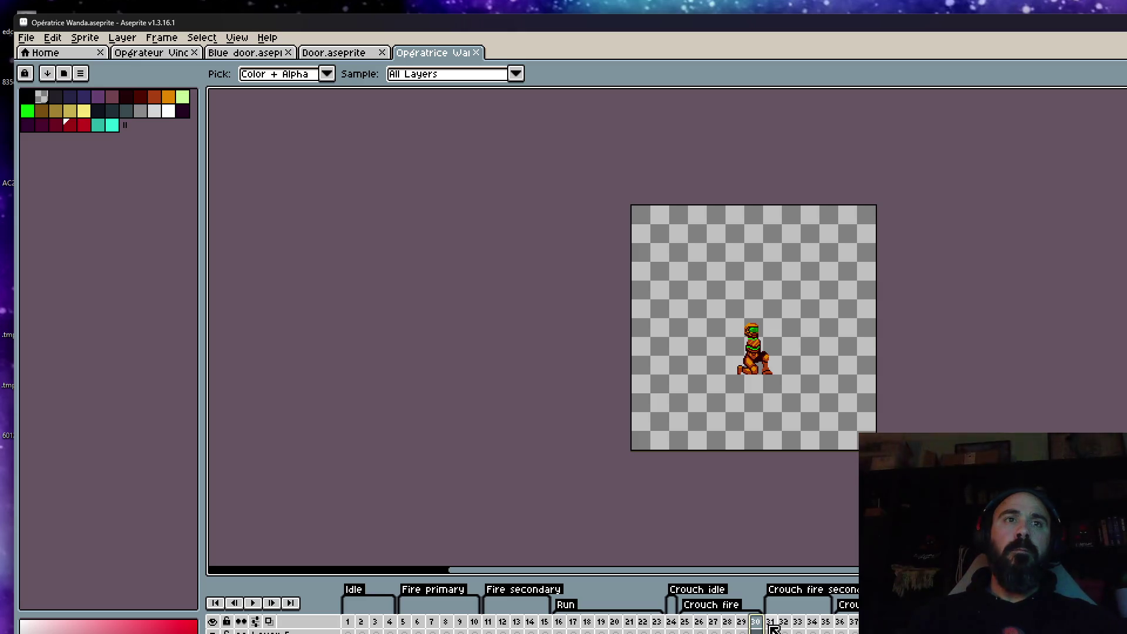
left_click(789, 625)
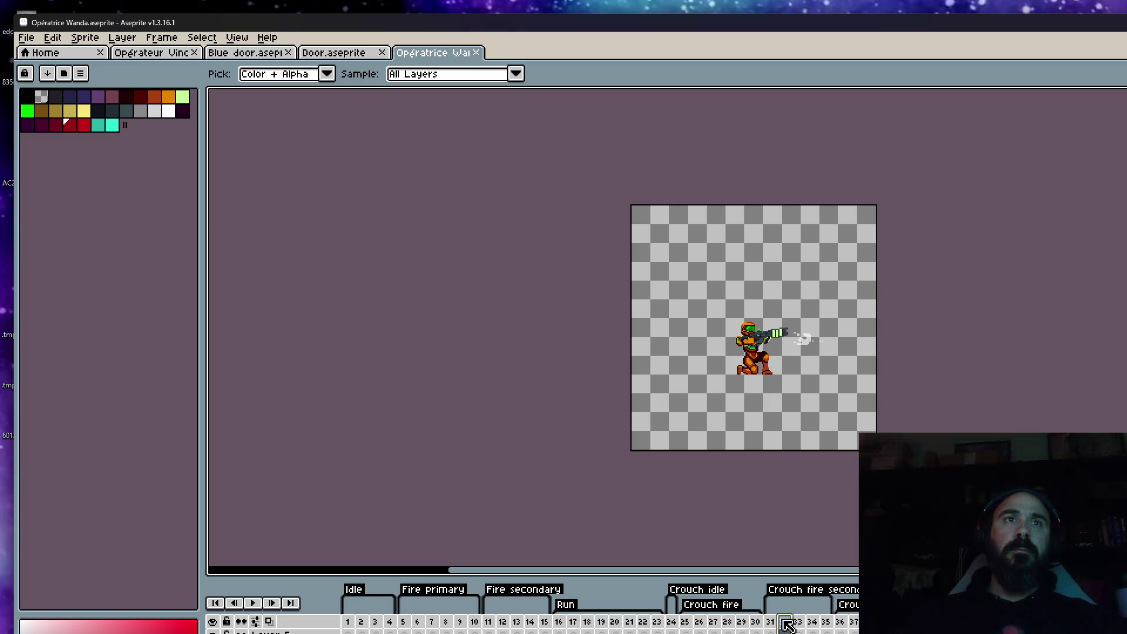
left_click(840, 623)
scroll(787, 372, "up", 2)
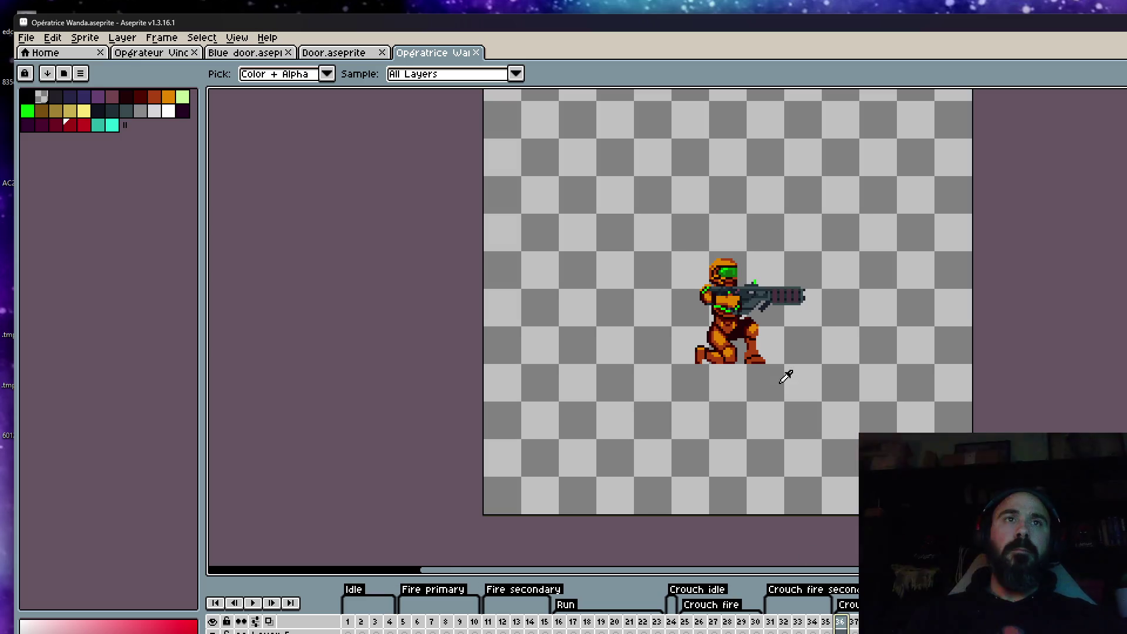
Step: Duplicate firing frame 32 with Alt+N and replay the animation to check timing
key("Right")
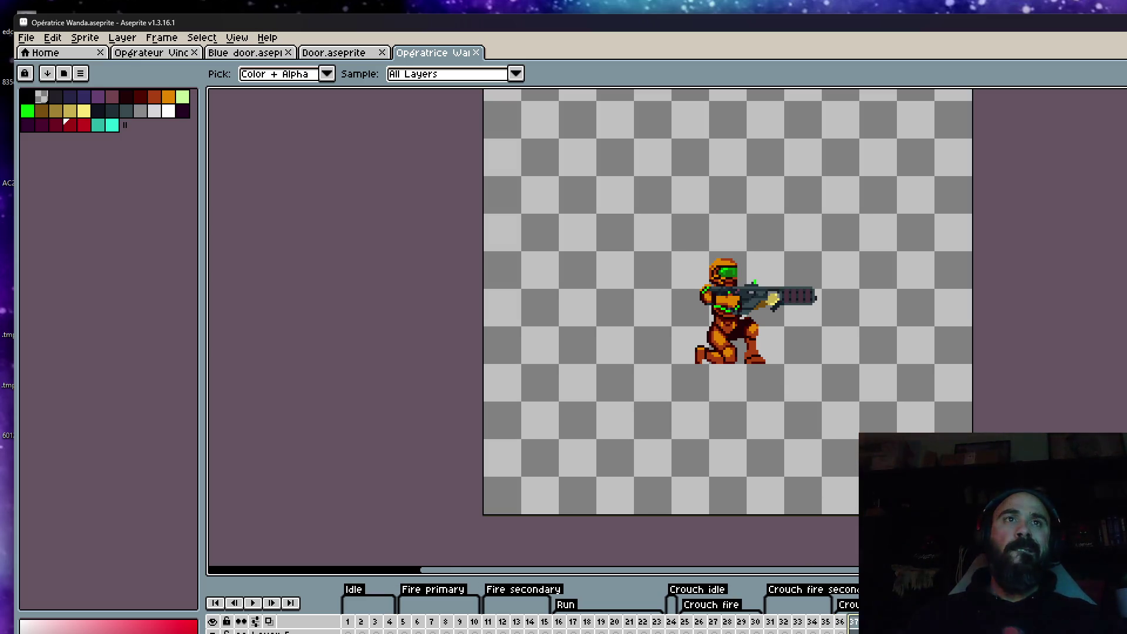
key("Return")
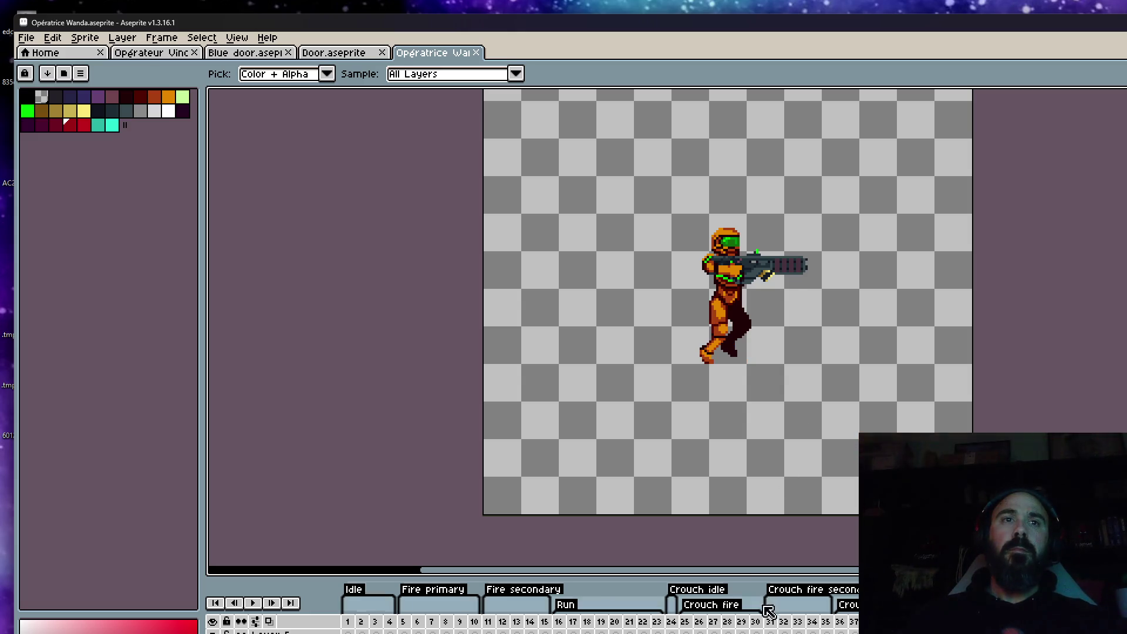
left_click(776, 631)
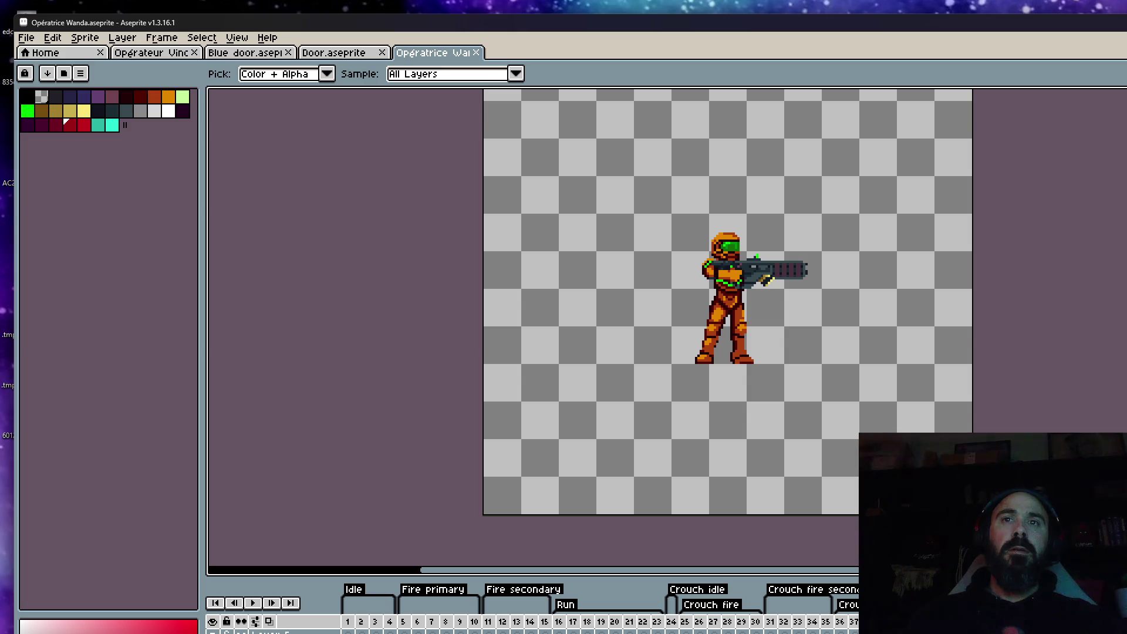
key("Left")
left_click(771, 625)
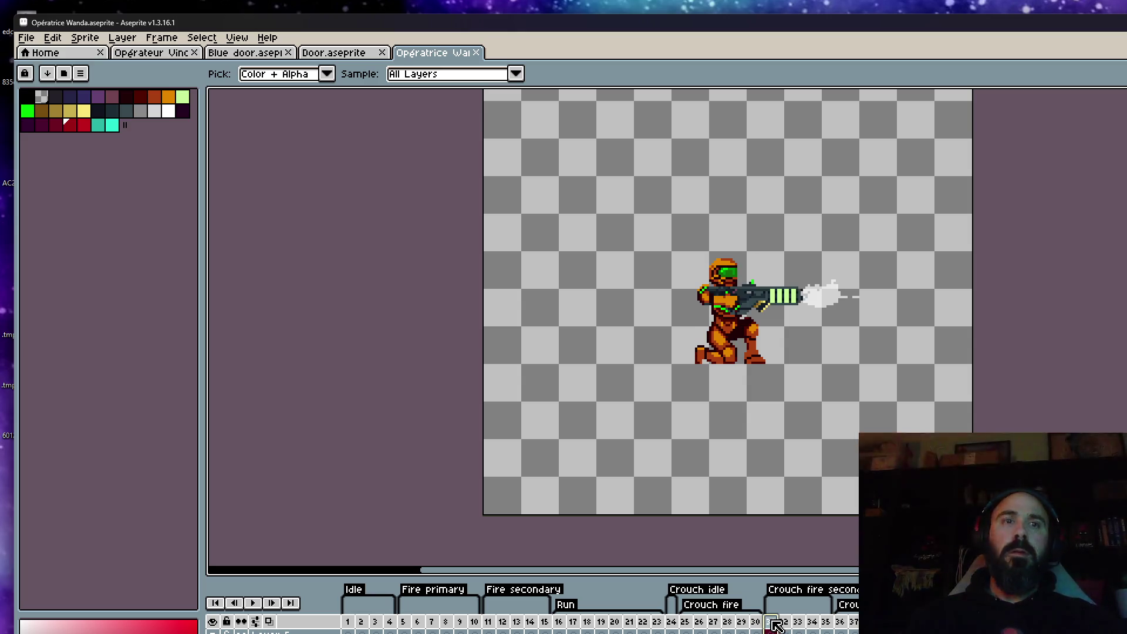
key("alt+n")
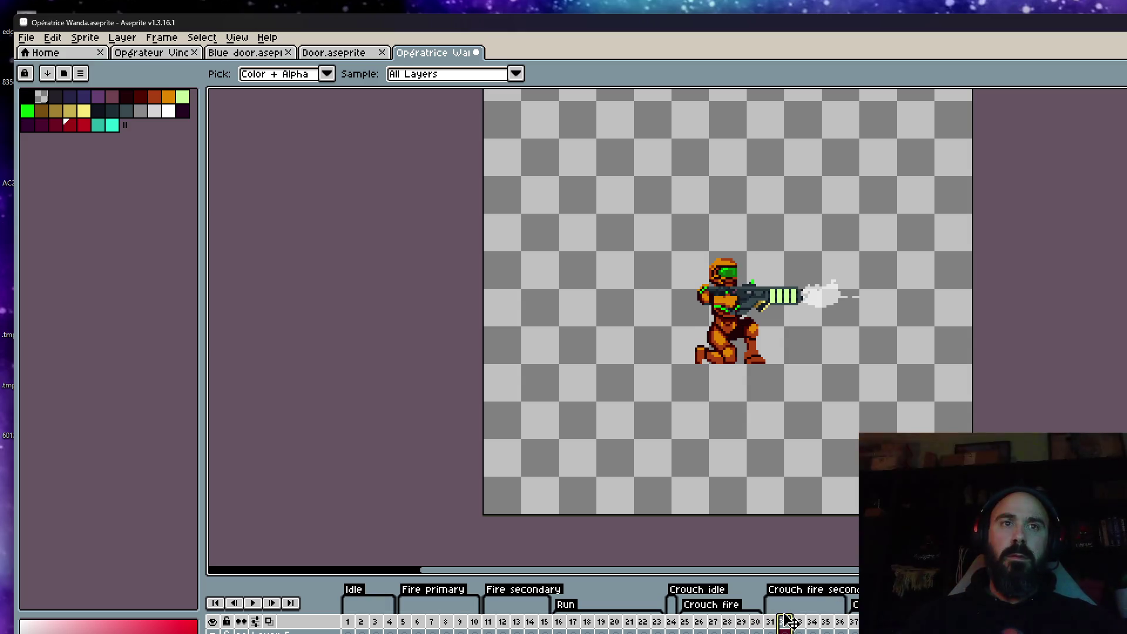
key("Return")
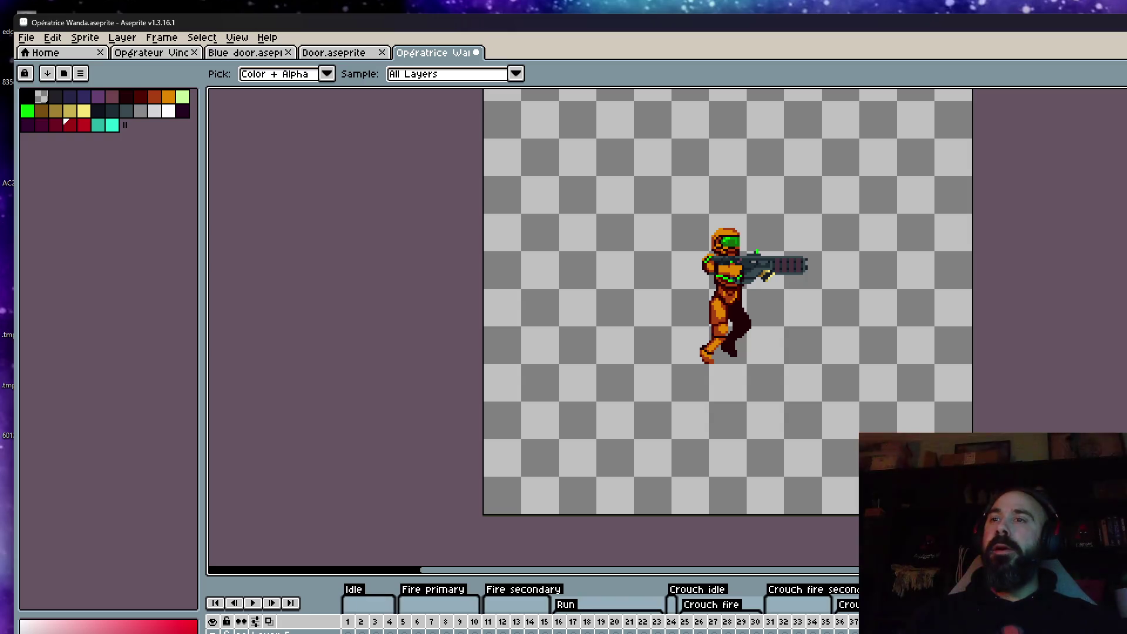
Step: Preview the animation again and draw a rectangular selection around the armoured character
scroll(720, 313, "up", 1)
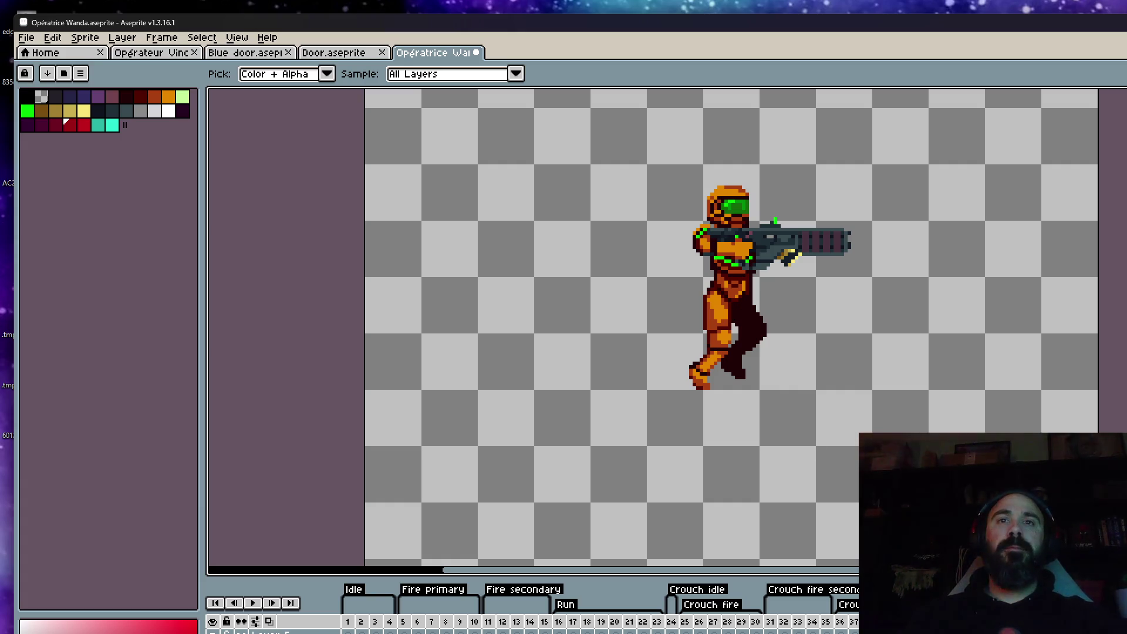
key("Return")
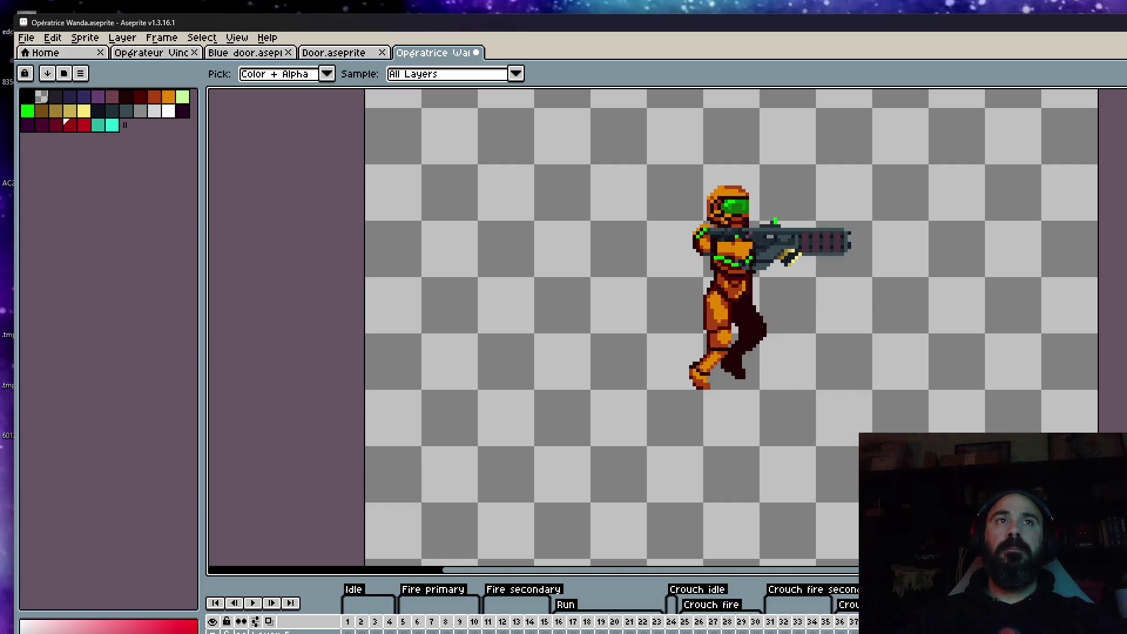
key("m")
left_click_drag(599, 151, 934, 466)
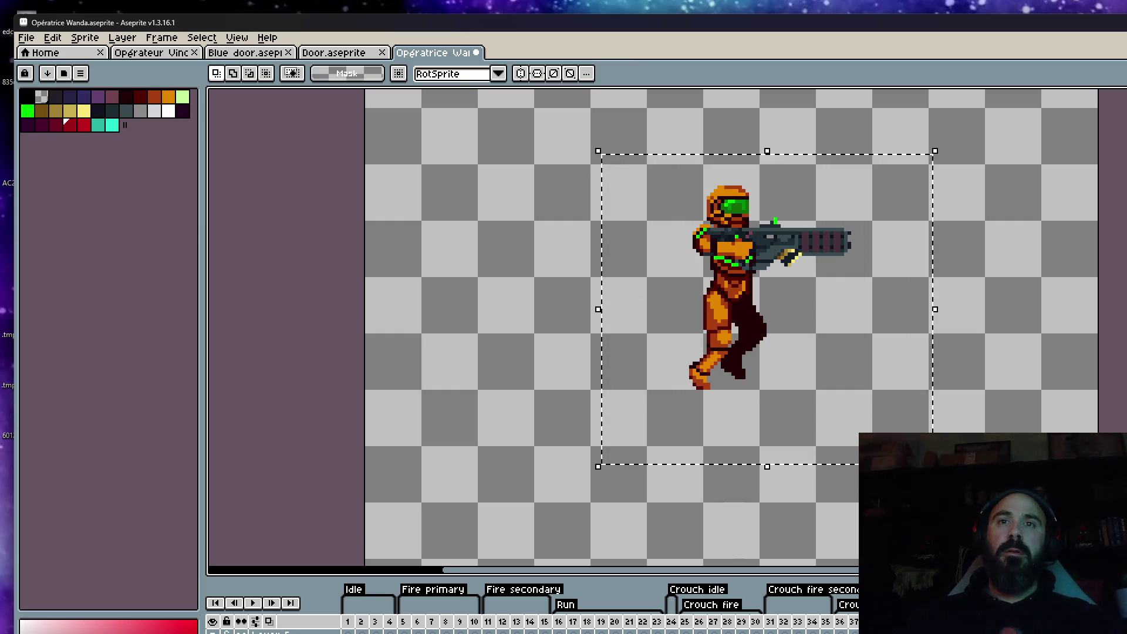
Step: With onion skin on, move the character lower on the canvas and play the animation
left_click(747, 344)
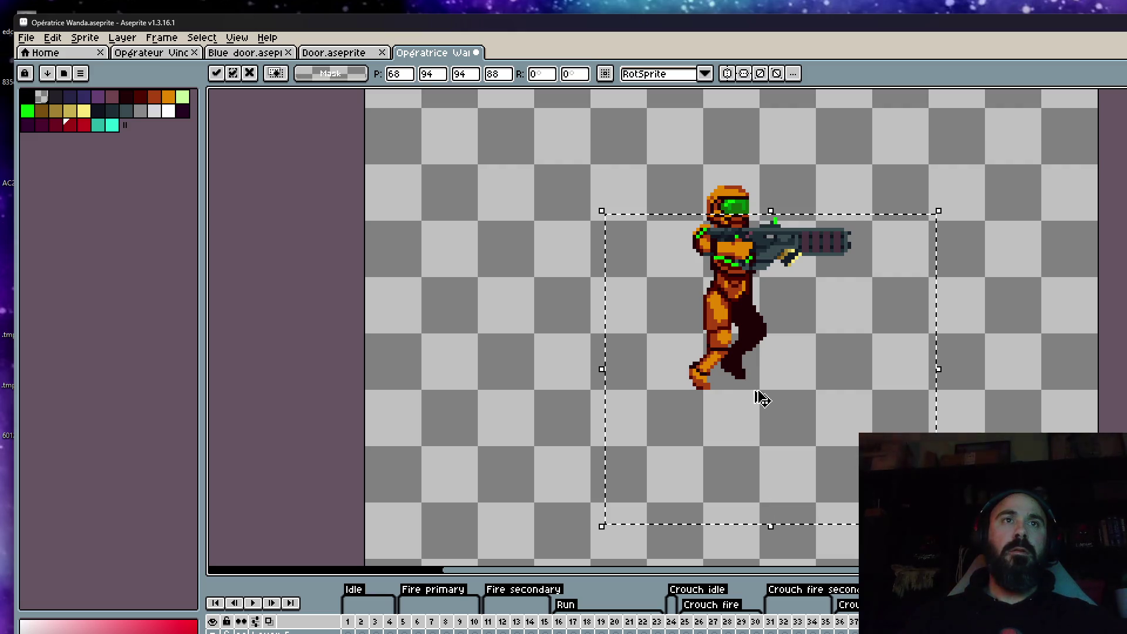
key("Return")
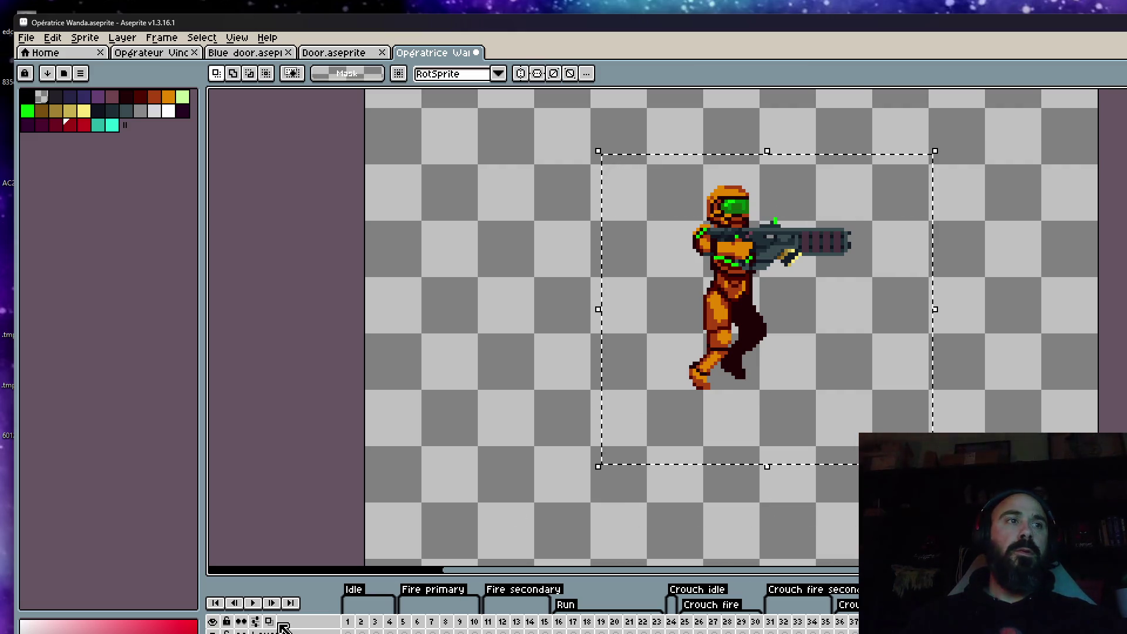
key("F3")
left_click_drag(697, 380, 697, 482)
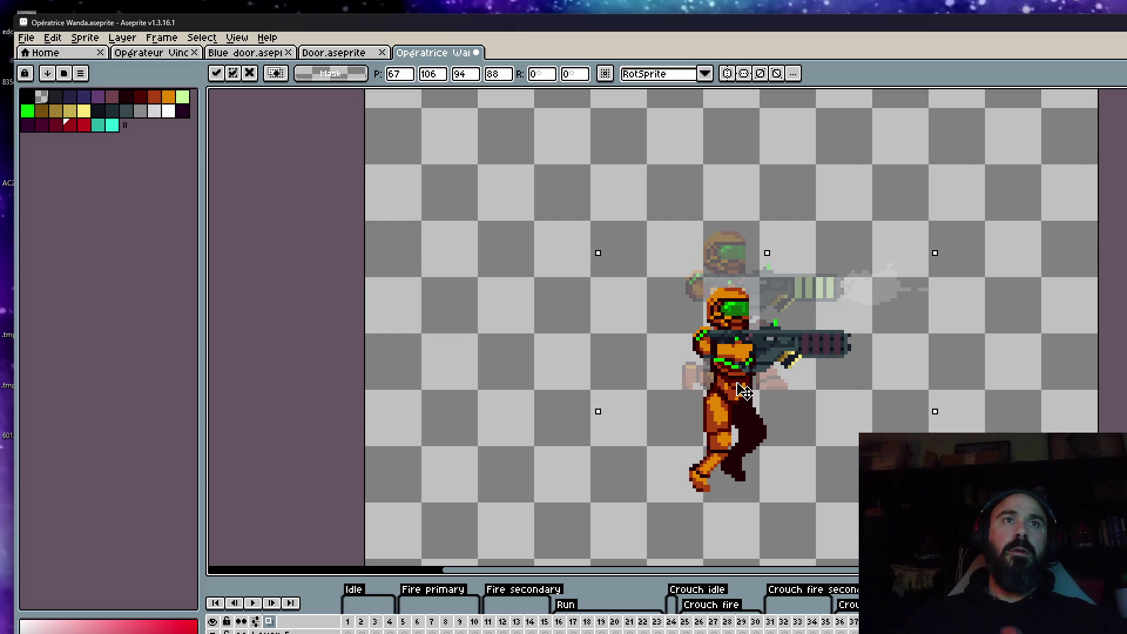
left_click(860, 175)
key("Return")
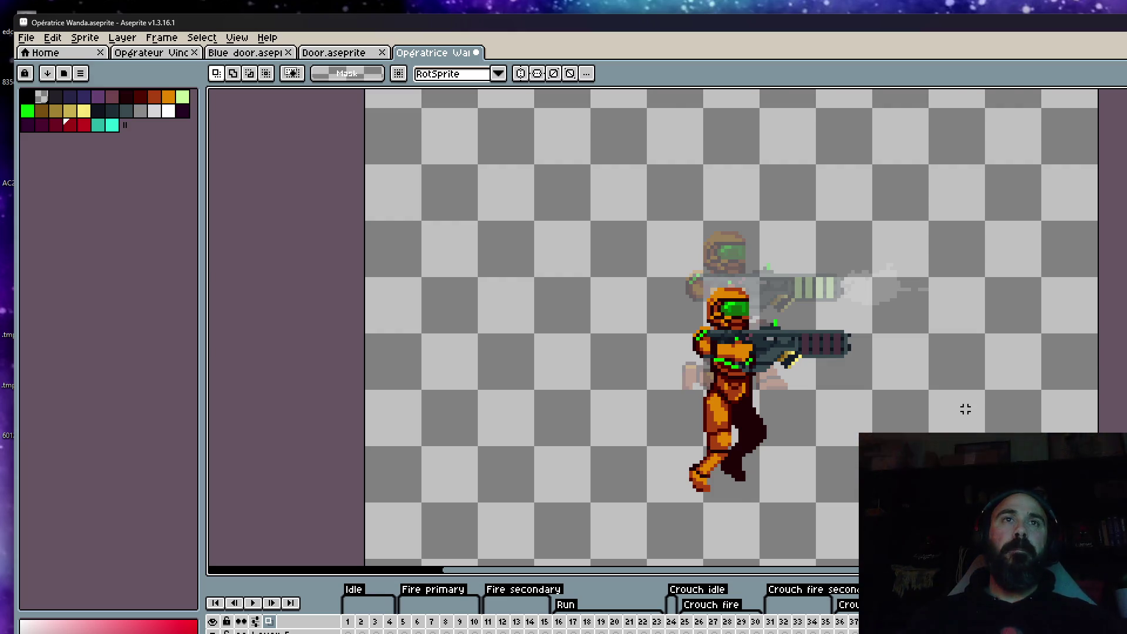
Step: Replay the animation to review, then return to the Door sprite and move the window
scroll(965, 409, "down", 2)
scroll(822, 411, "up", 2)
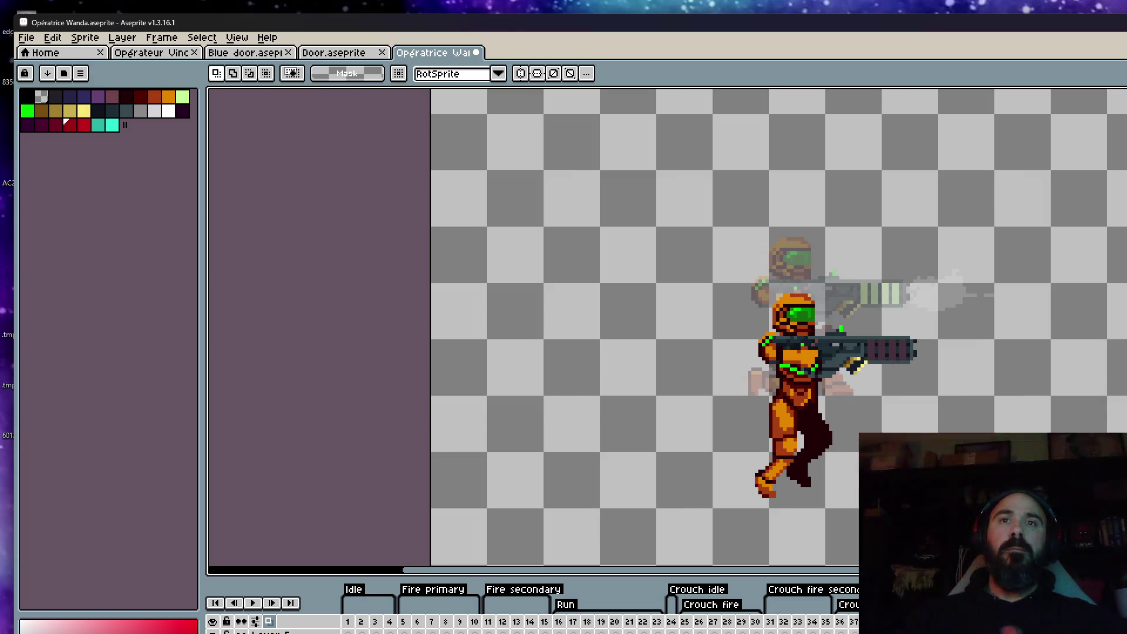
key("Return")
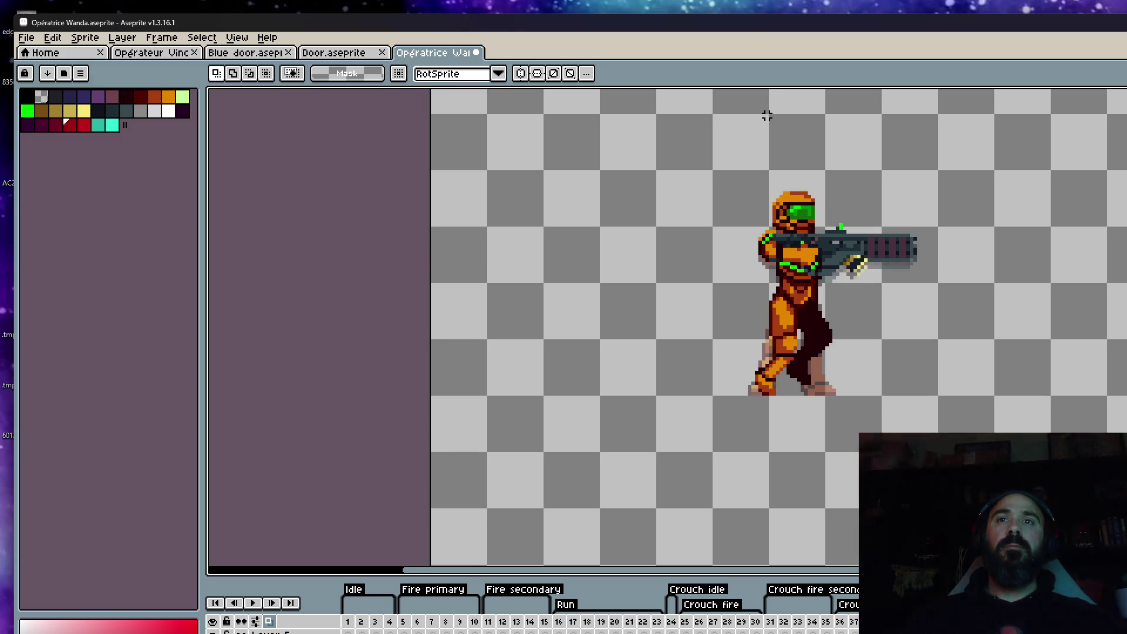
left_click(341, 59)
mouse_move(1070, 32)
left_mouse_down()
mouse_move(1037, 194)
mouse_move(1118, 48)
left_mouse_up()
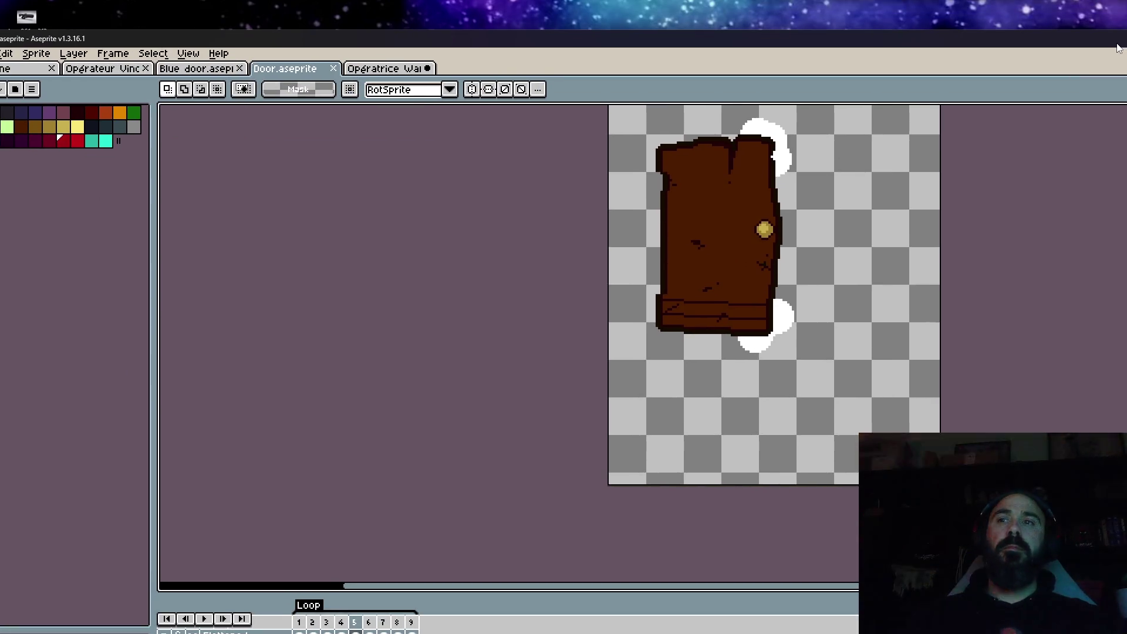
Step: Open Opératrice Wanda single.aseprite from the Wanda folder and select a span of its frames
left_click_drag(587, 38, 621, 13)
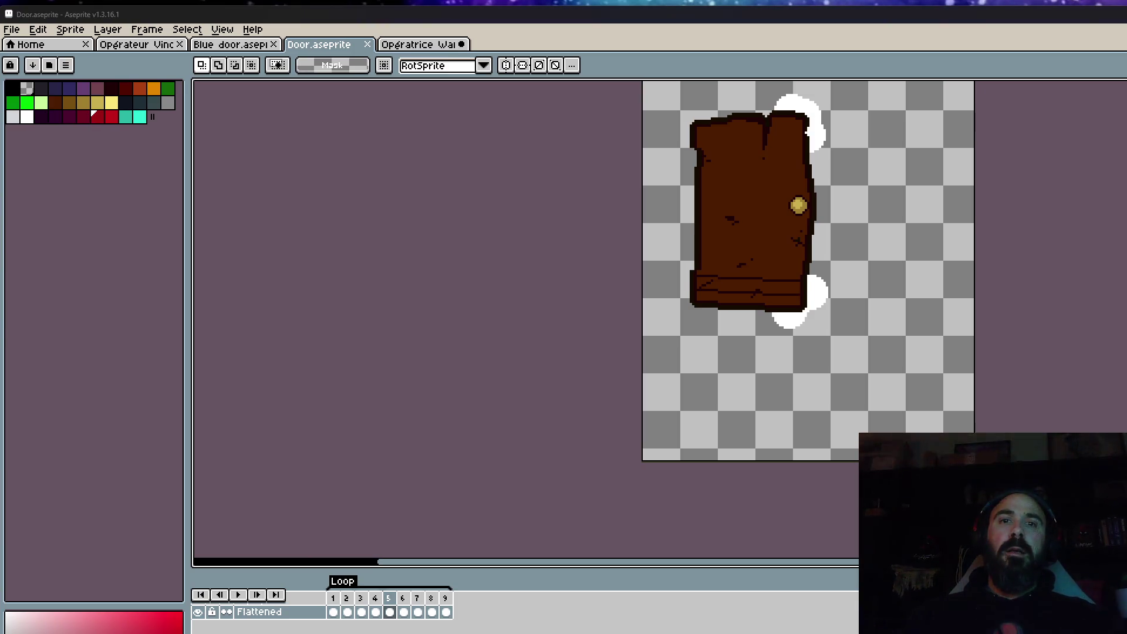
key("alt+Tab")
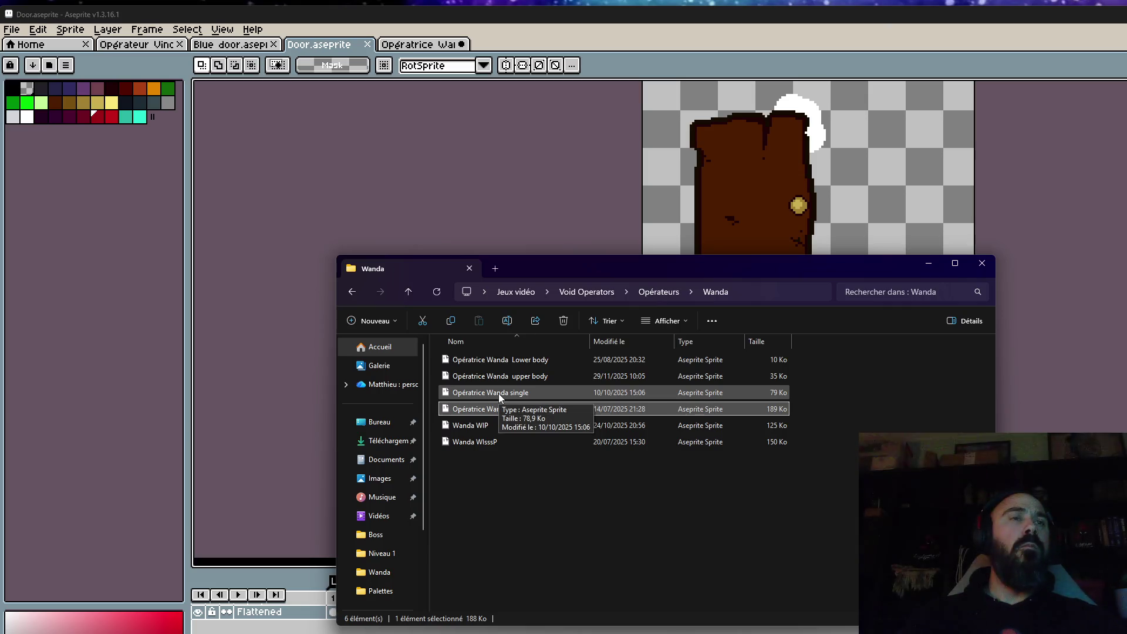
double_click(498, 393)
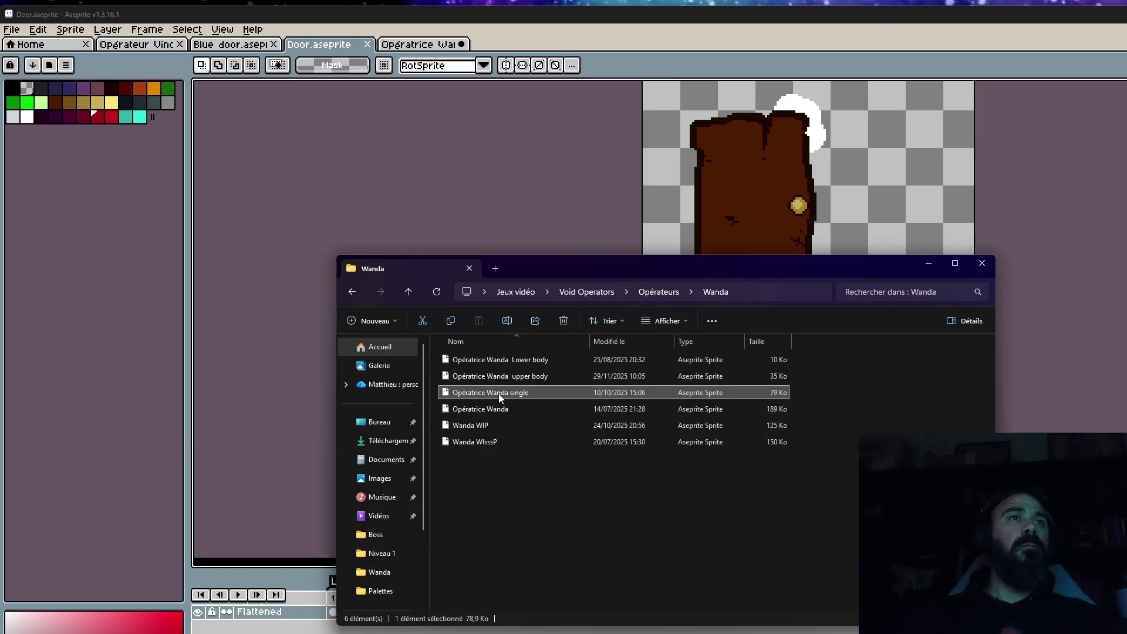
mouse_move(376, 600)
left_mouse_down()
mouse_move(857, 610)
mouse_move(847, 612)
left_mouse_up()
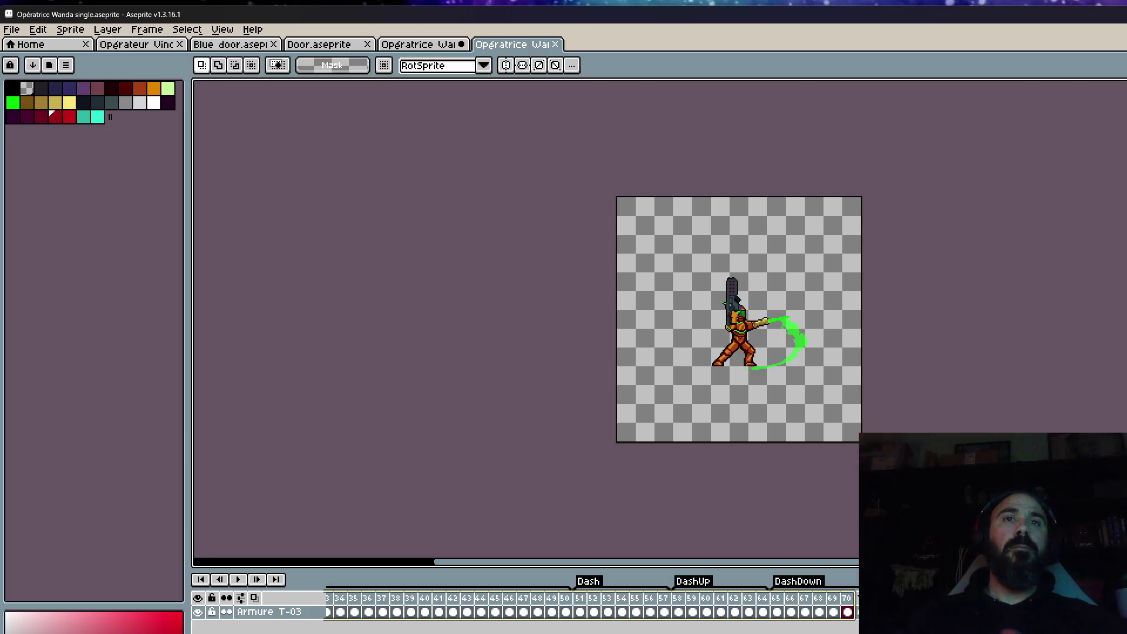
Step: Play the animation and review frames 1–10 and the DashDown range 65–78
key("Return")
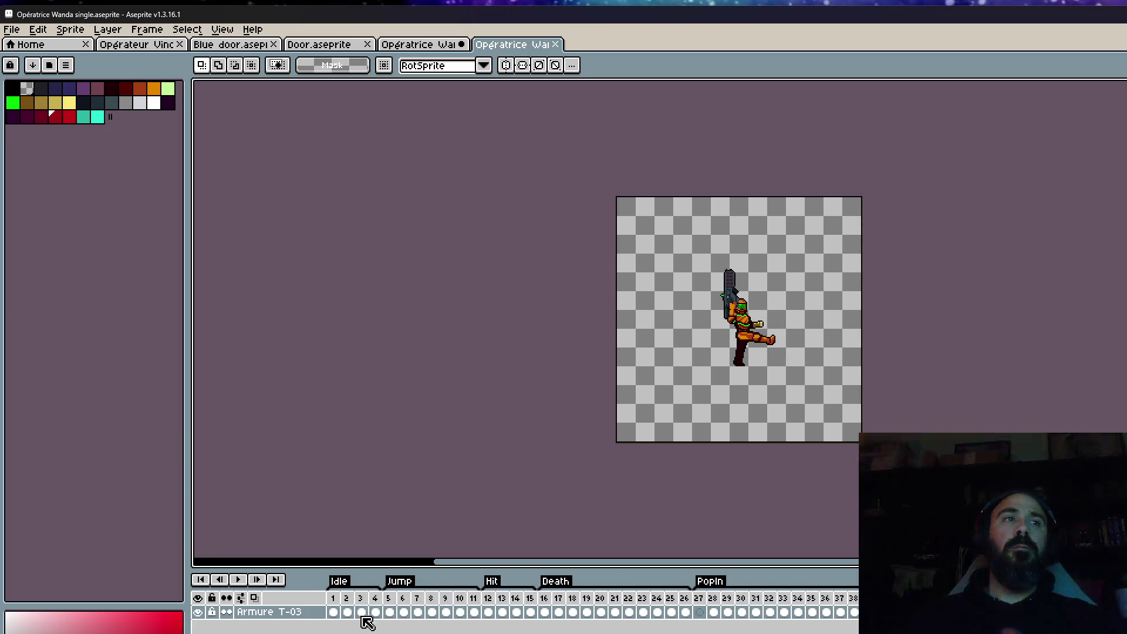
left_click(332, 611)
left_click_drag(390, 611, 461, 611)
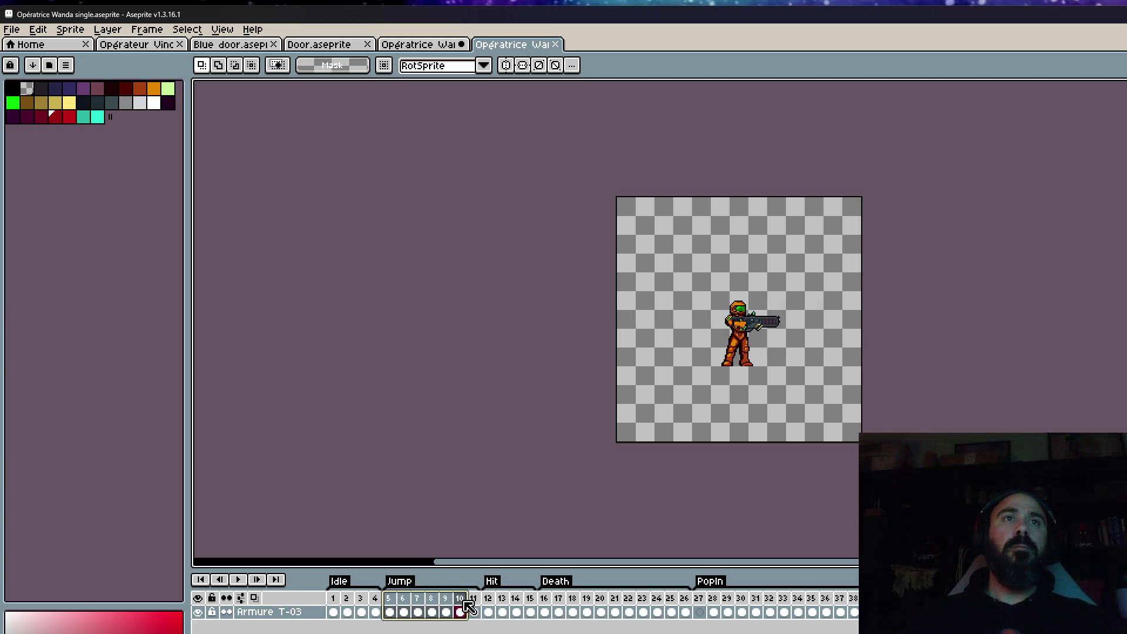
left_click(390, 610)
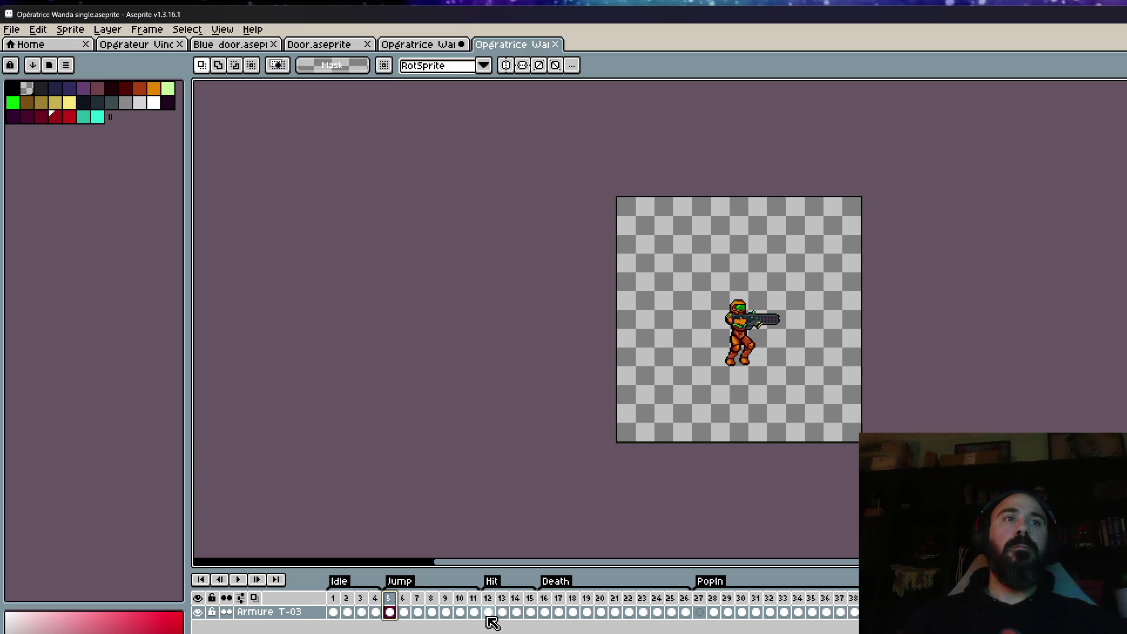
mouse_move(334, 614)
left_mouse_down()
mouse_move(915, 616)
mouse_move(559, 614)
left_mouse_up()
mouse_move(672, 612)
left_mouse_down()
mouse_move(904, 614)
mouse_move(779, 613)
mouse_move(869, 614)
left_mouse_up()
left_click(869, 614)
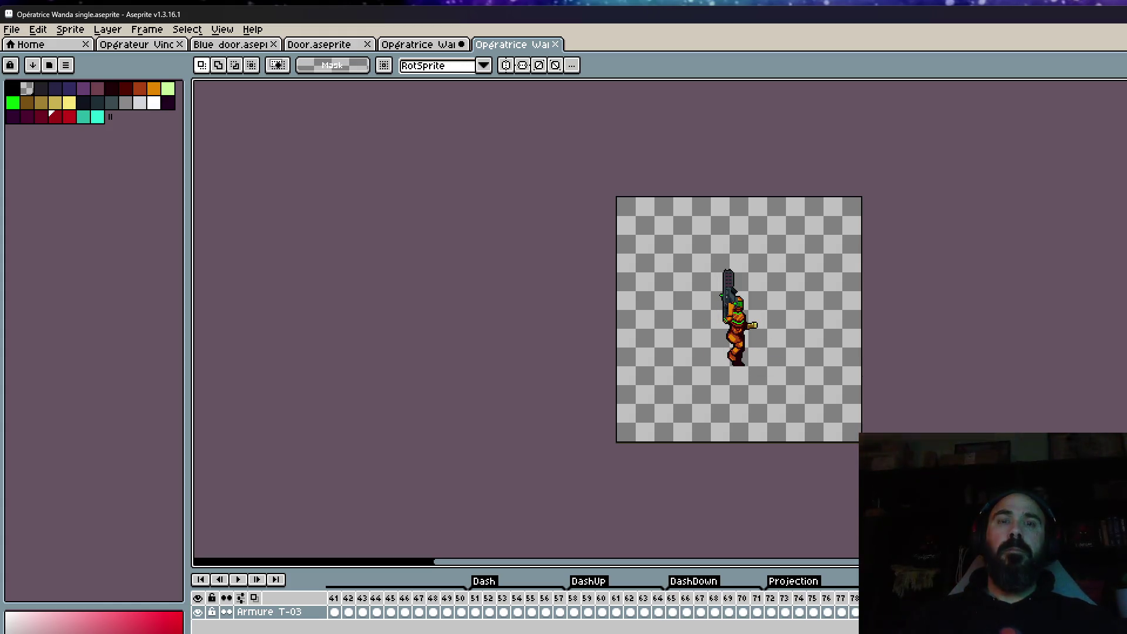
Step: Delete the artwork on the current frame and compare with the Opératrice Wanda document
key("Delete")
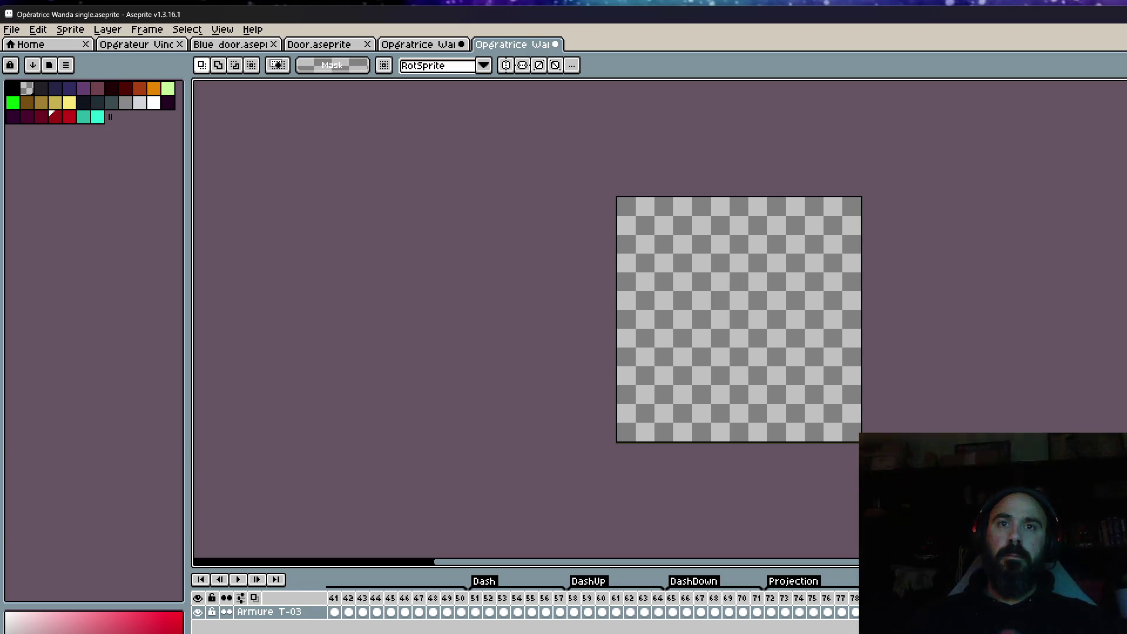
scroll(593, 604, "left", 5)
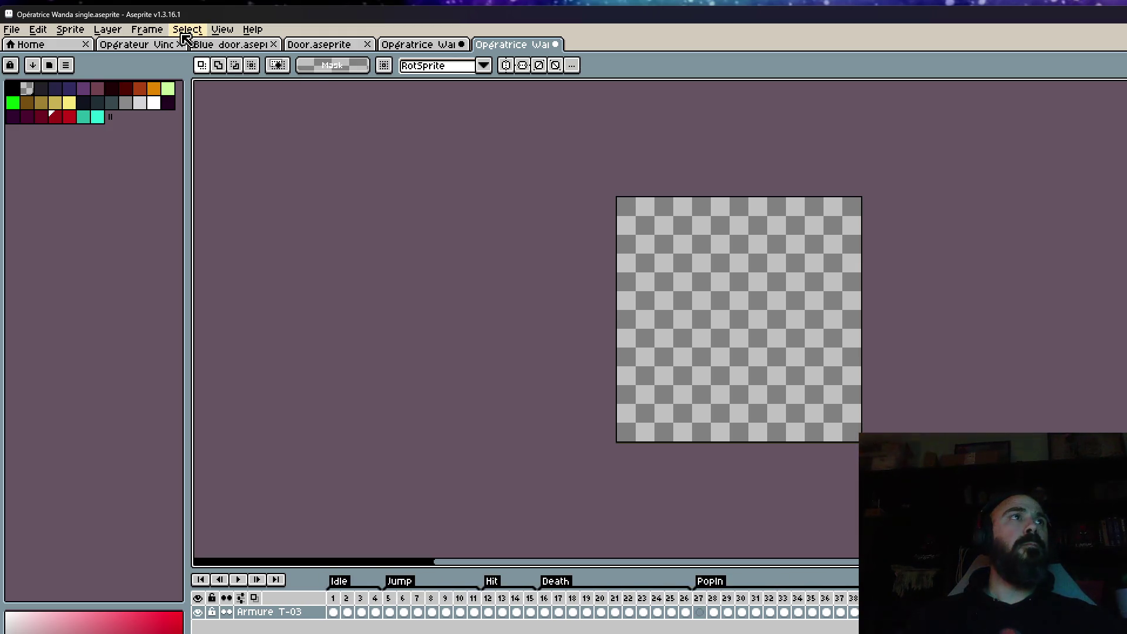
left_click(449, 47)
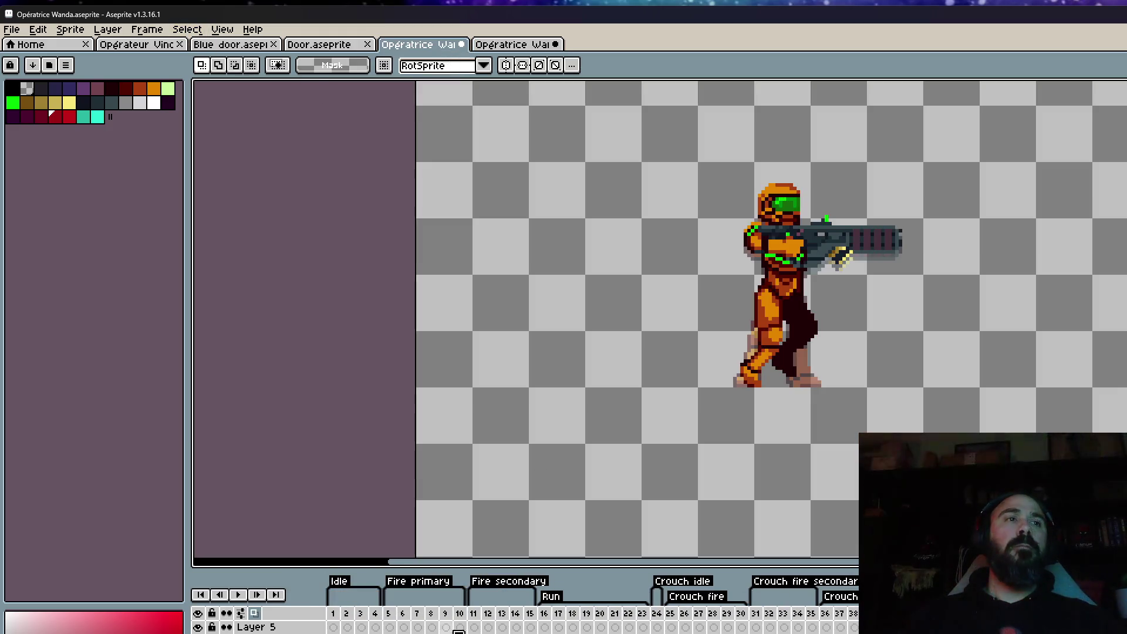
left_click(497, 51)
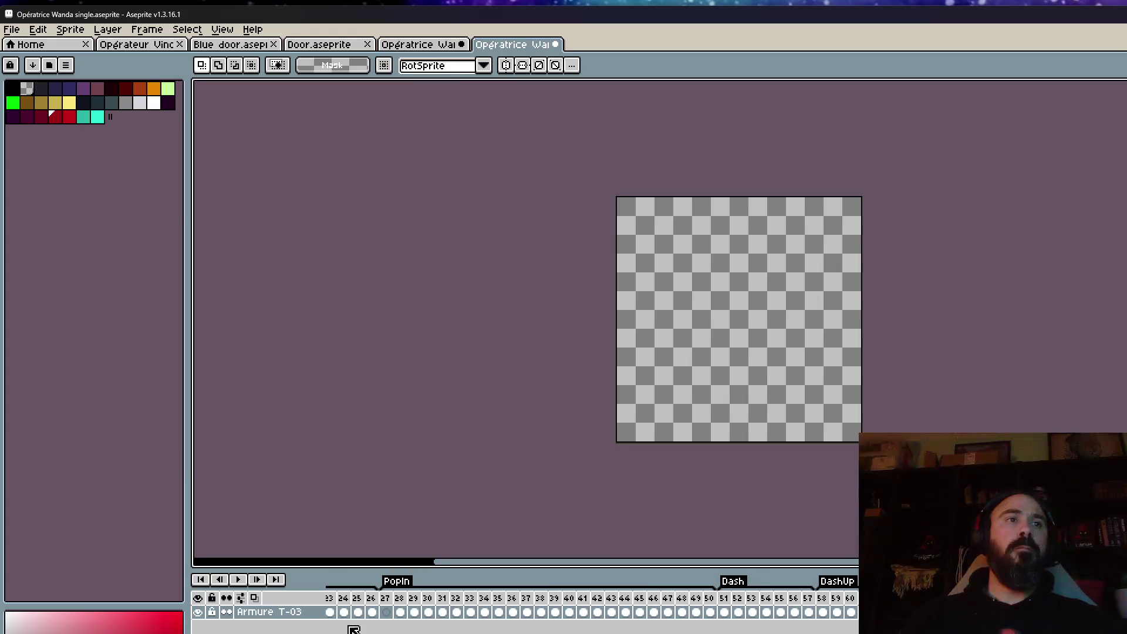
Step: Try inserting a new frame after frame 5 of the Jump animation, then undo it
left_click(385, 612)
scroll(364, 610, "left", 5)
left_click(334, 611)
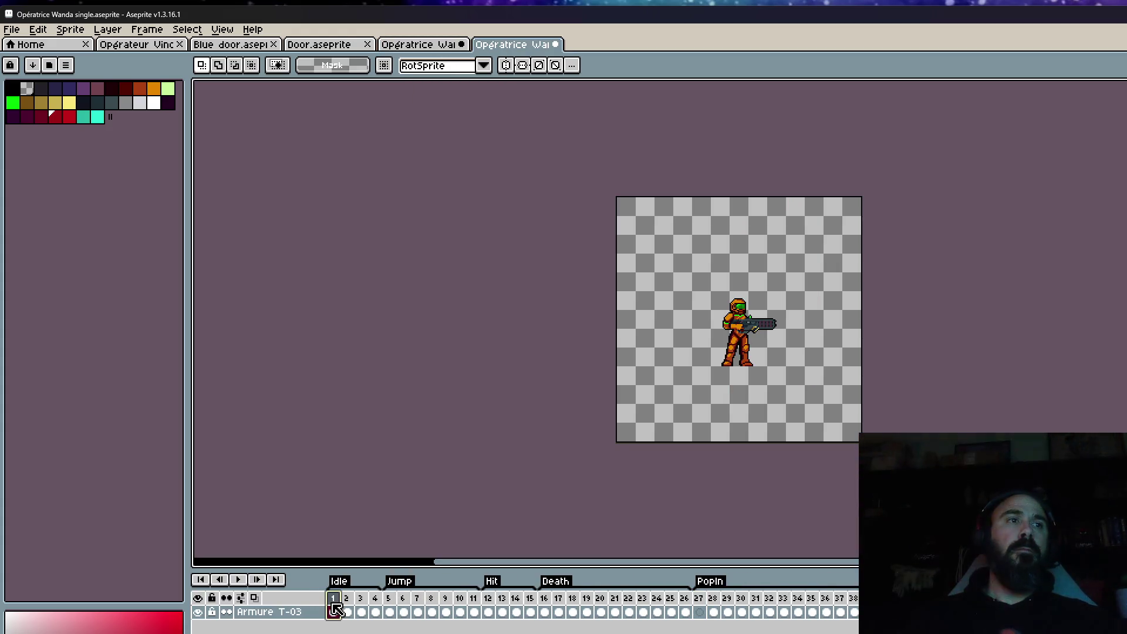
left_click_drag(334, 610, 457, 611)
left_click(395, 604)
left_click(391, 610)
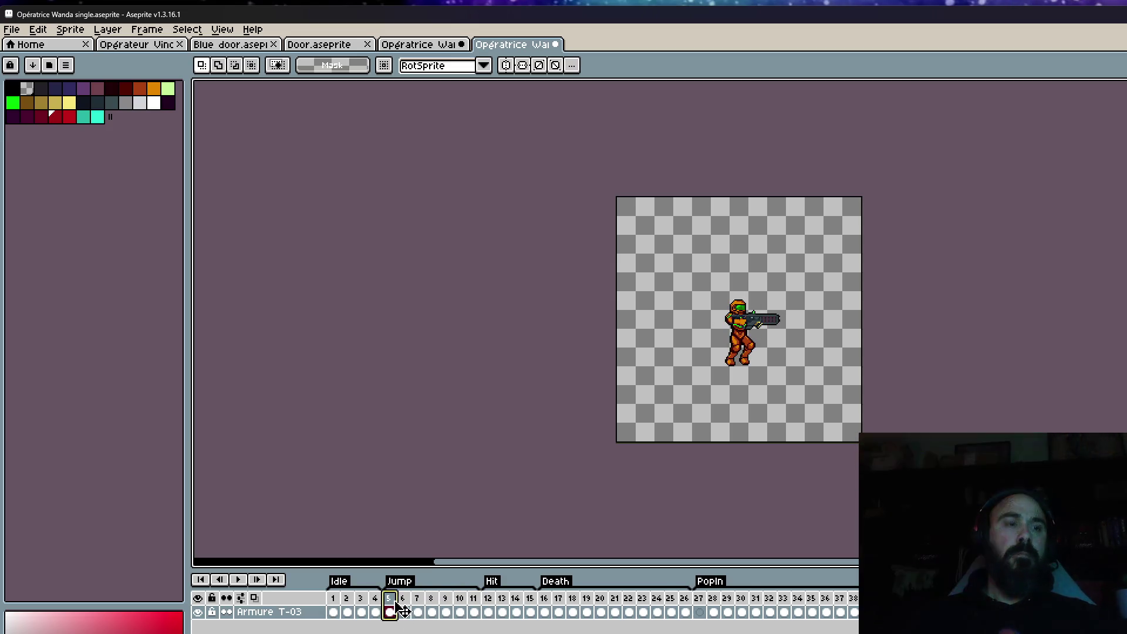
key("alt+n")
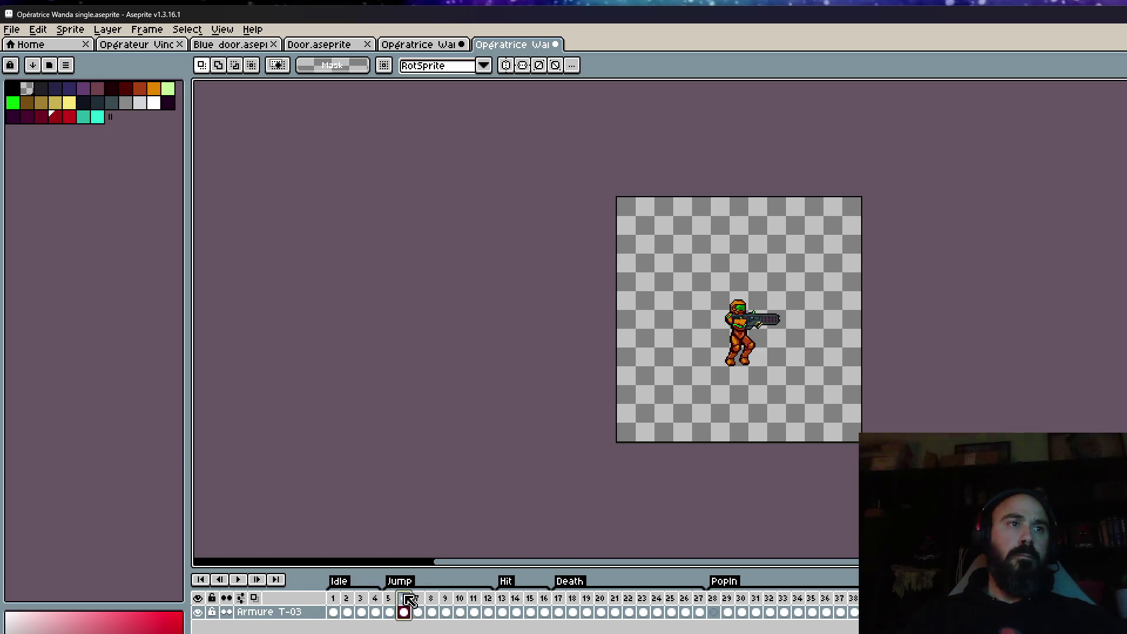
scroll(564, 619, "right", 10)
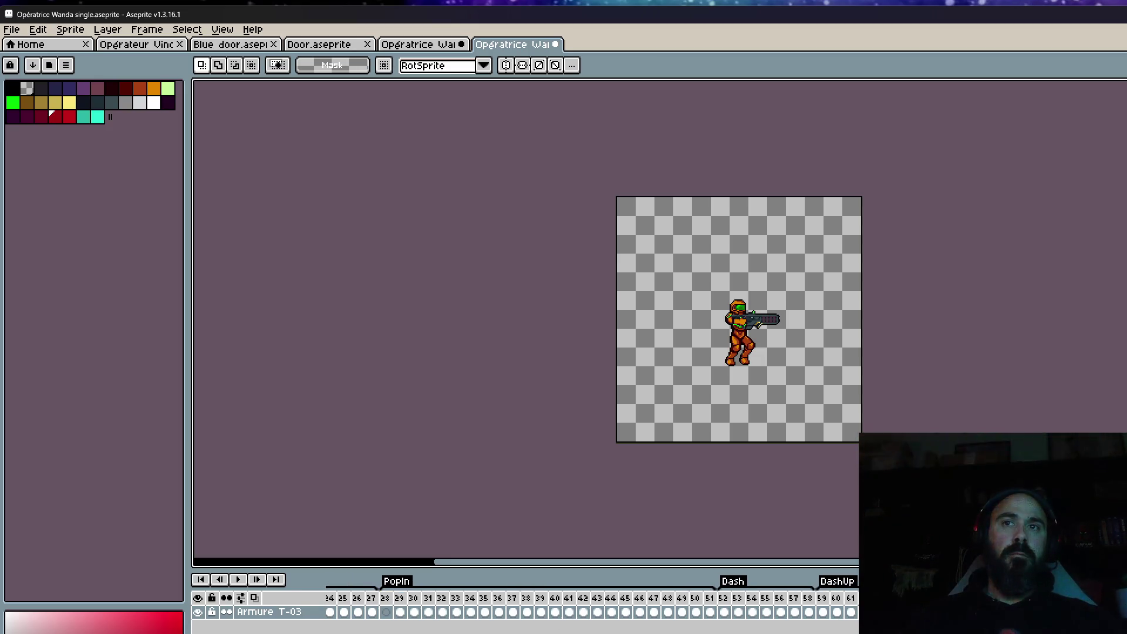
key("ctrl+z")
key("ctrl+z")
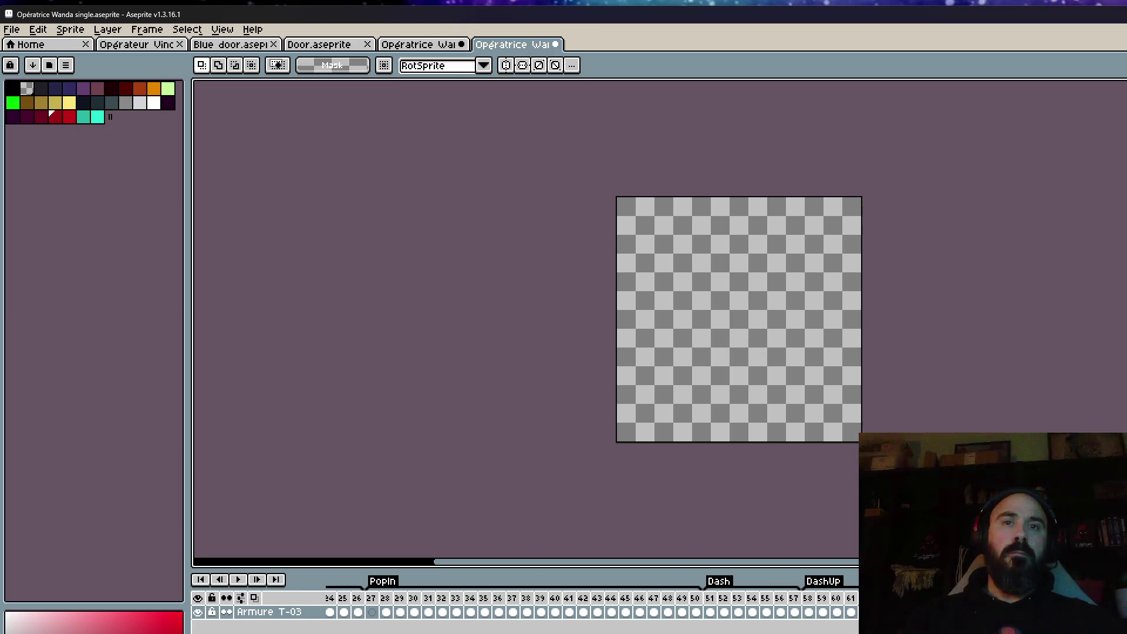
Step: Replay the Jump animation from frame 5 and select frames 5 to 11
scroll(587, 604, "right", 8)
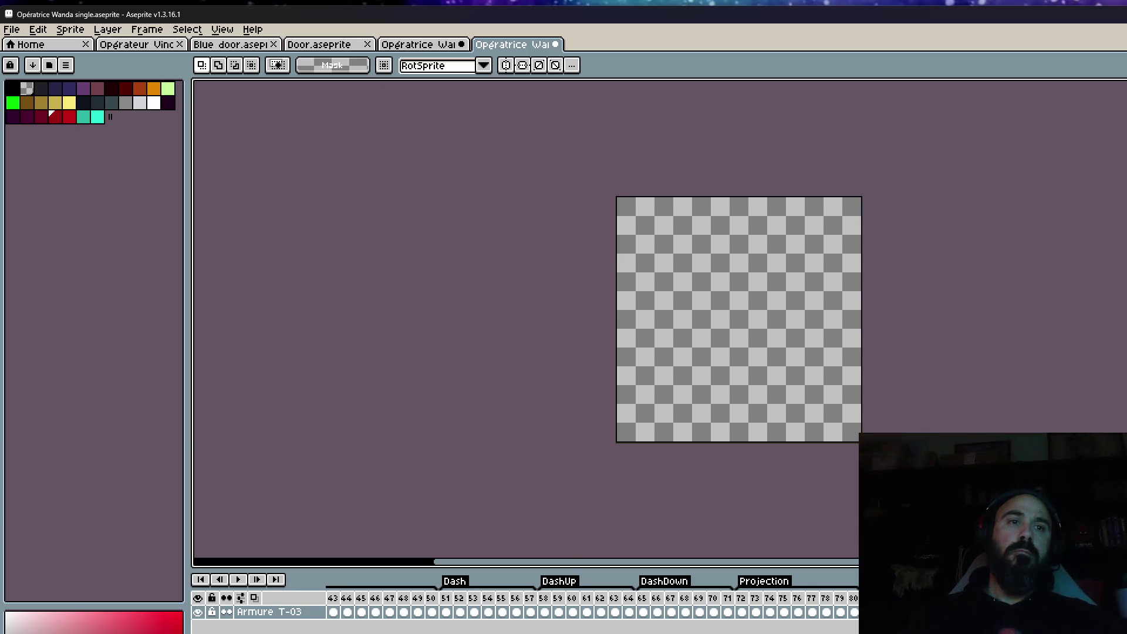
scroll(528, 604, "left", 10)
left_click(392, 598)
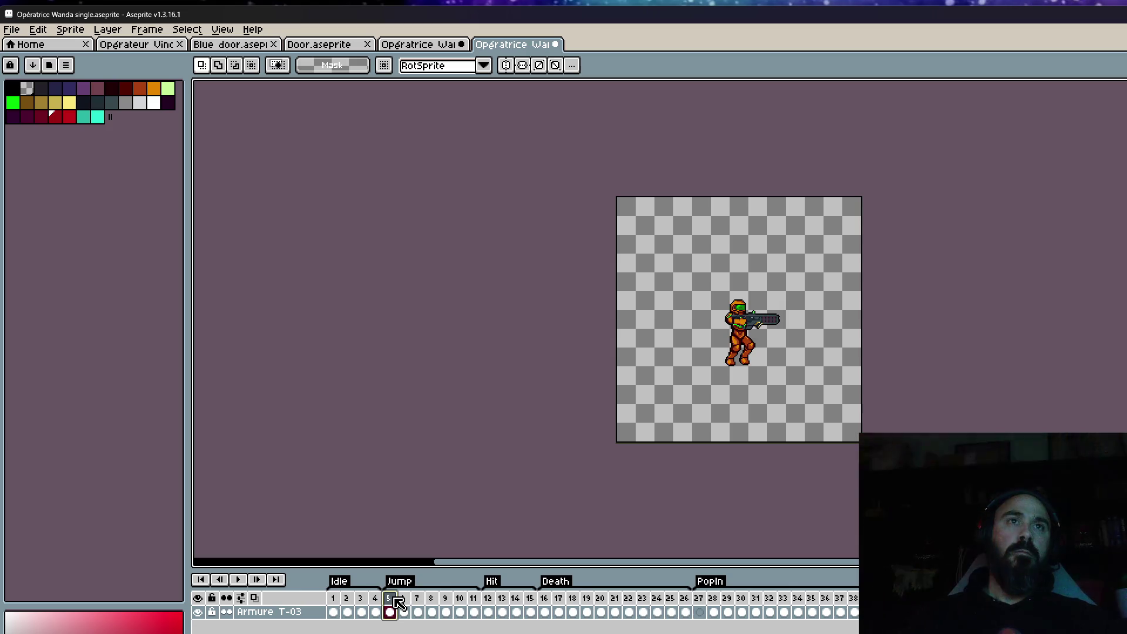
key("Return")
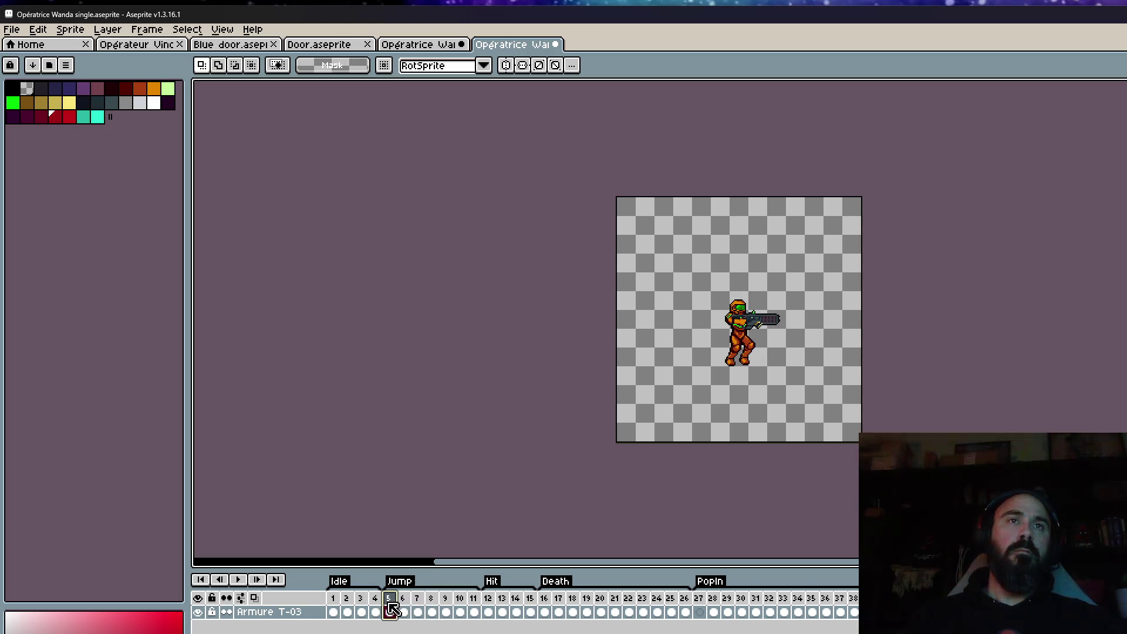
mouse_move(391, 609)
left_mouse_down()
mouse_move(490, 611)
mouse_move(443, 611)
mouse_move(461, 611)
mouse_move(462, 624)
left_mouse_up()
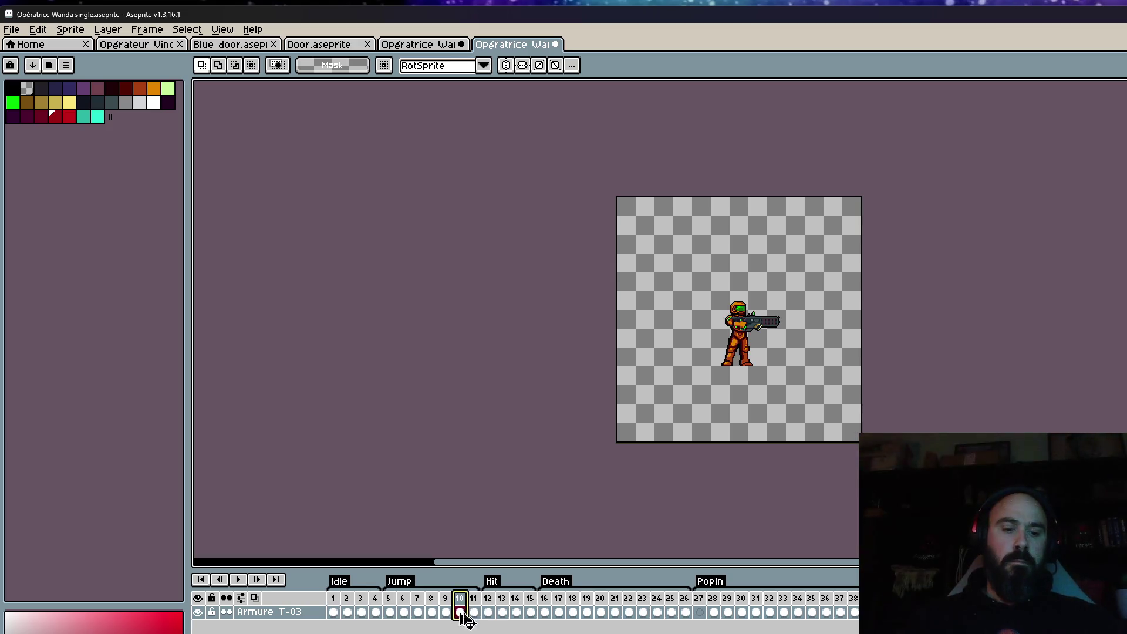
Step: Insert new frames after frame 10 and after frame 11
key("alt+n")
scroll(475, 604, "down", 5)
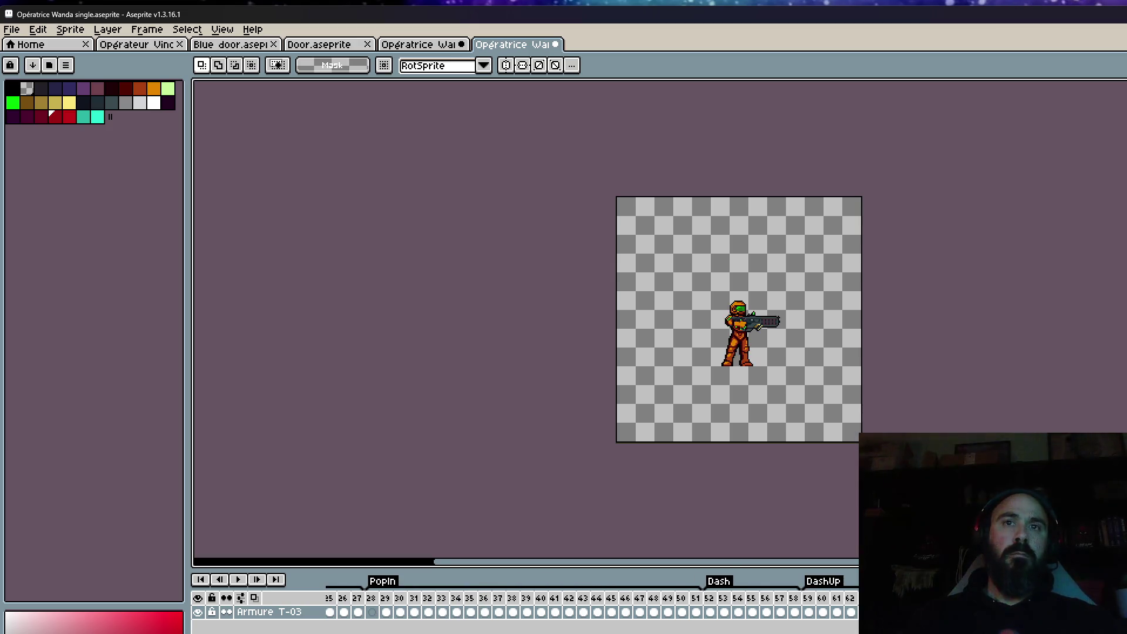
scroll(593, 604, "up", 5)
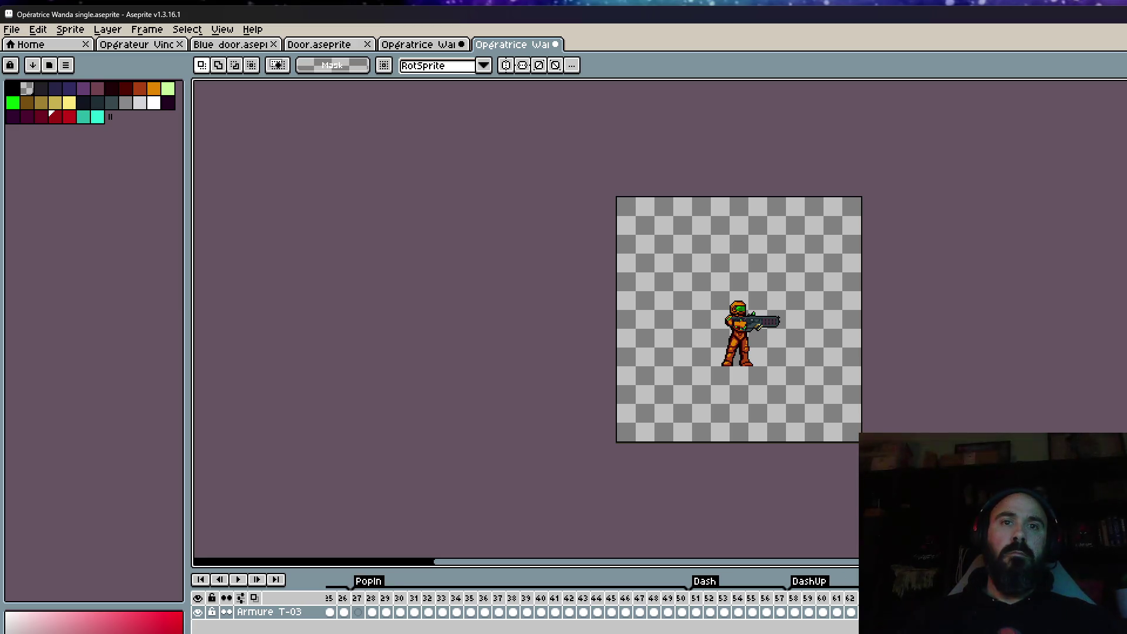
left_click(474, 611)
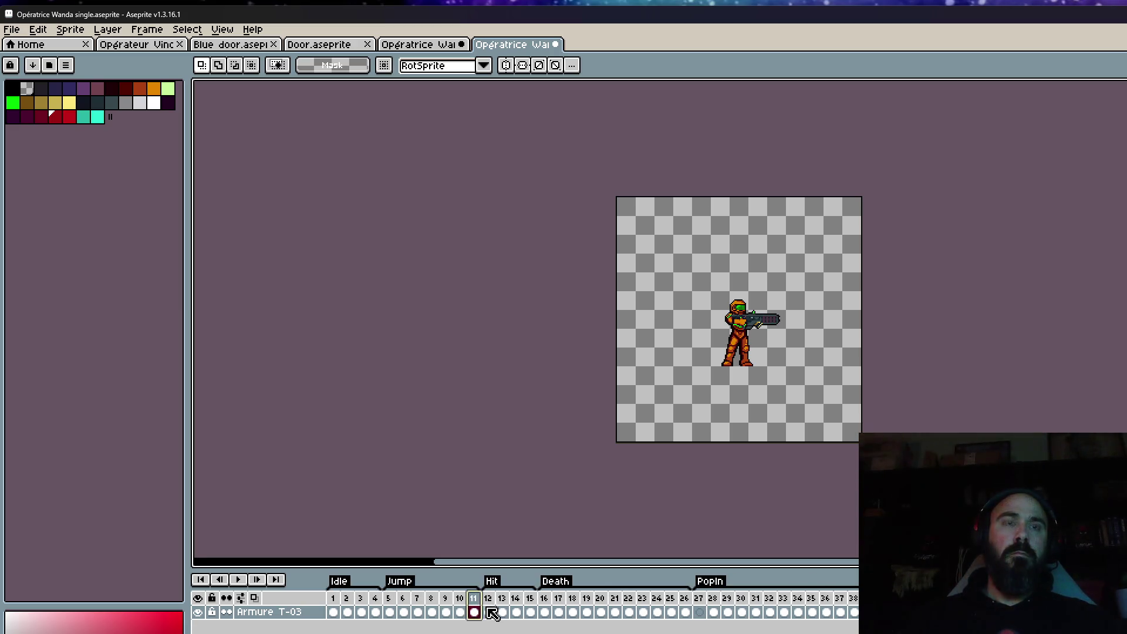
key("alt+n")
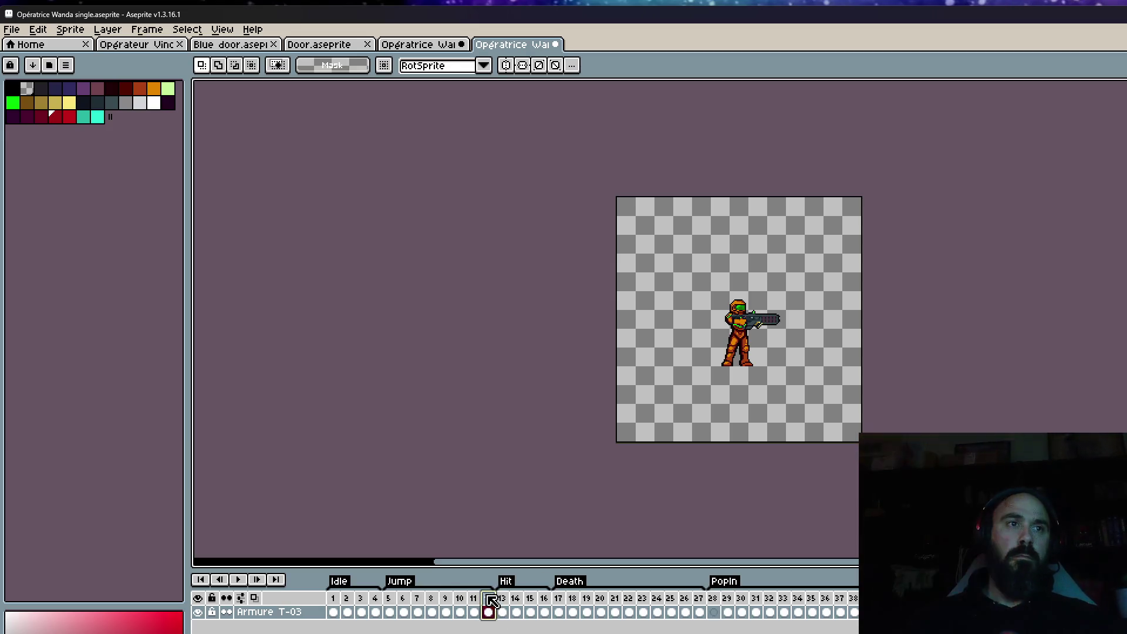
scroll(488, 611, "down", 5)
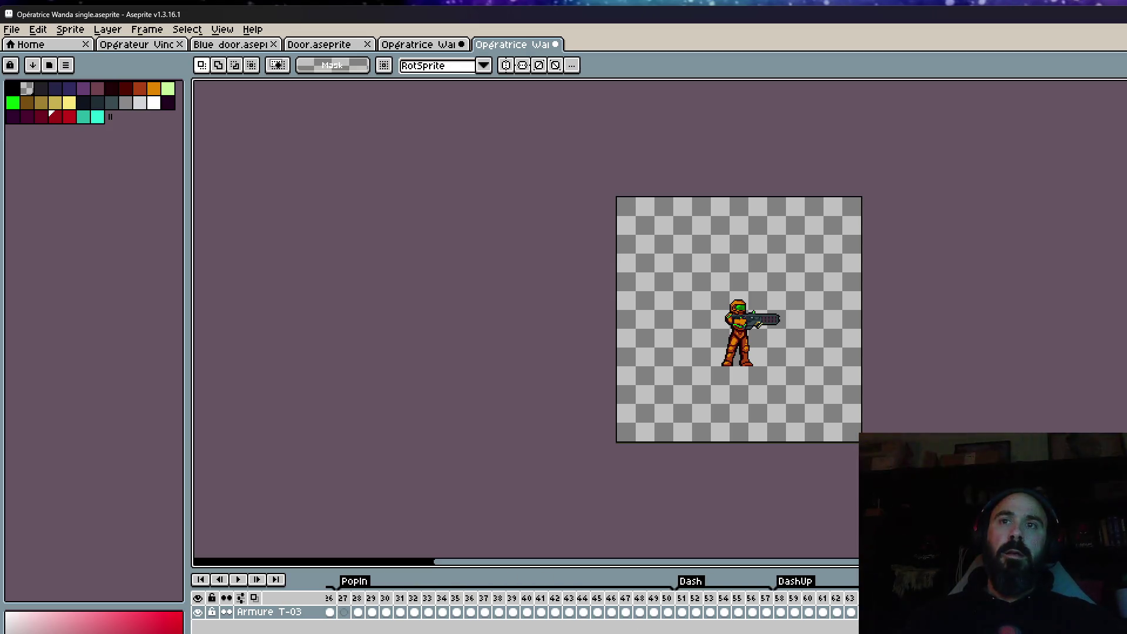
scroll(488, 611, "down", 5)
key("Right")
key("Right")
key("Right")
key("Right")
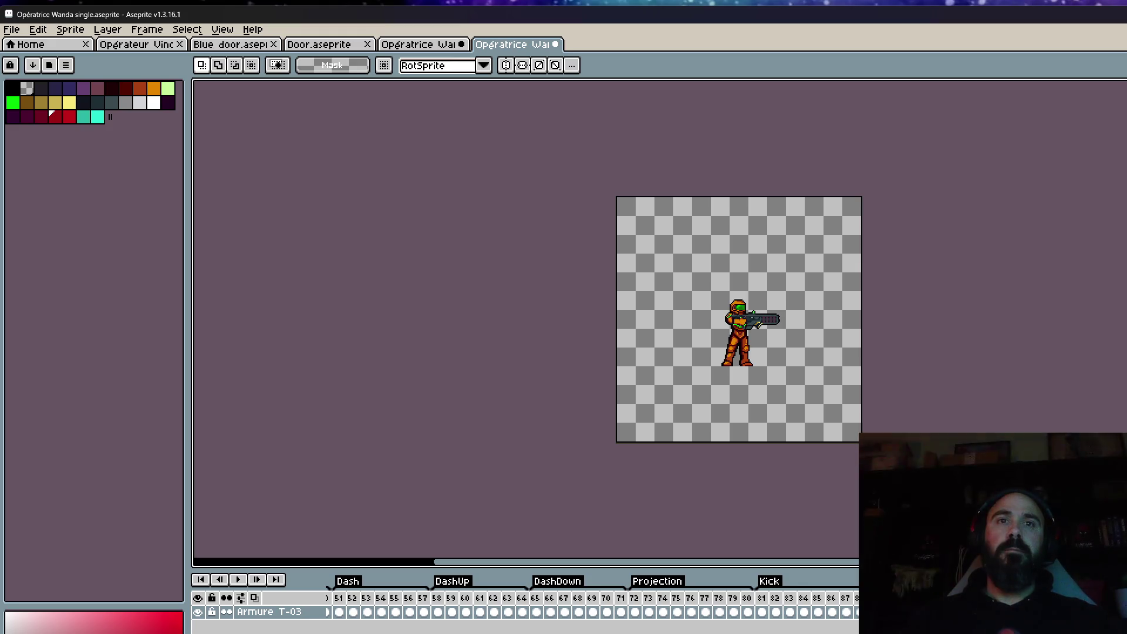
Step: Rename the tag on frames 91–93 to JumpDown, then switch to the Milanote board
key("alt+F2")
type("JumpDow")
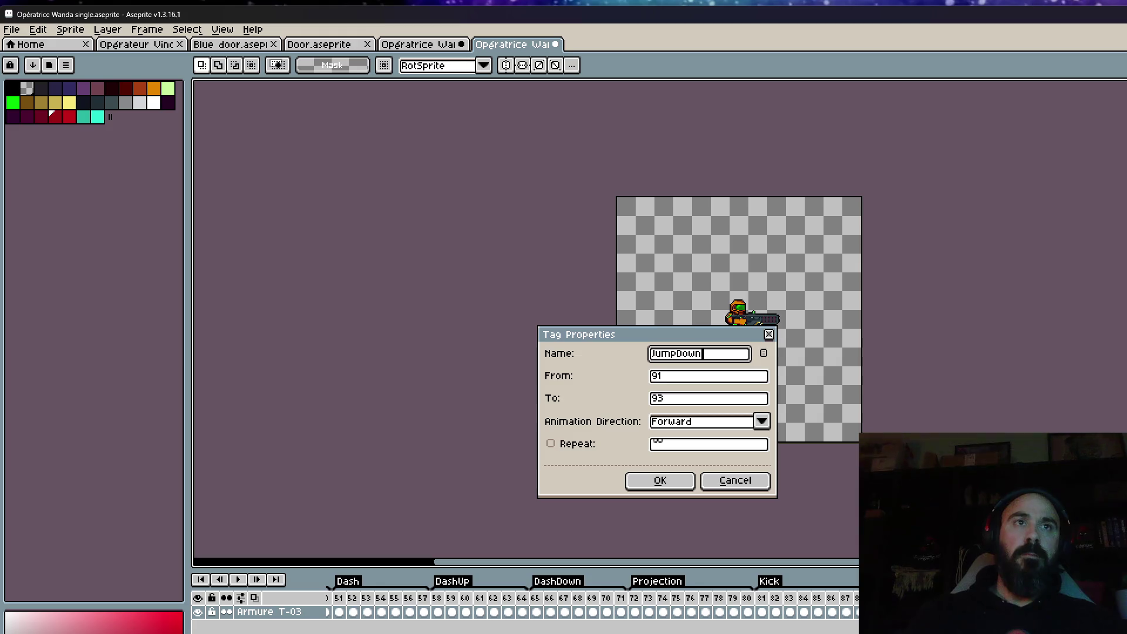
type("n")
left_click(641, 485)
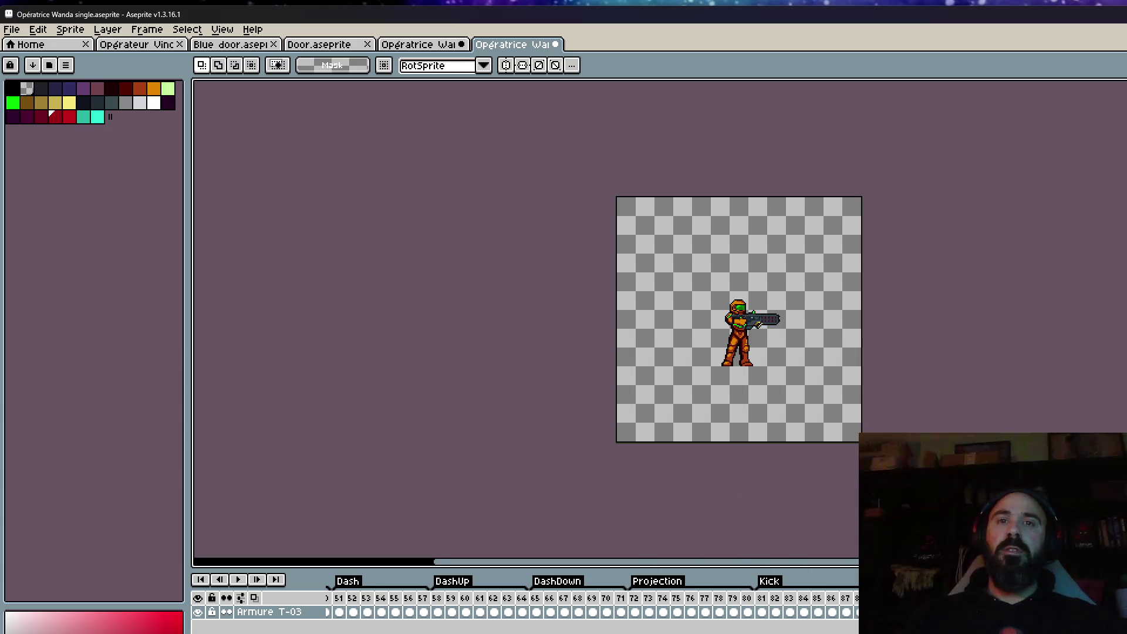
key("alt+Tab")
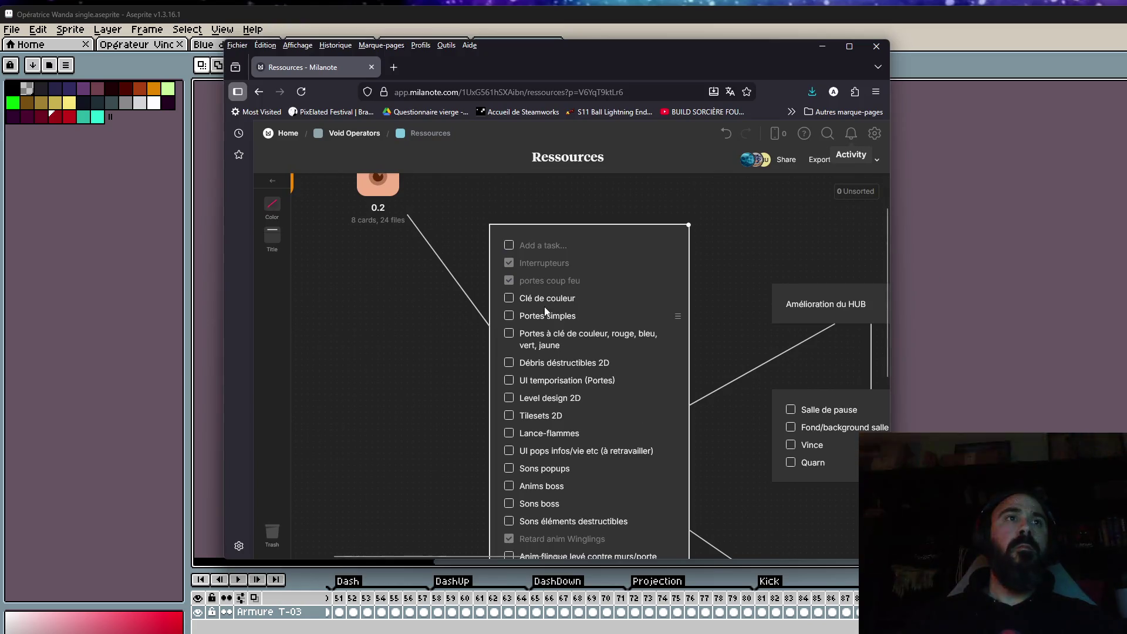
Step: Tick 'Anim descente étage' in the Ressources checklist and minimize Firefox
scroll(540, 396, "down", 3)
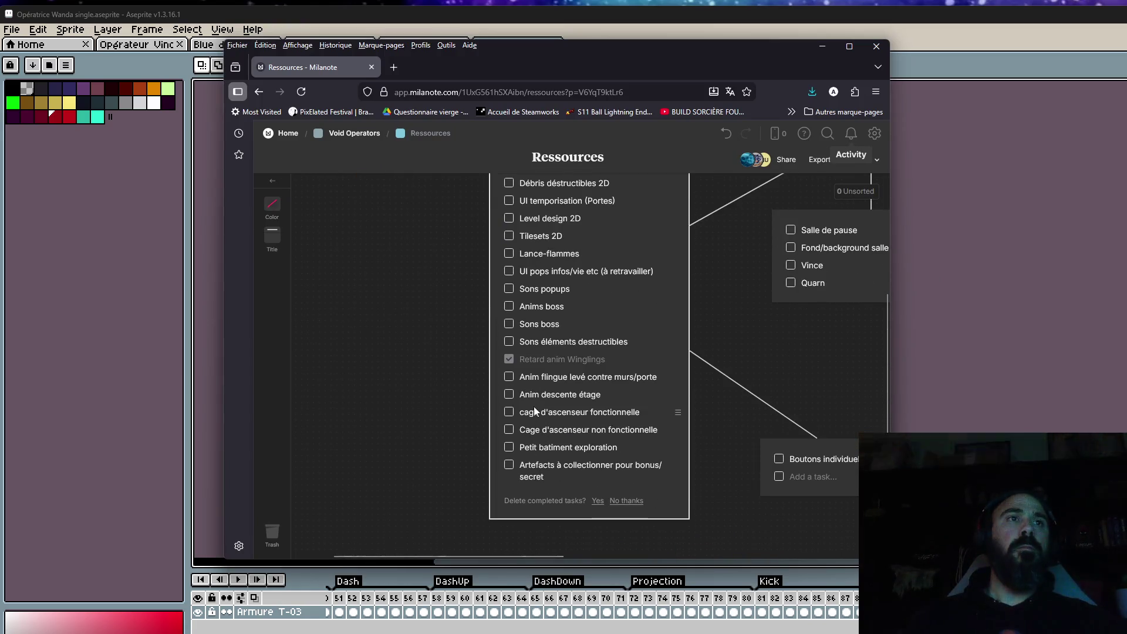
left_click(509, 395)
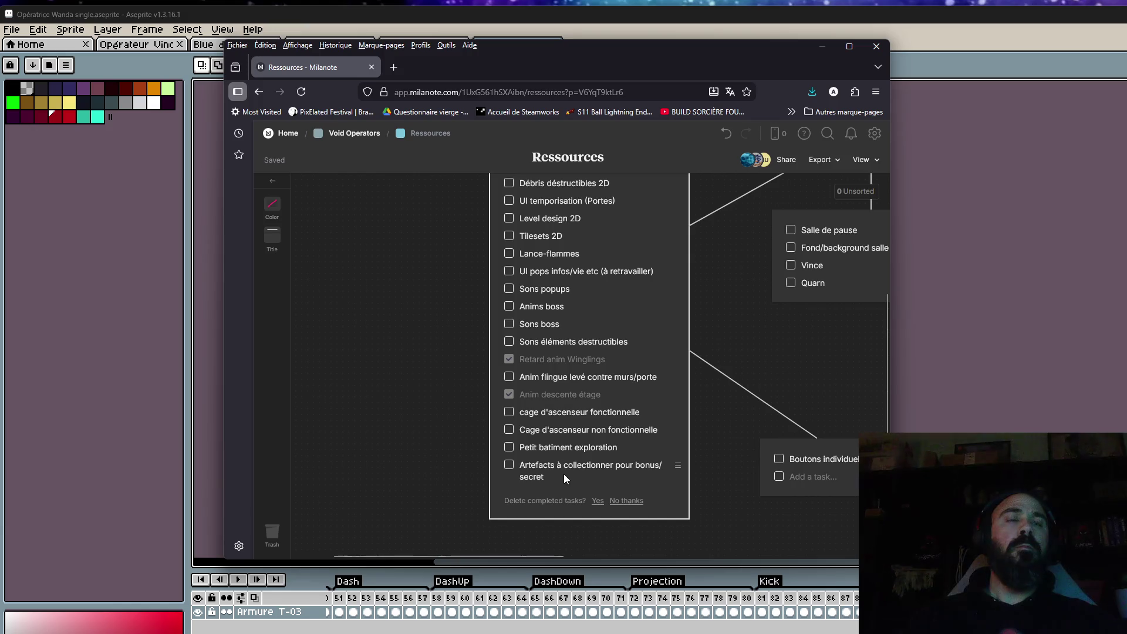
scroll(548, 347, "up", 5)
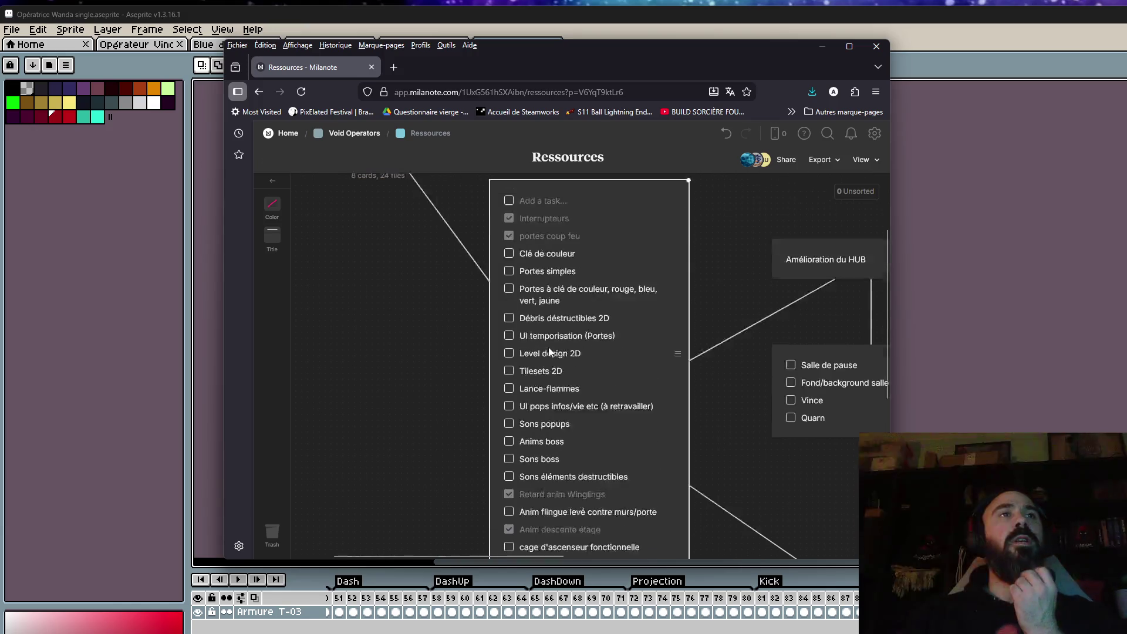
left_click(822, 46)
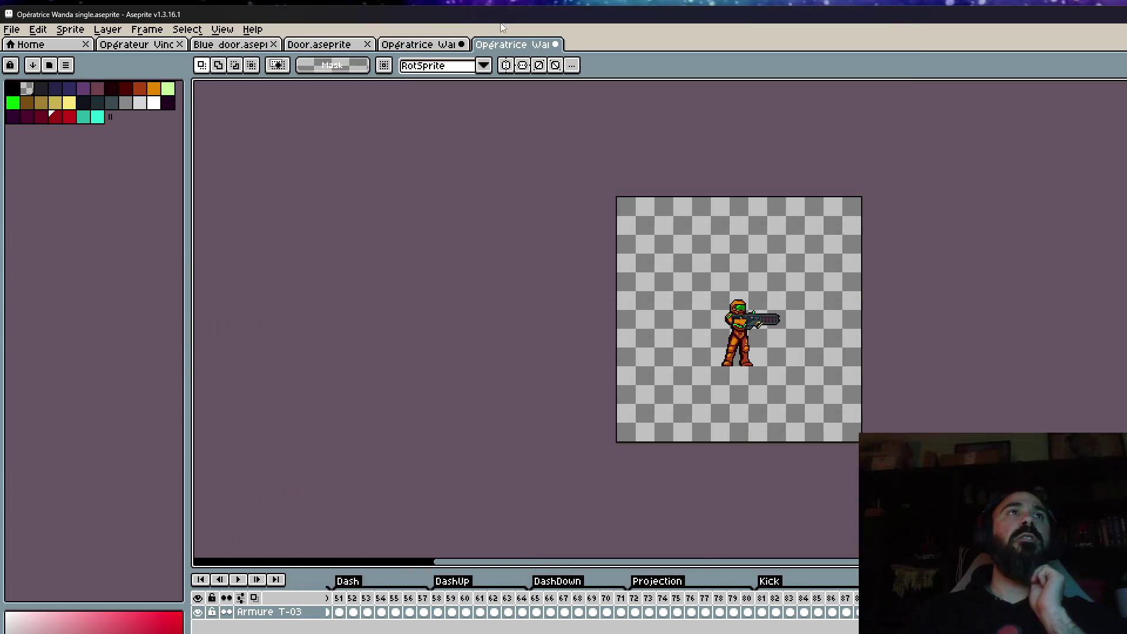
Step: Save and close Opératrice Wanda single, close Opératrice Wanda without saving, and show Blue door
left_click(560, 44)
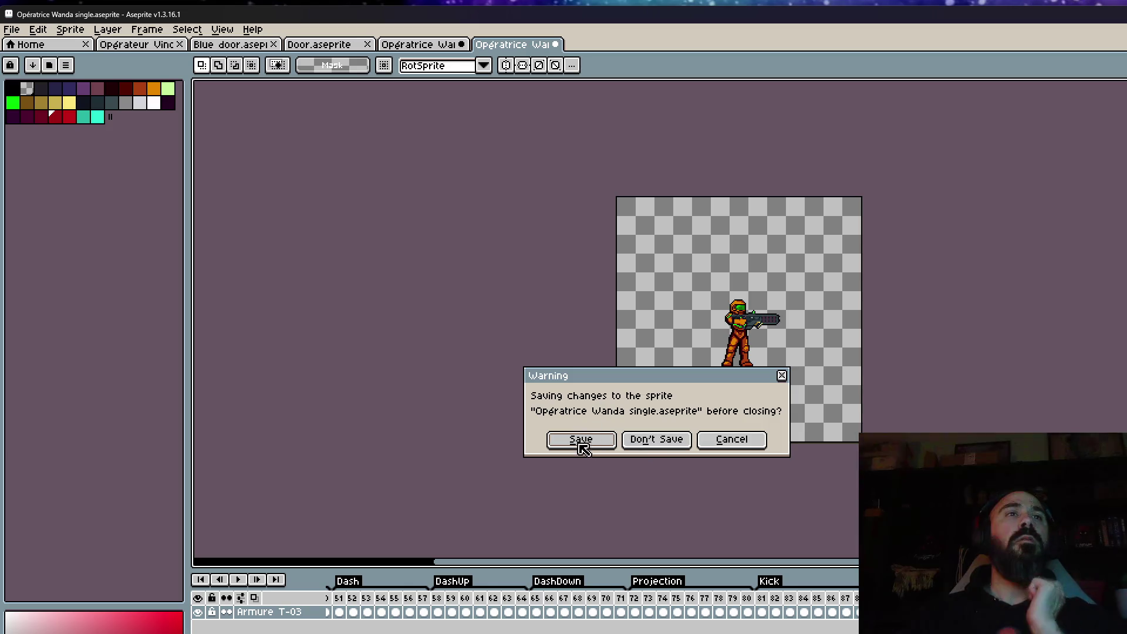
left_click(581, 440)
left_click(462, 44)
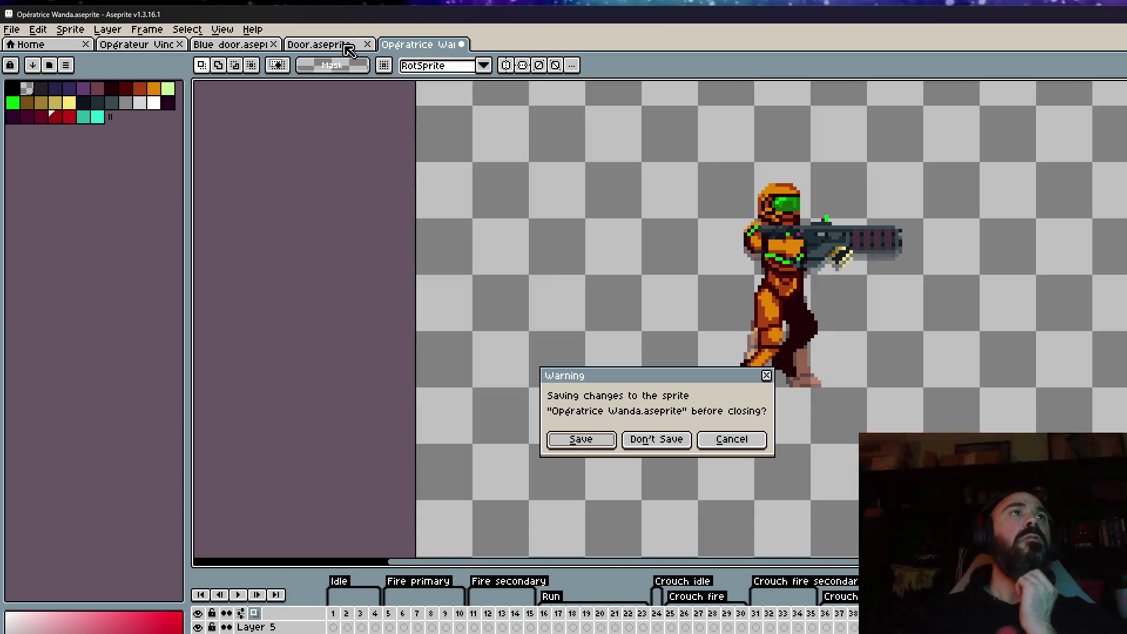
left_click(660, 446)
left_click(229, 45)
left_click(150, 45)
left_click(227, 47)
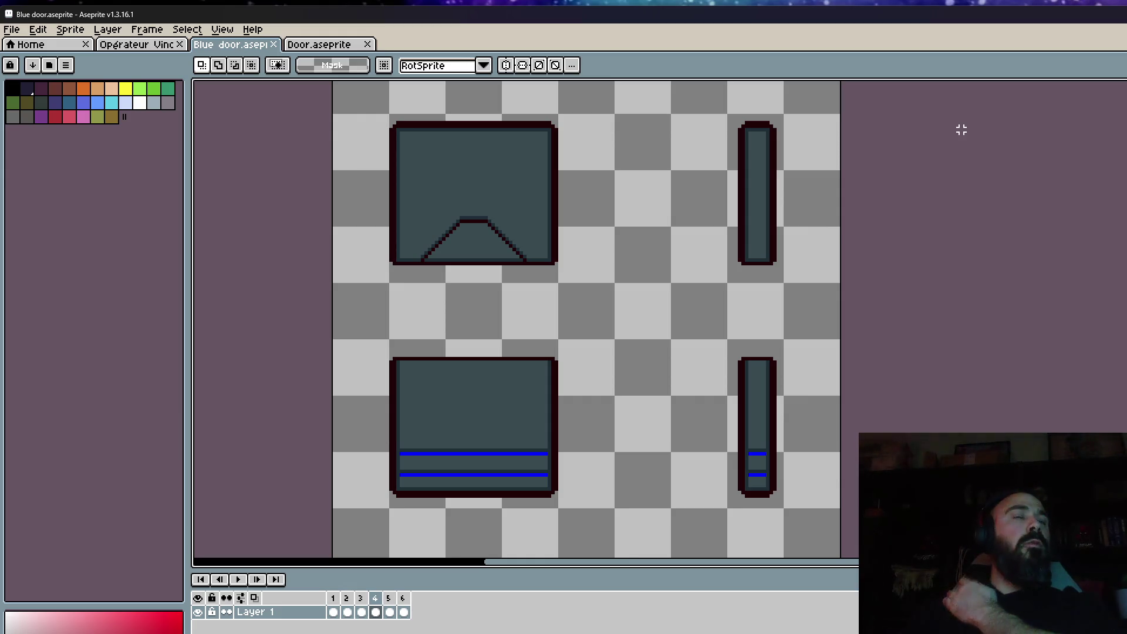
Step: Select the six door frames and add new layers to the Blue door sprite
scroll(960, 129, "down", 3)
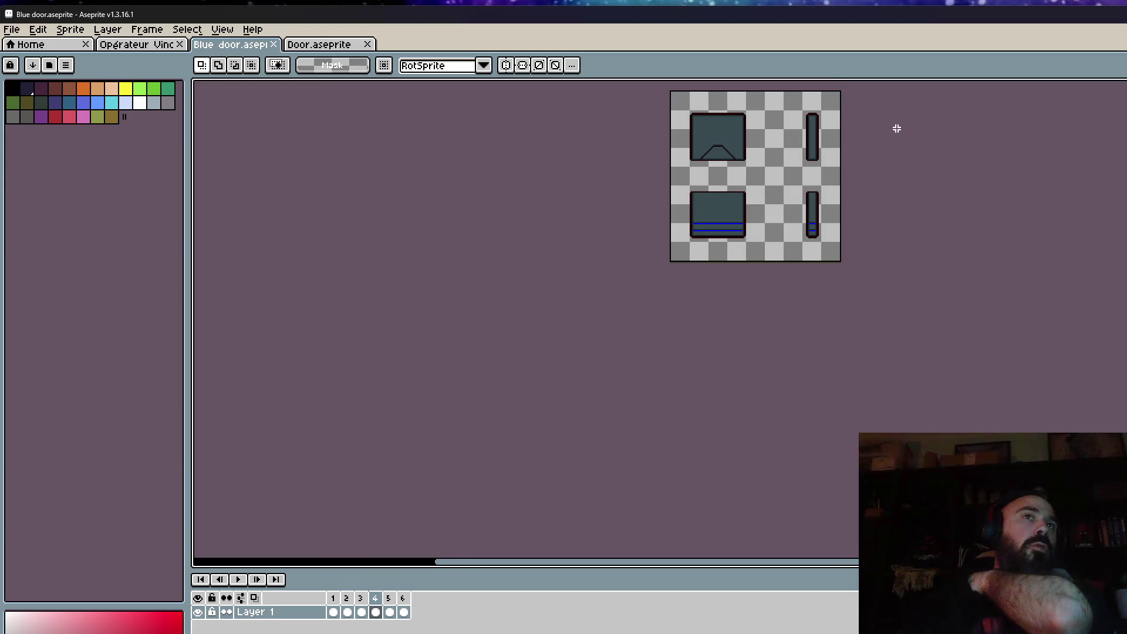
scroll(896, 128, "up", 2)
scroll(895, 119, "down", 2)
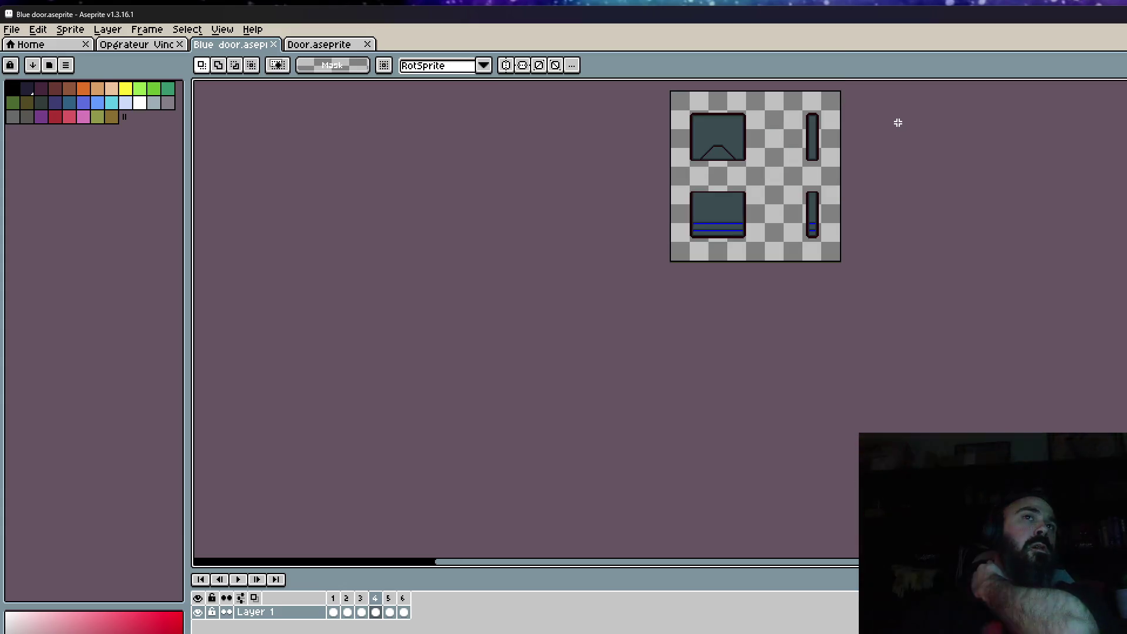
scroll(857, 147, "up", 2)
scroll(769, 280, "down", 2)
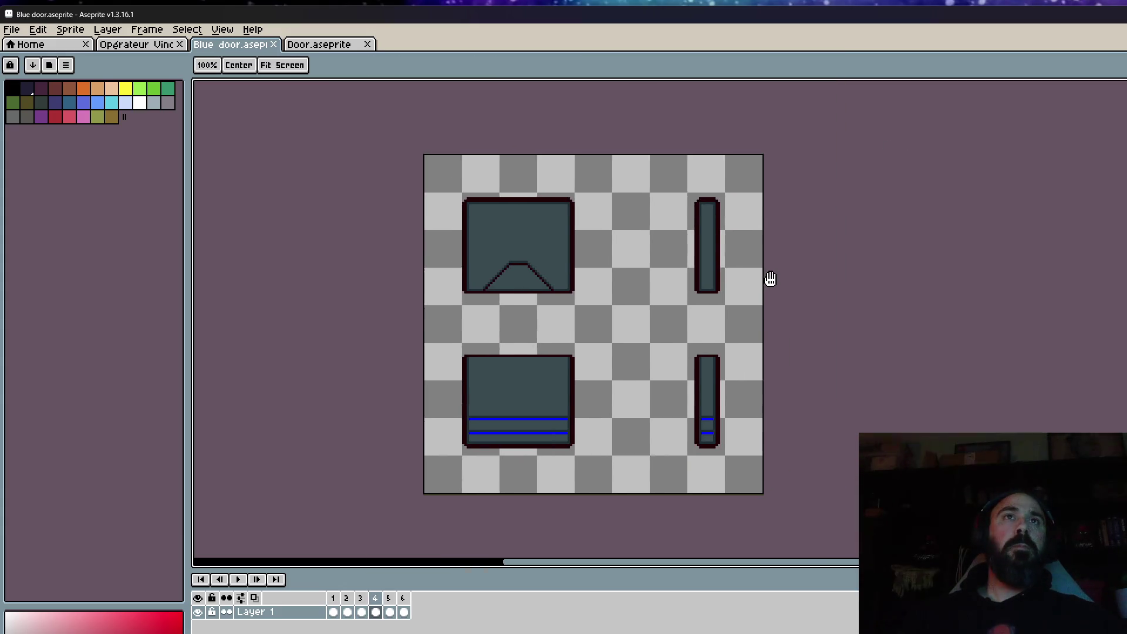
scroll(735, 253, "up", 1)
left_click_drag(333, 612, 405, 611)
left_click(333, 611)
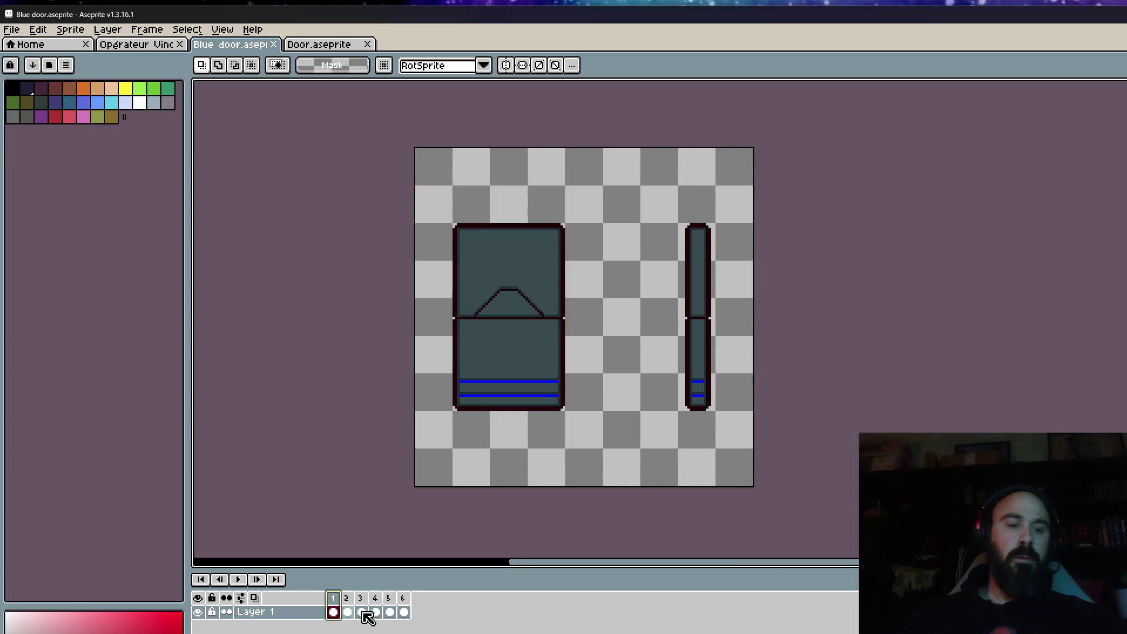
key("shift+n")
key("shift+n")
Step: Rename the new layer to 'Porte bleue'
key("shift+p")
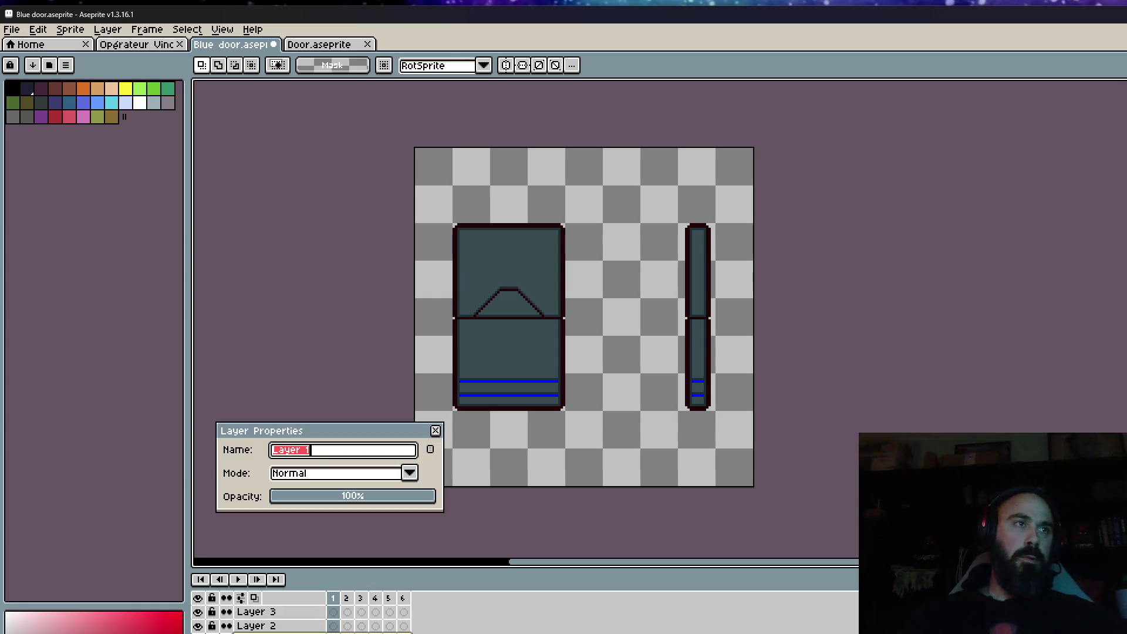
type("Porte bleu")
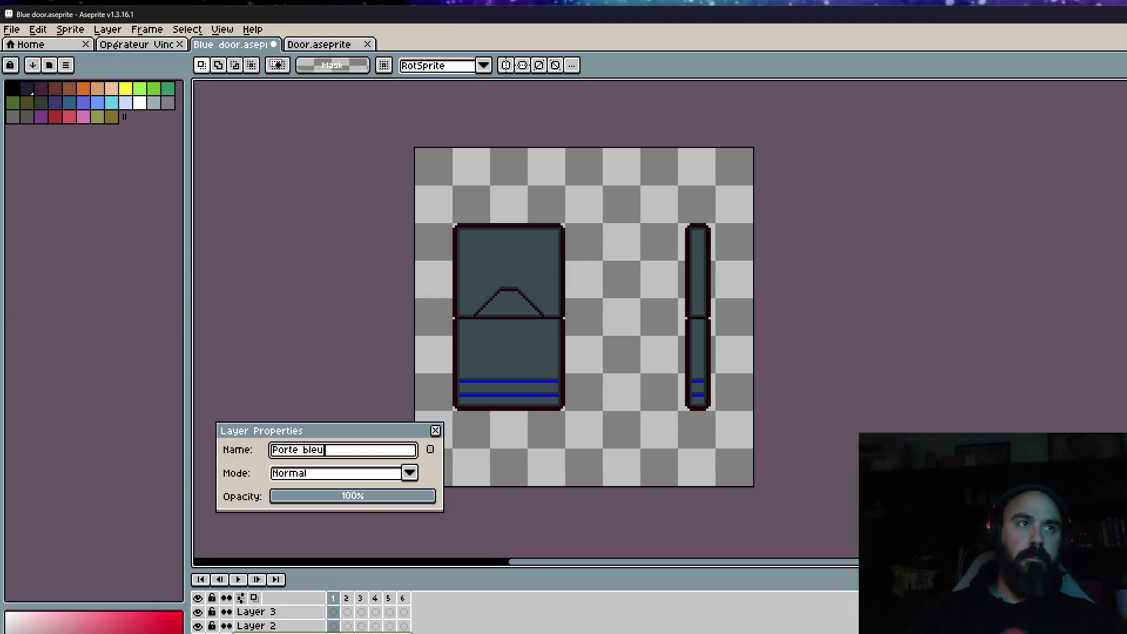
key("BackSpace")
key("BackSpace")
type("e")
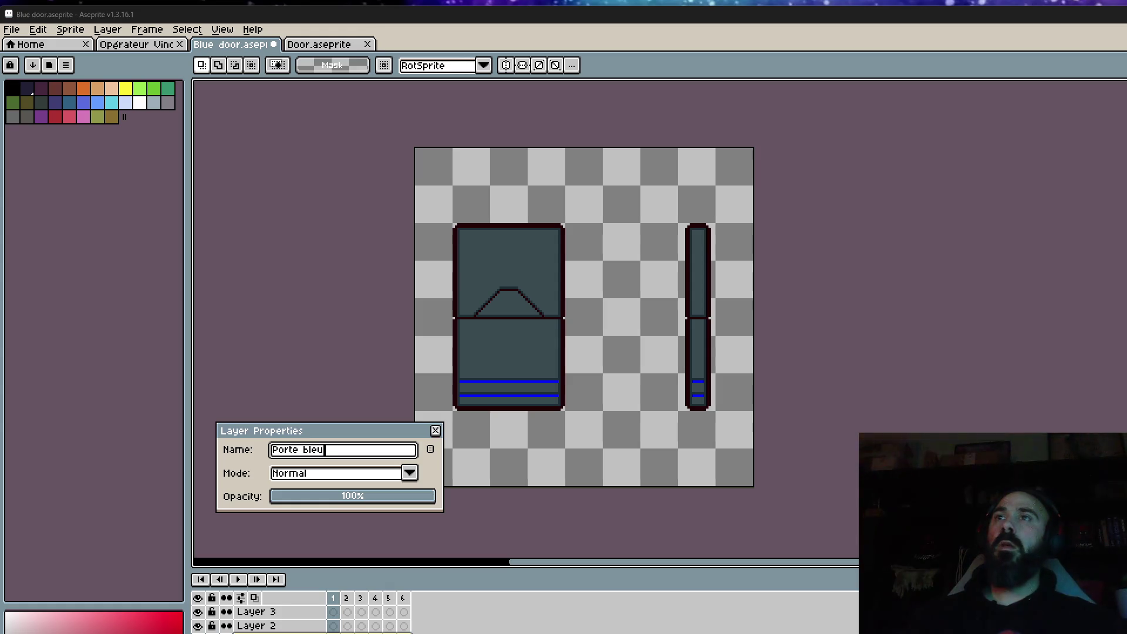
type("e")
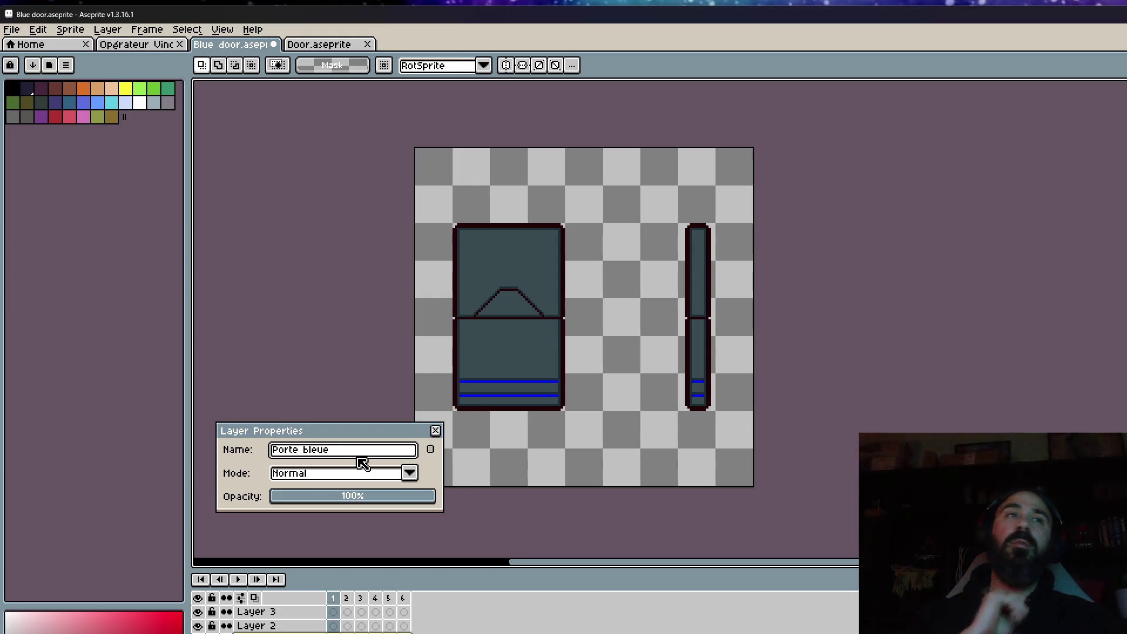
Step: Rename Layer 2 to 'Porte verte' and preview the door animation
left_click(435, 431)
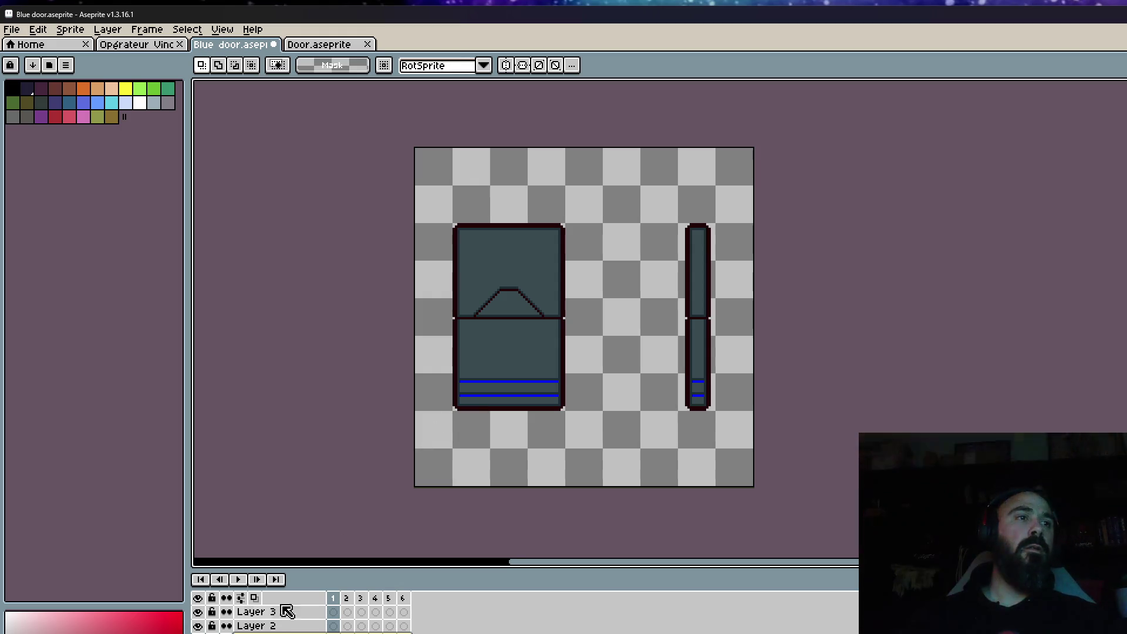
double_click(270, 625)
type("Porte vert")
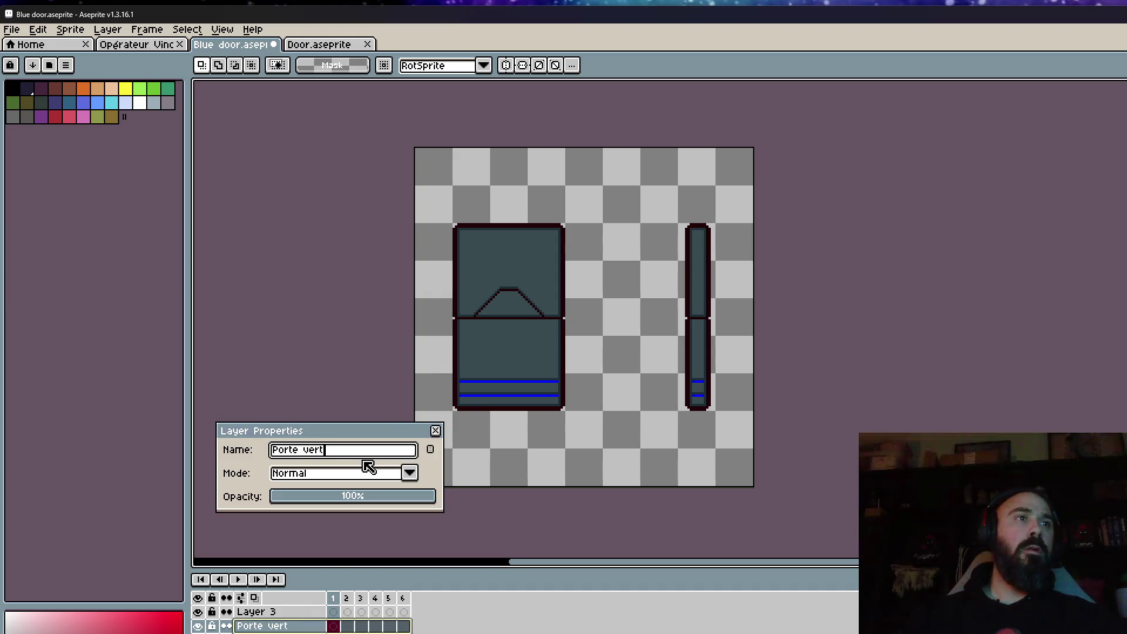
type("e")
left_click(437, 432)
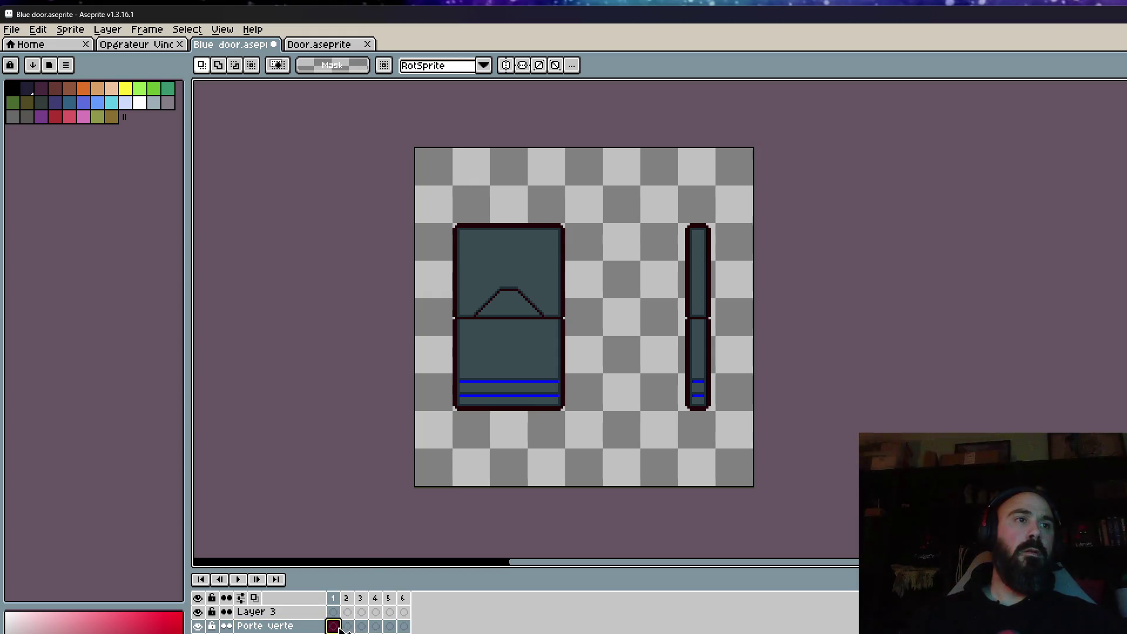
key("Return")
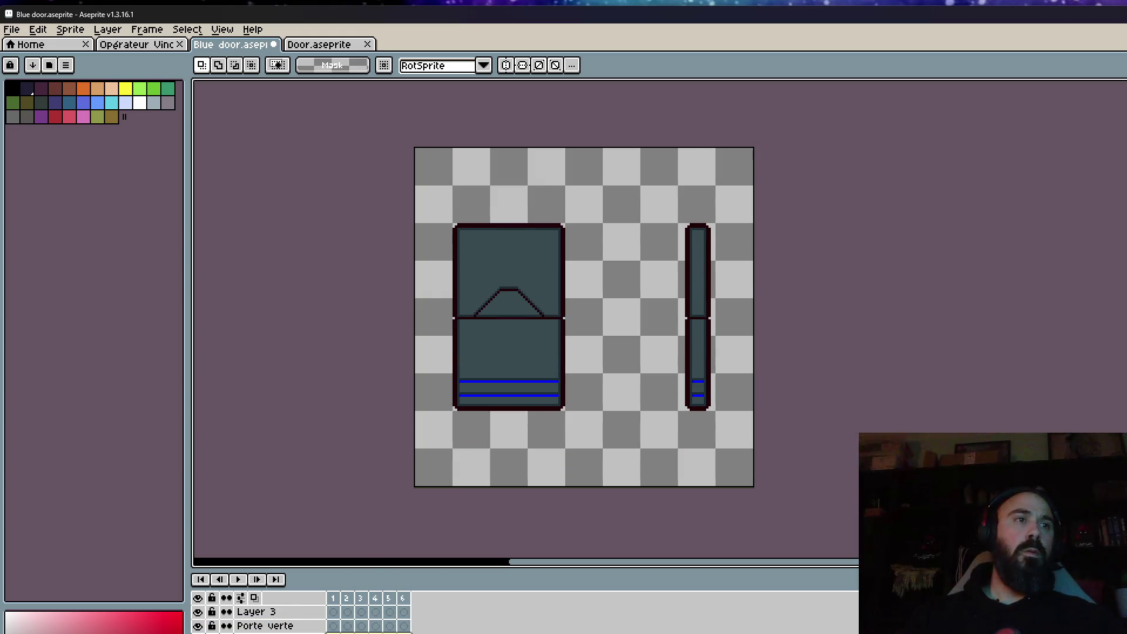
left_click(264, 626)
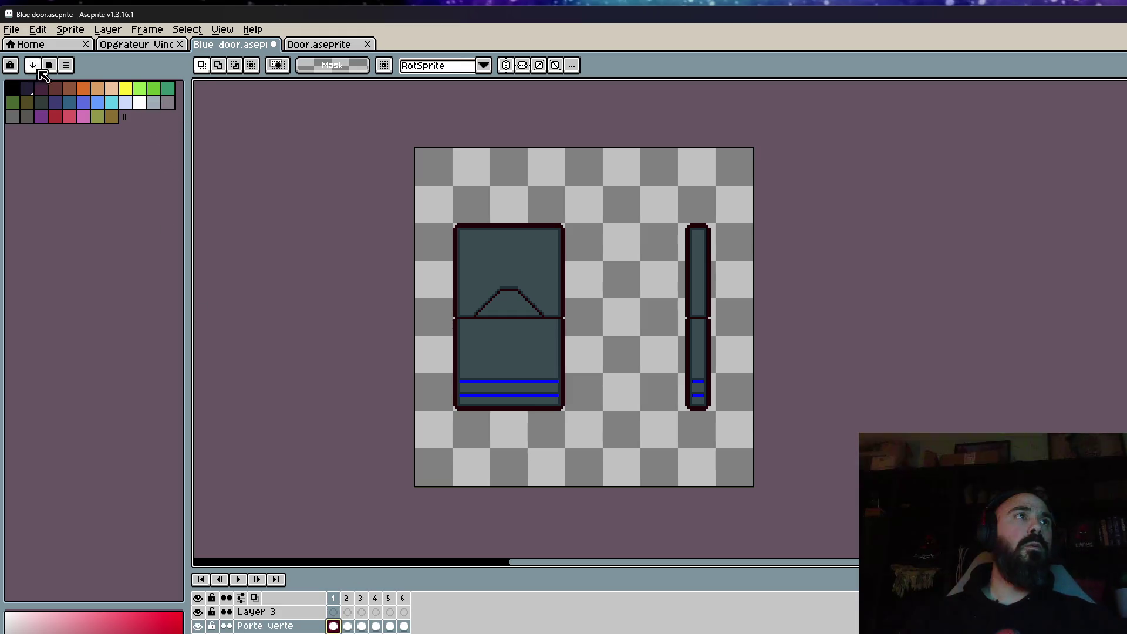
left_click(65, 64)
Step: Load the Void Operators palette, pick bright green, and switch to the Paint Bucket
left_click(117, 247)
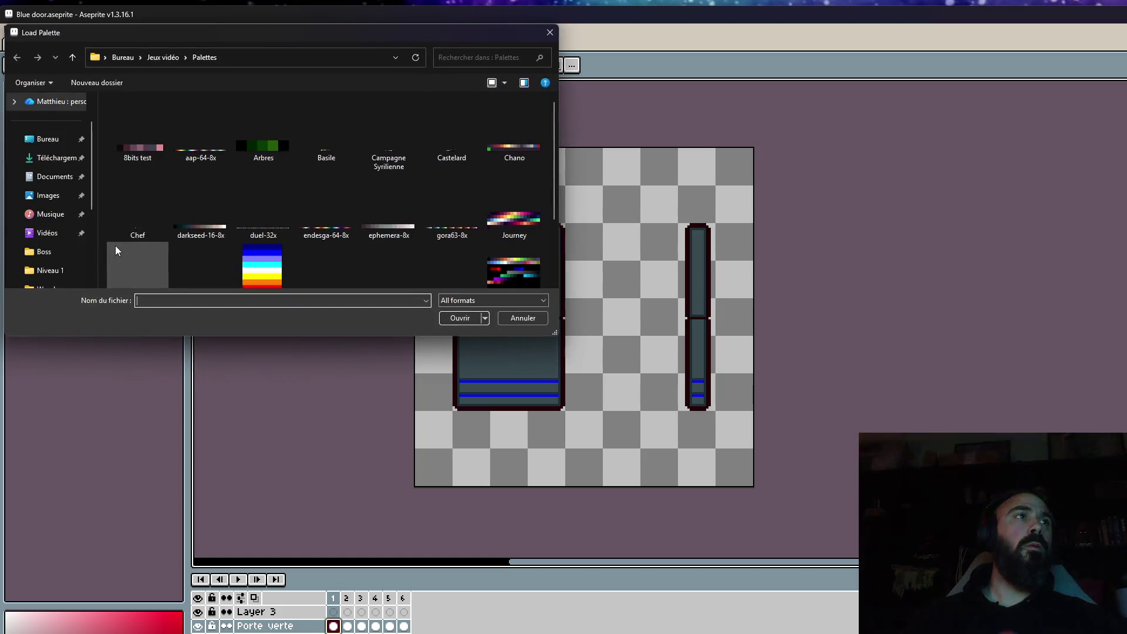
left_click(200, 259)
left_click(459, 318)
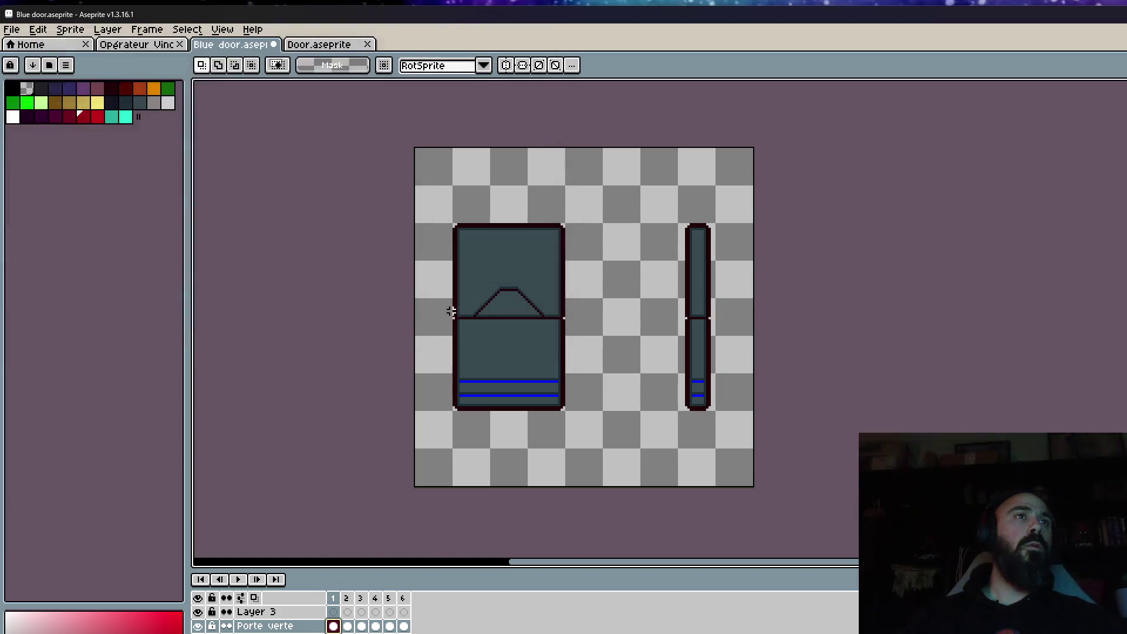
left_click(24, 108)
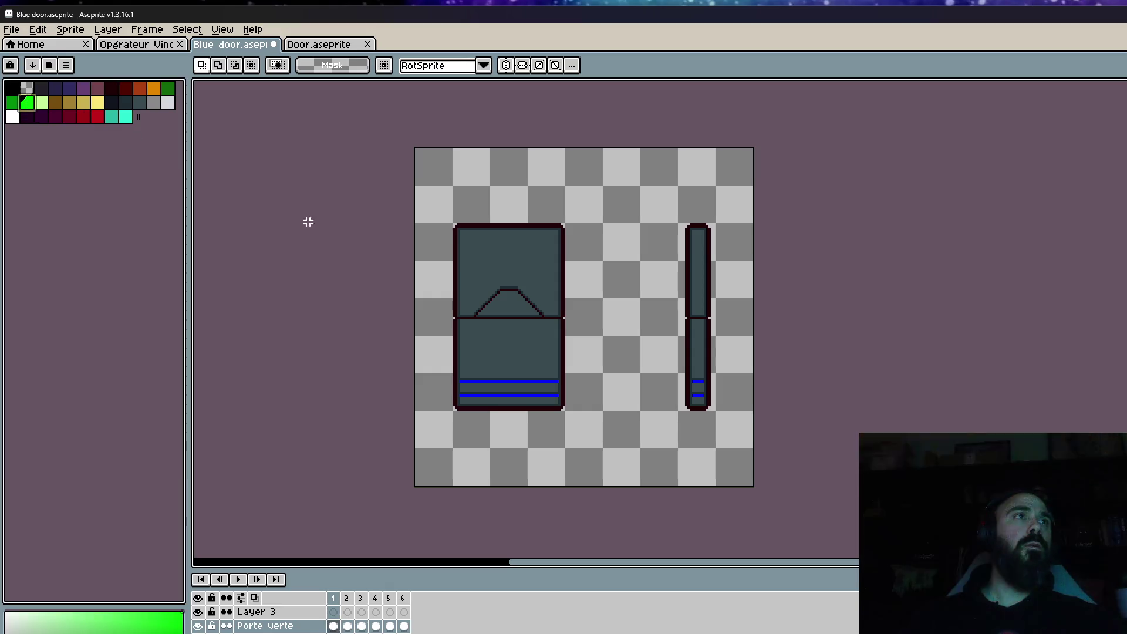
scroll(505, 374, "up", 3)
scroll(480, 391, "up", 2)
key("g")
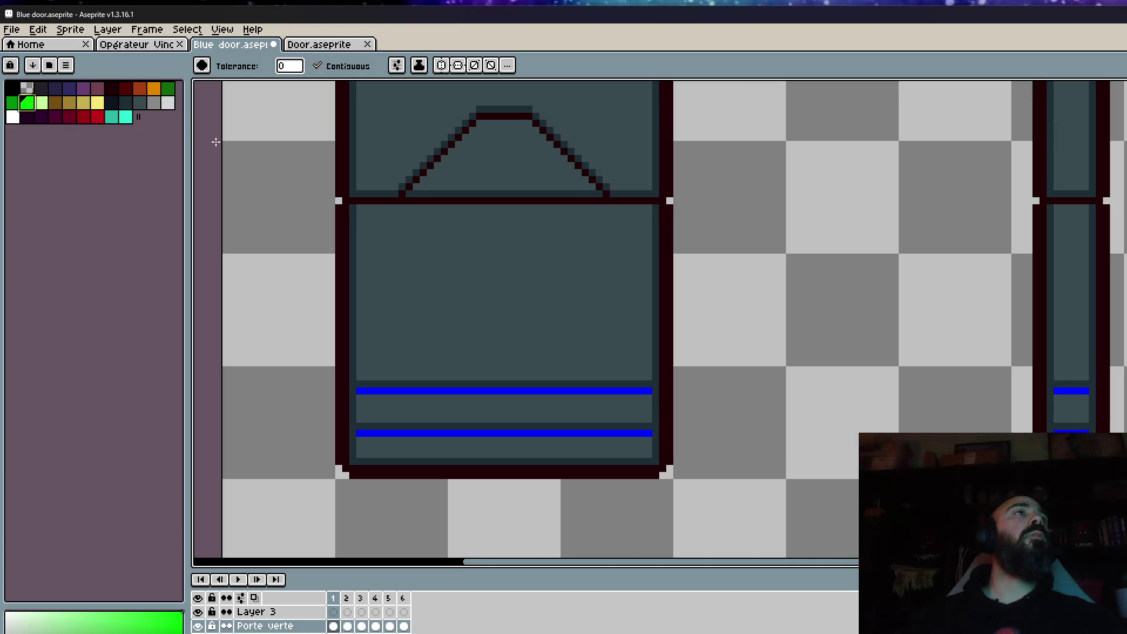
scroll(407, 193, "down", 1)
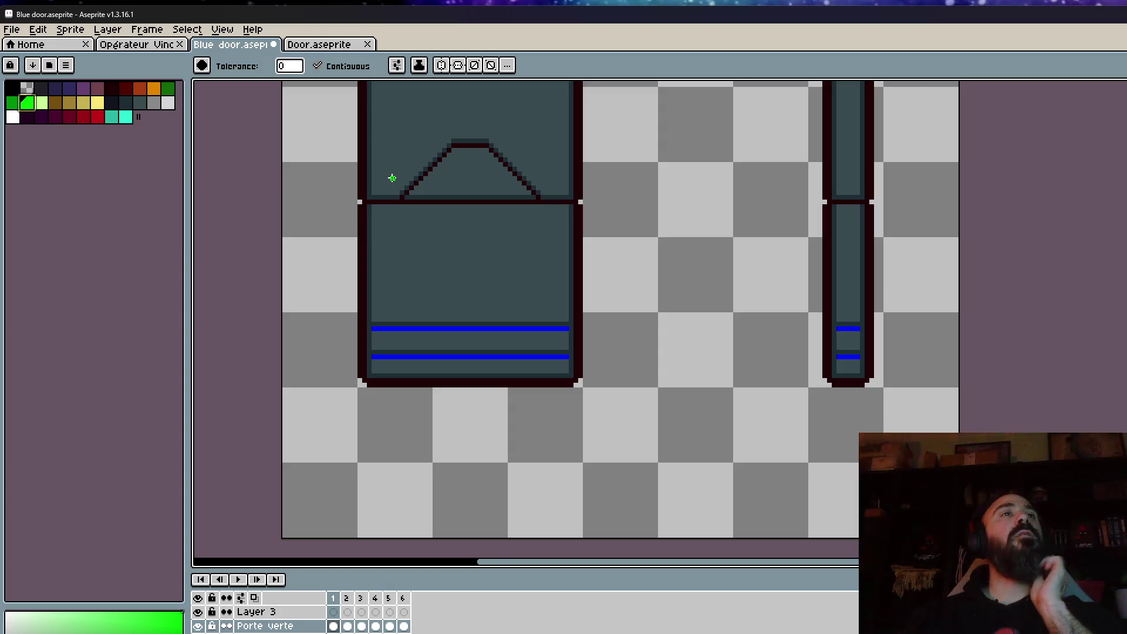
scroll(377, 205, "down", 1)
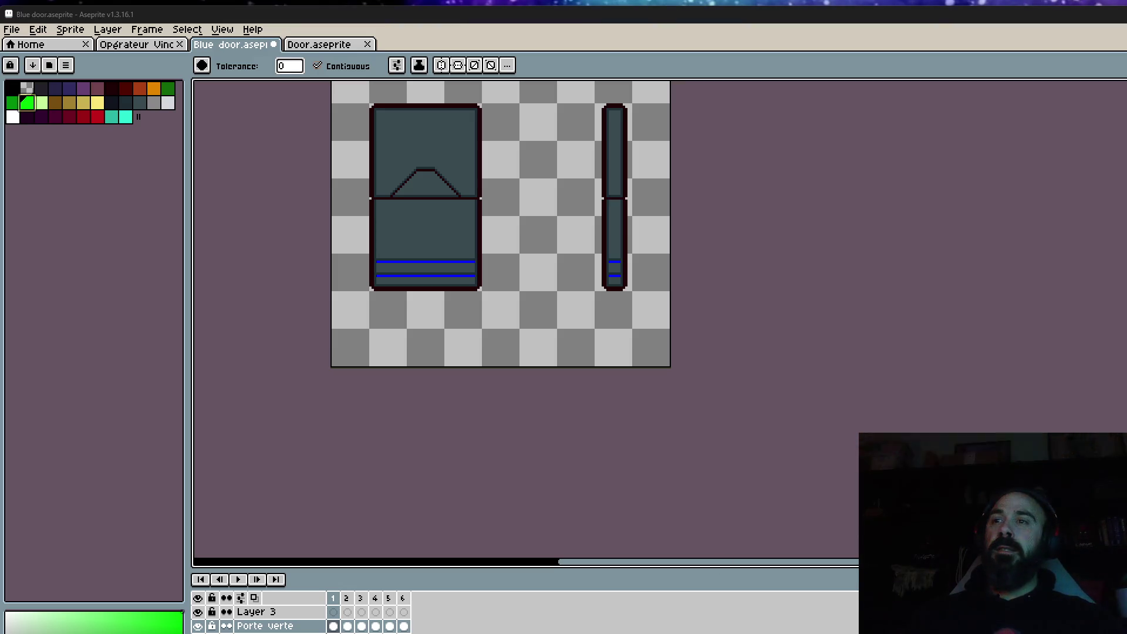
scroll(437, 176, "down", 2)
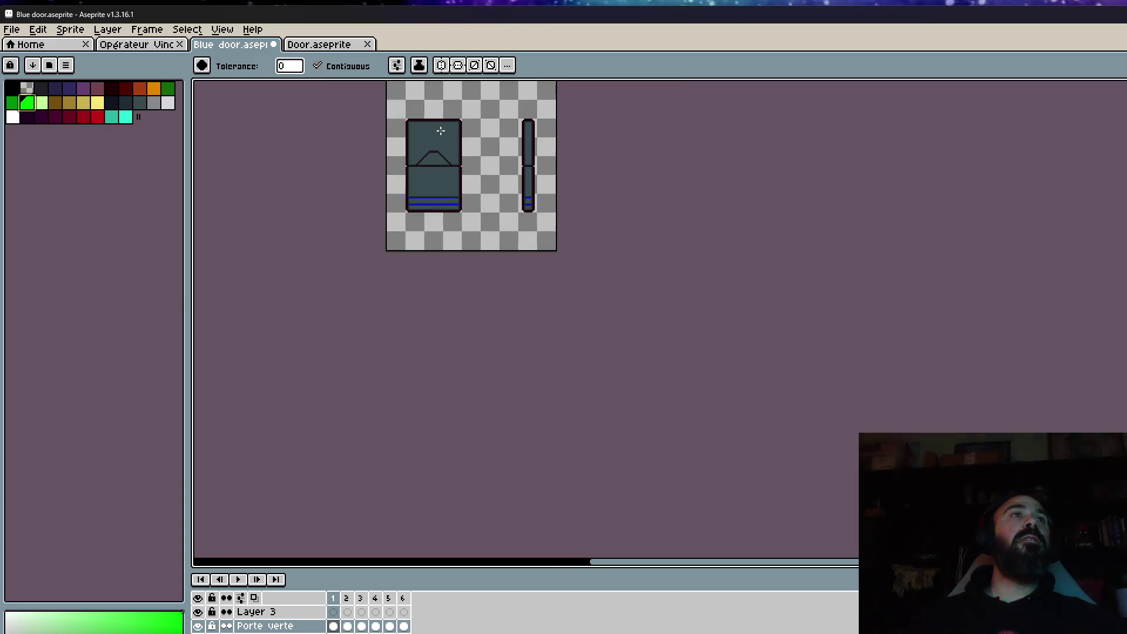
Step: Fill both frame-1 stripes with bright green, undoing an accidental red fill
scroll(432, 257, "up", 4)
scroll(367, 384, "up", 2)
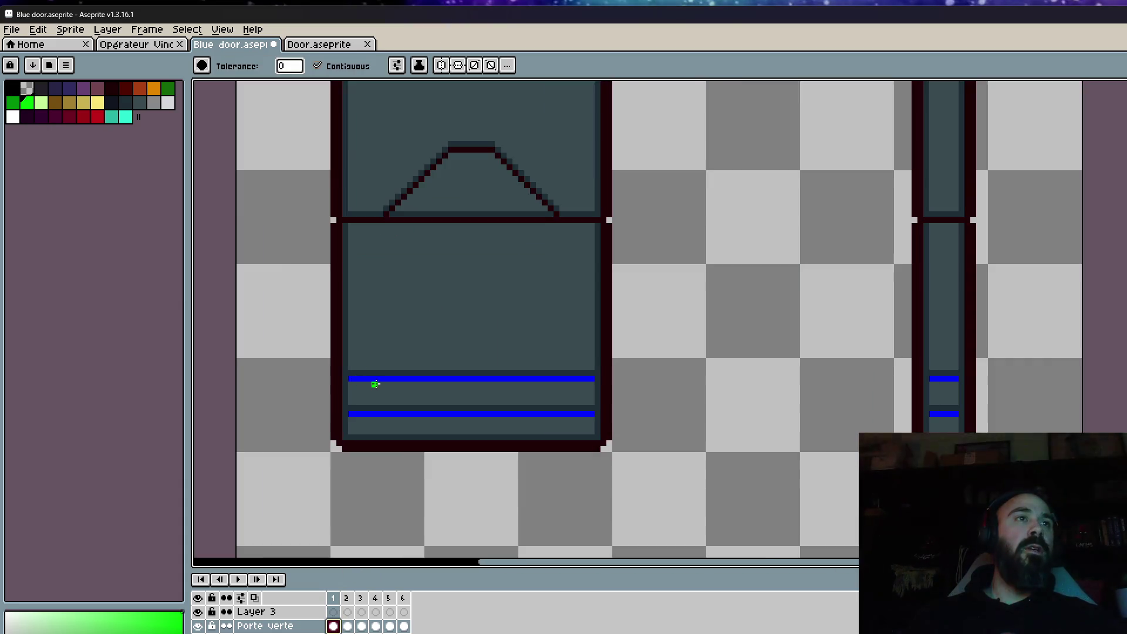
left_click(27, 103)
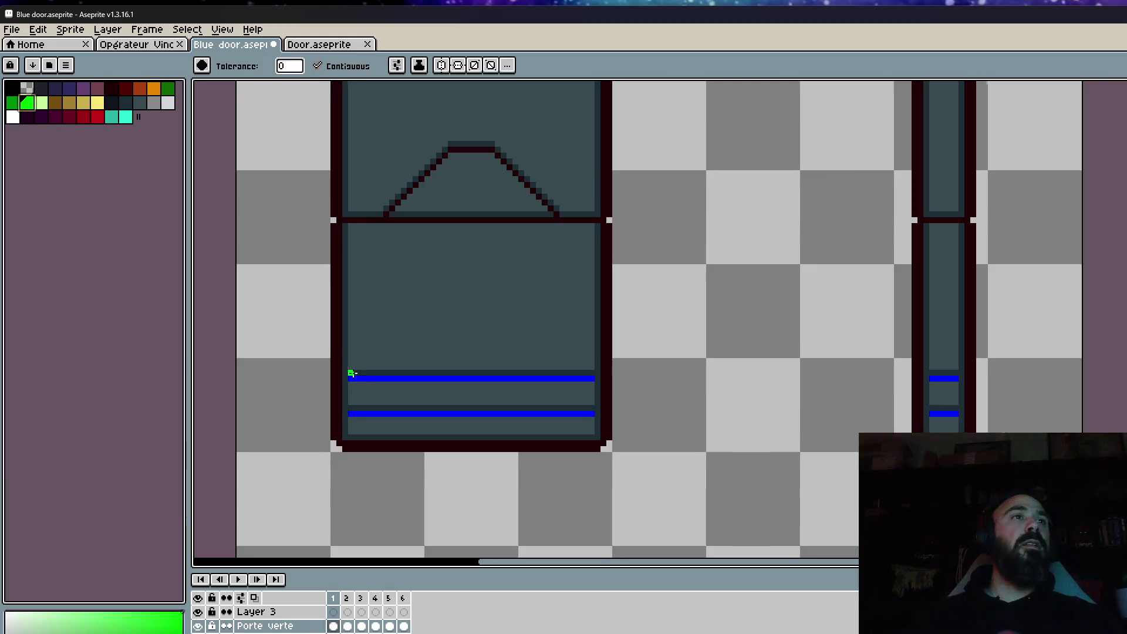
scroll(374, 389, "up", 1)
key("i")
left_click(364, 378)
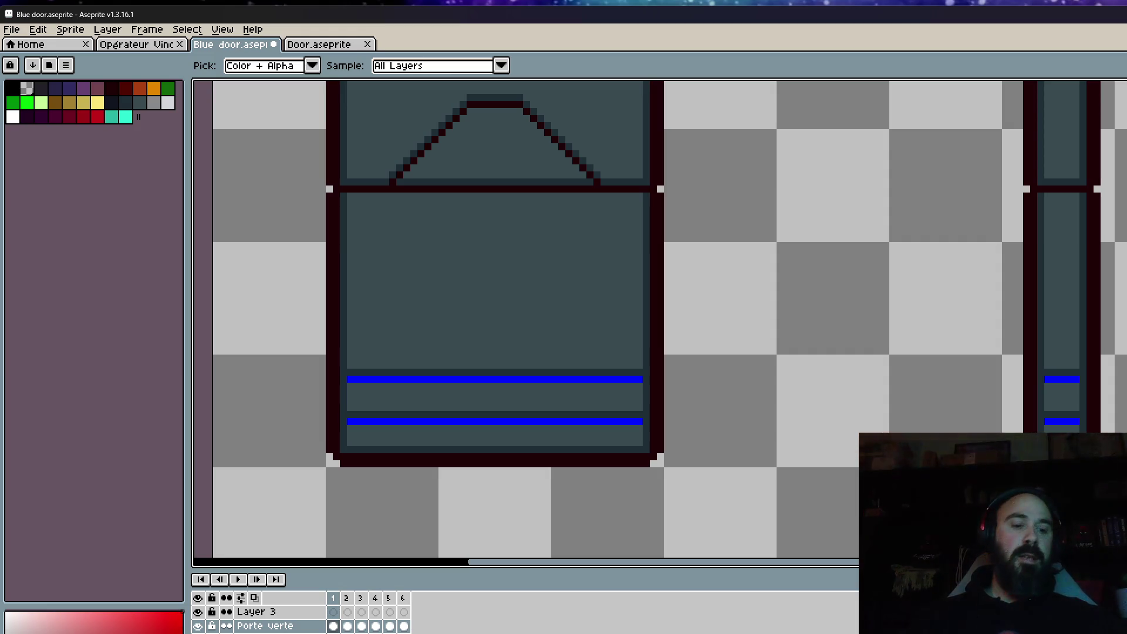
left_click(420, 379)
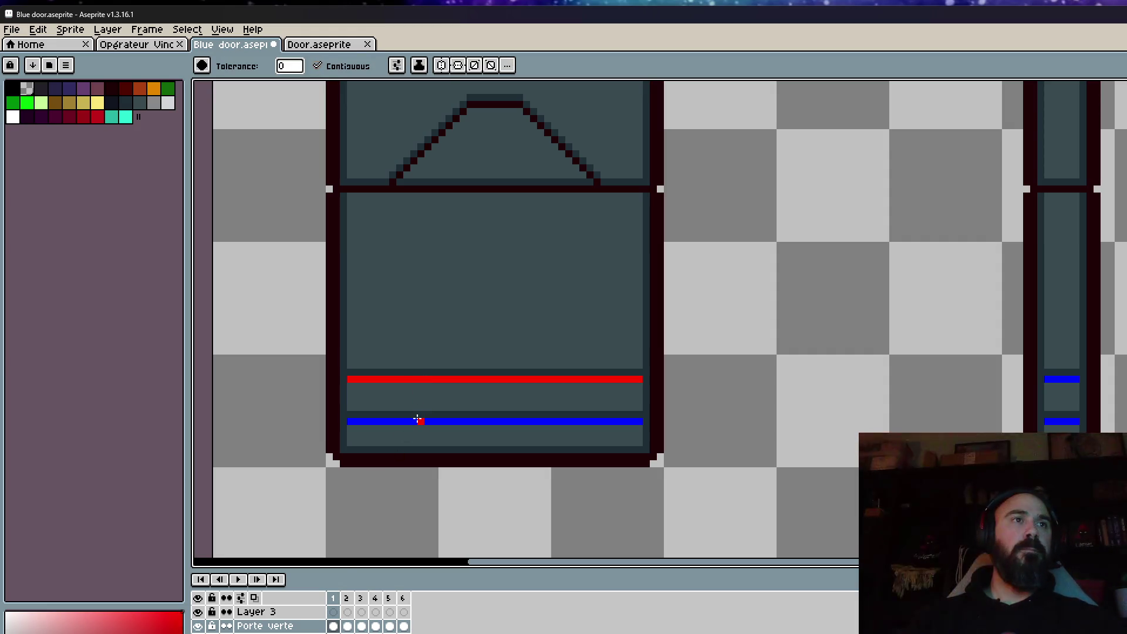
key("ctrl+z")
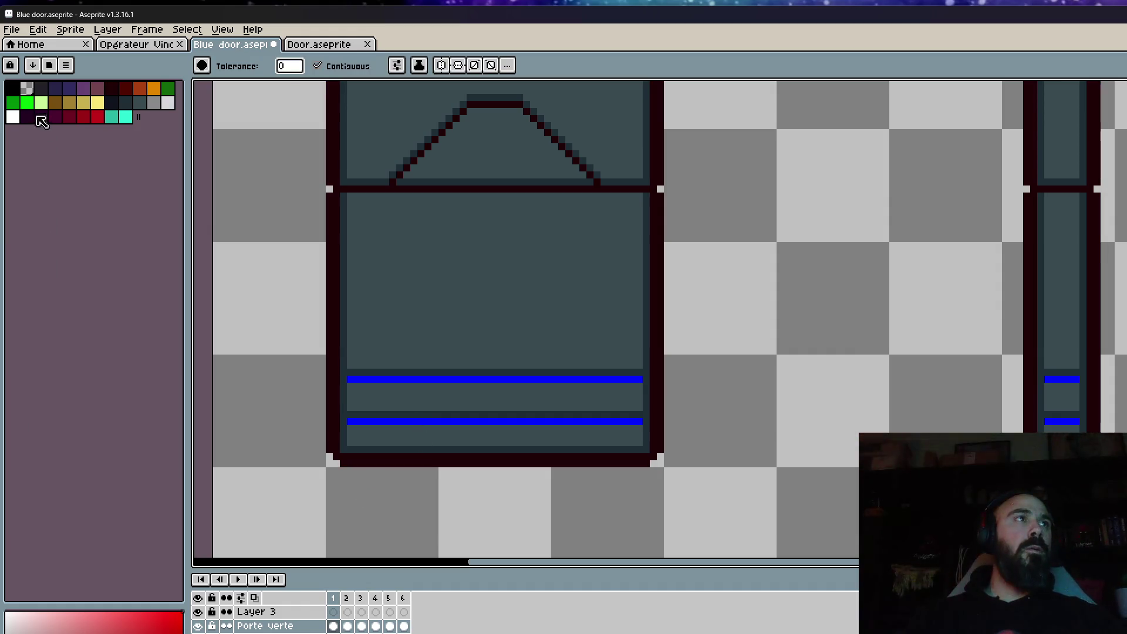
left_click(27, 102)
left_click(388, 378)
left_click(388, 421)
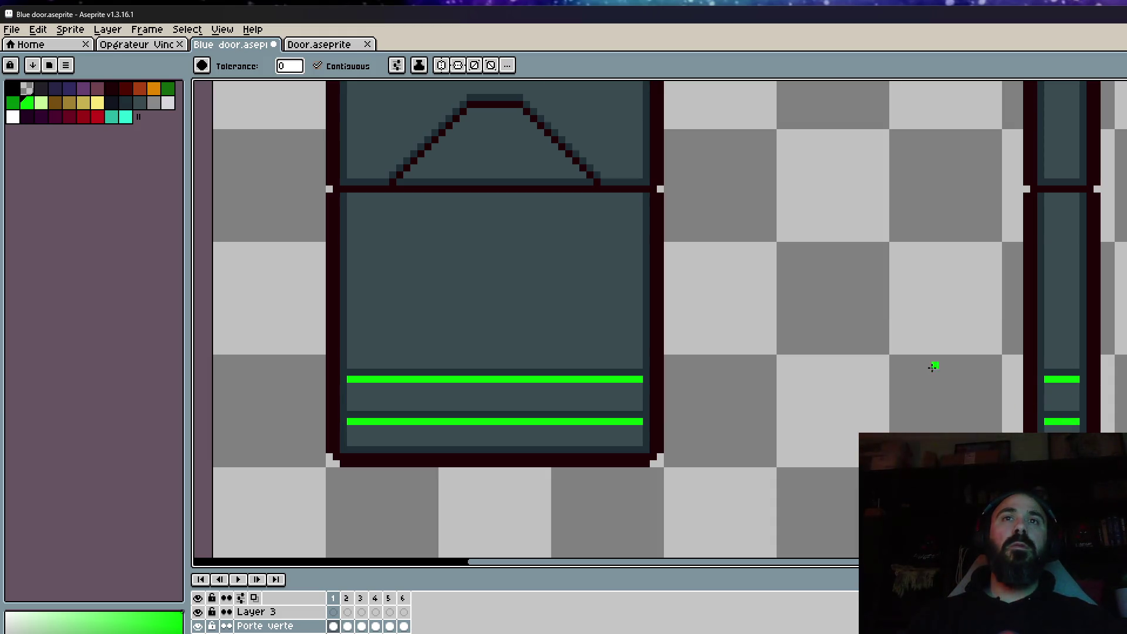
scroll(933, 367, "down", 4)
Step: On frame 2, replace the blue stripe colour with bright green across the whole canvas
left_click(346, 625)
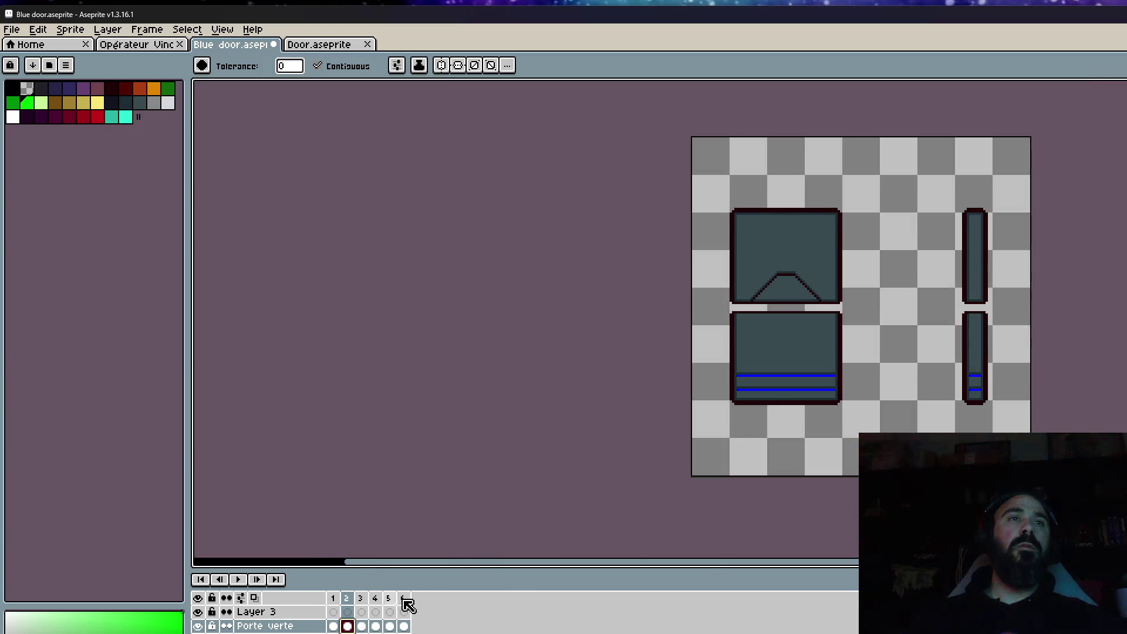
key("m")
key("ctrl+a")
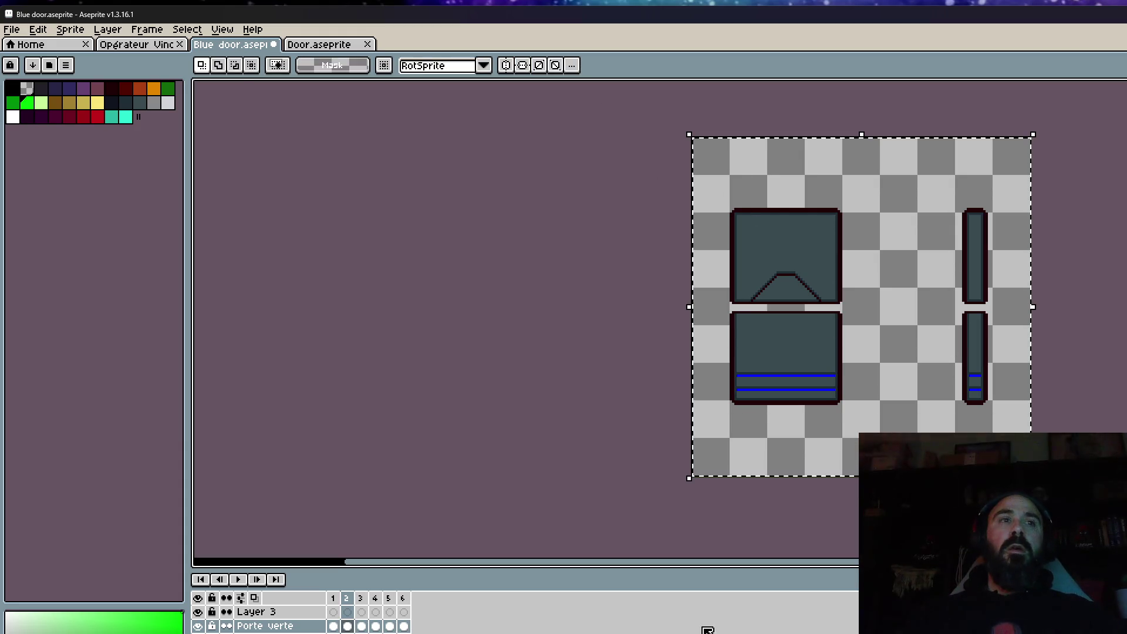
left_click(363, 626)
left_click(347, 625)
scroll(793, 392, "up", 4)
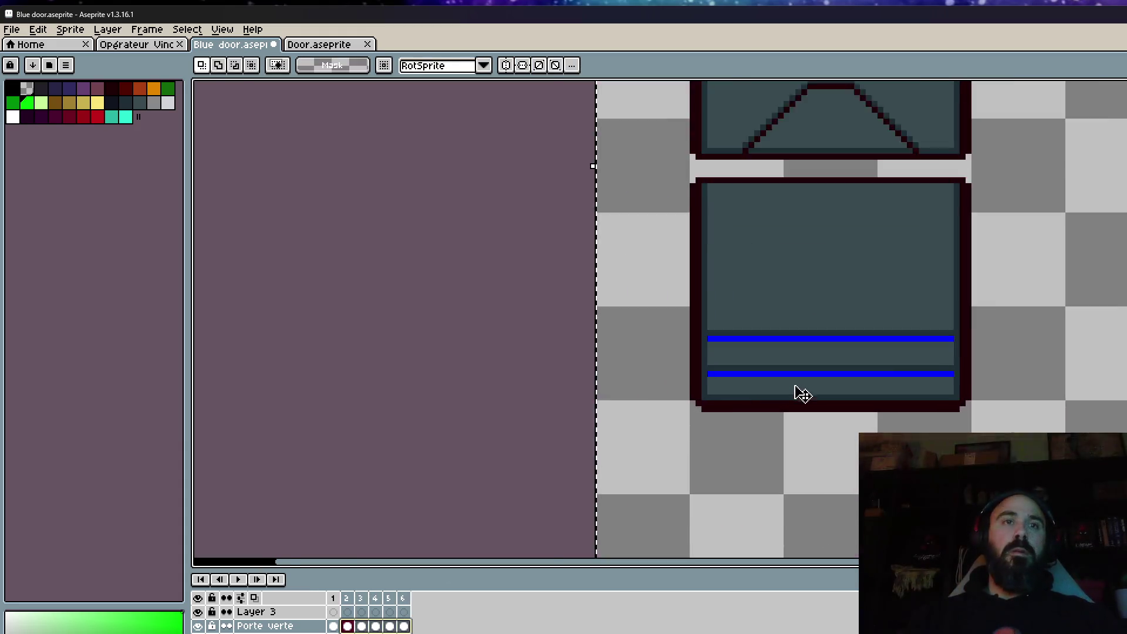
key("i")
left_click(822, 328)
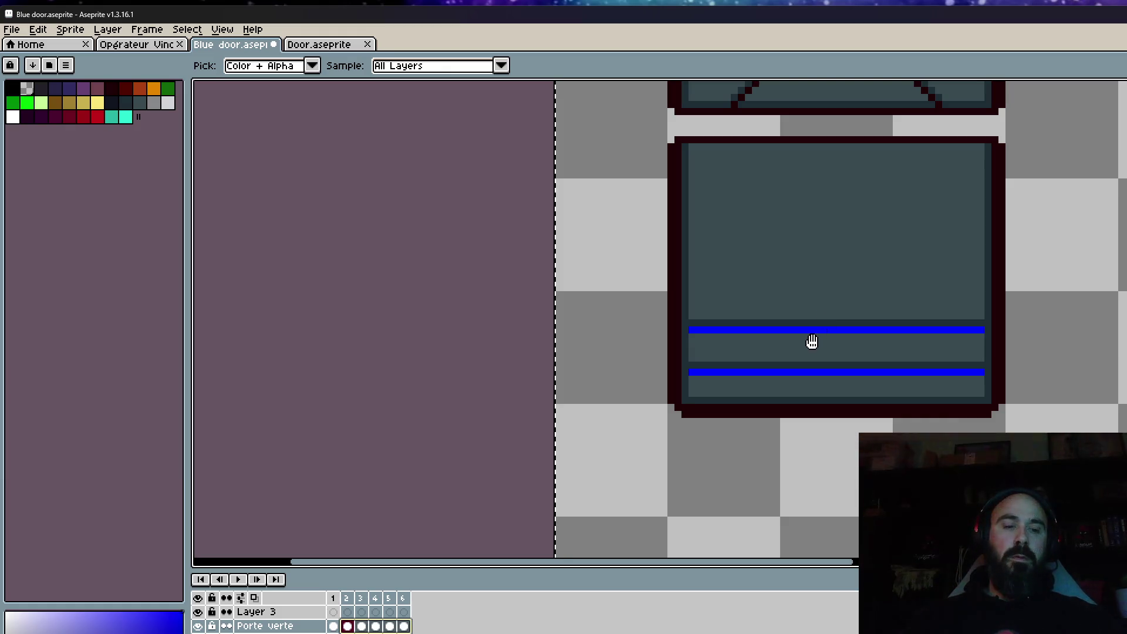
key("shift+r")
left_click(310, 176)
left_click(409, 226)
left_click(389, 156)
Step: Select frames 1 and 2 of Porte verte and open Layer 3's properties
scroll(854, 330, "down", 1)
left_click_drag(333, 612, 350, 627)
left_click(273, 625)
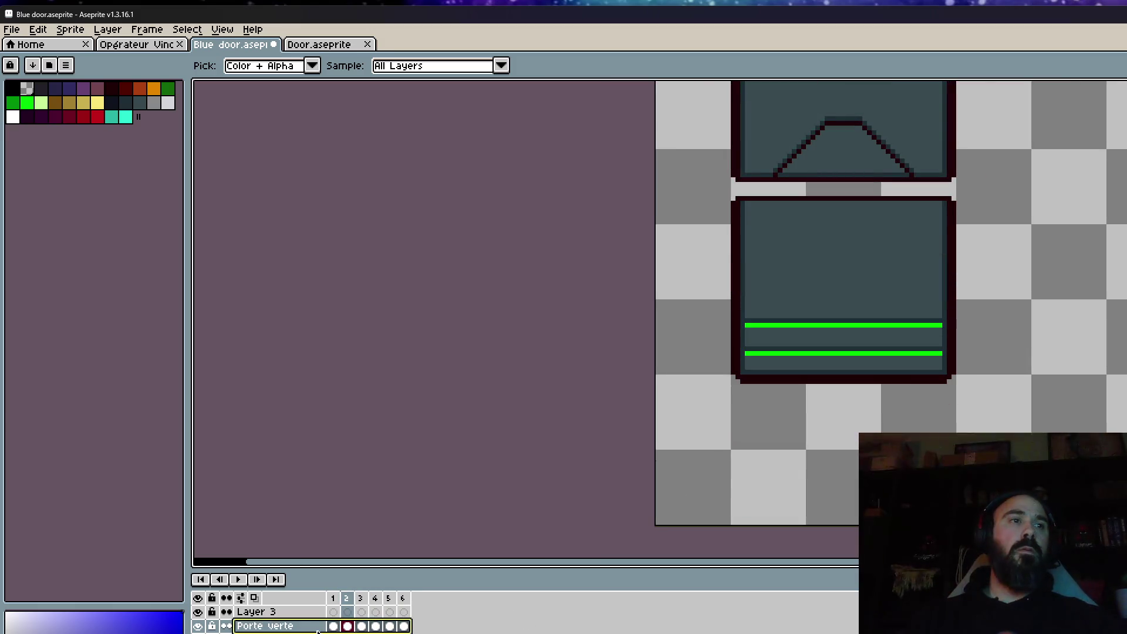
double_click(266, 613)
type("Porte rou")
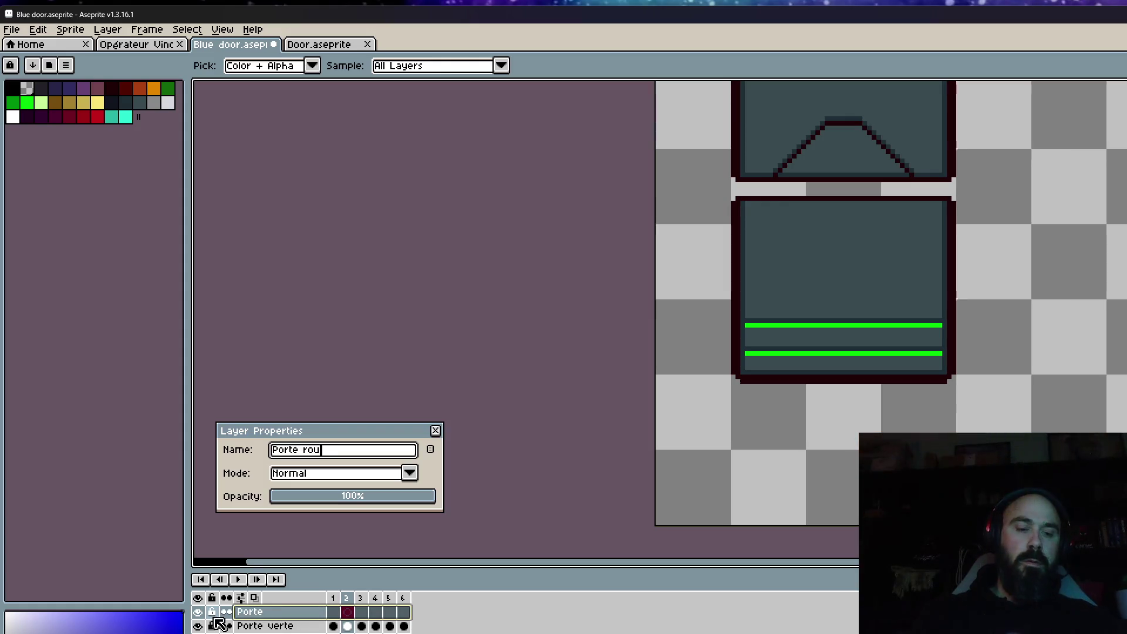
Step: Rename Layer 3 to 'Porte rouge' and step through the door frames
type("ge")
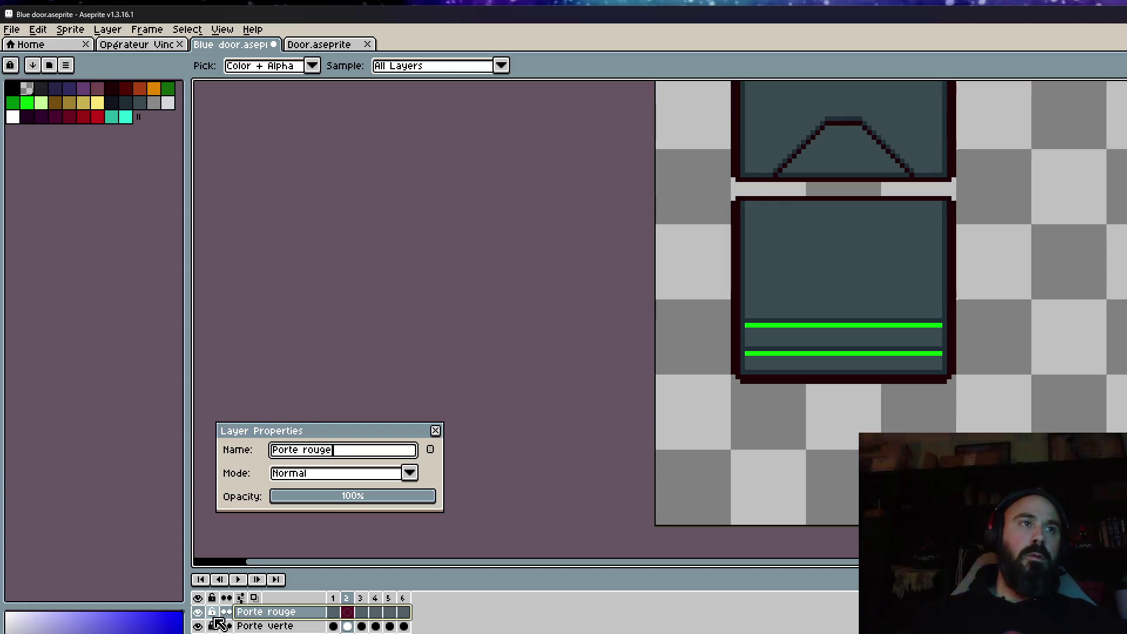
left_click(434, 430)
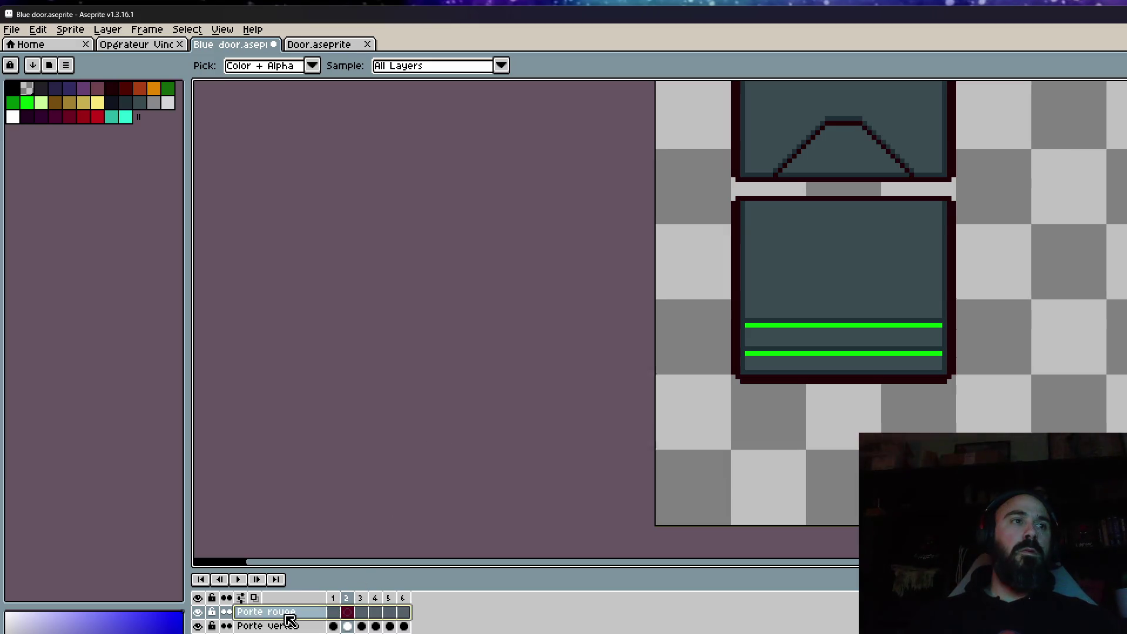
scroll(624, 377, "down", 3)
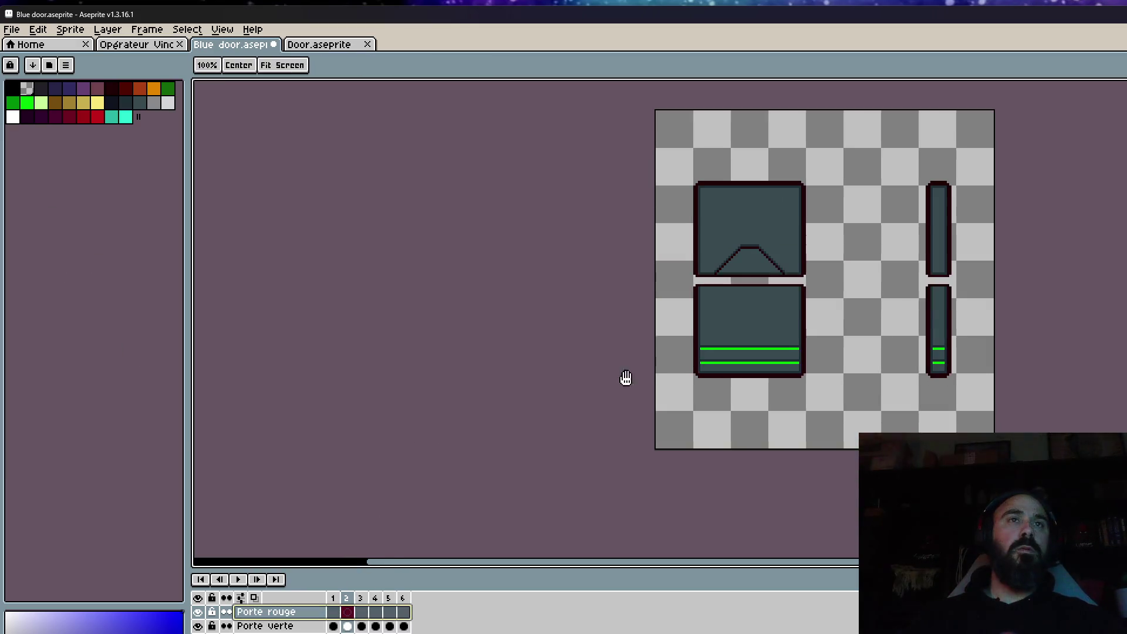
left_click(376, 626)
left_click(389, 625)
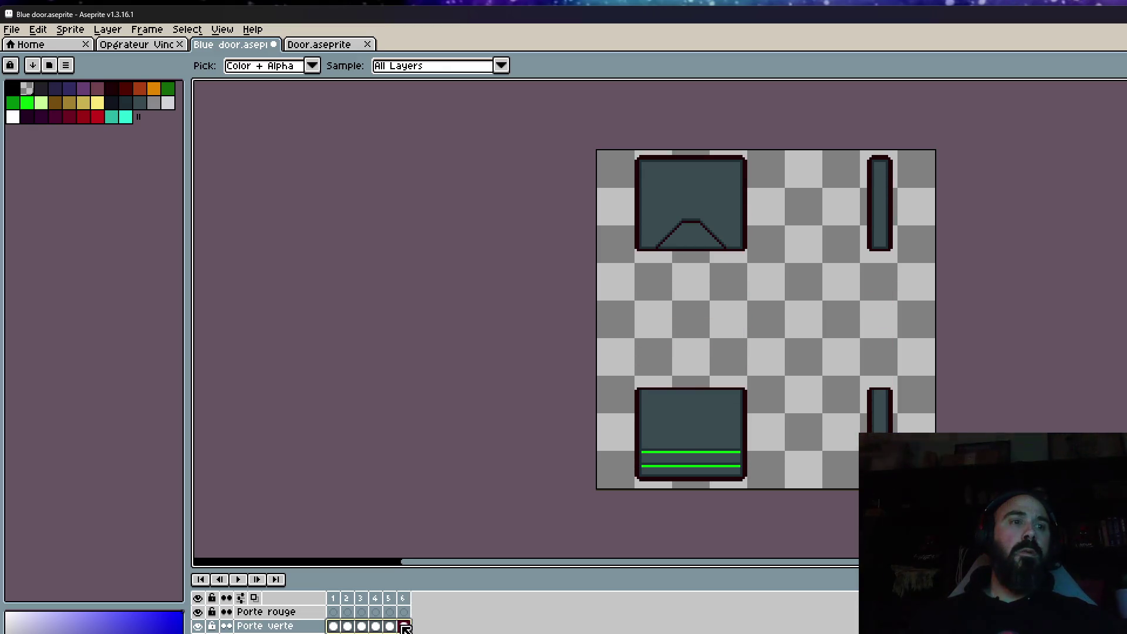
Step: Select the Porte rouge cels and replace their bright green stripes with red
left_click(332, 611)
left_click_drag(369, 616, 404, 612)
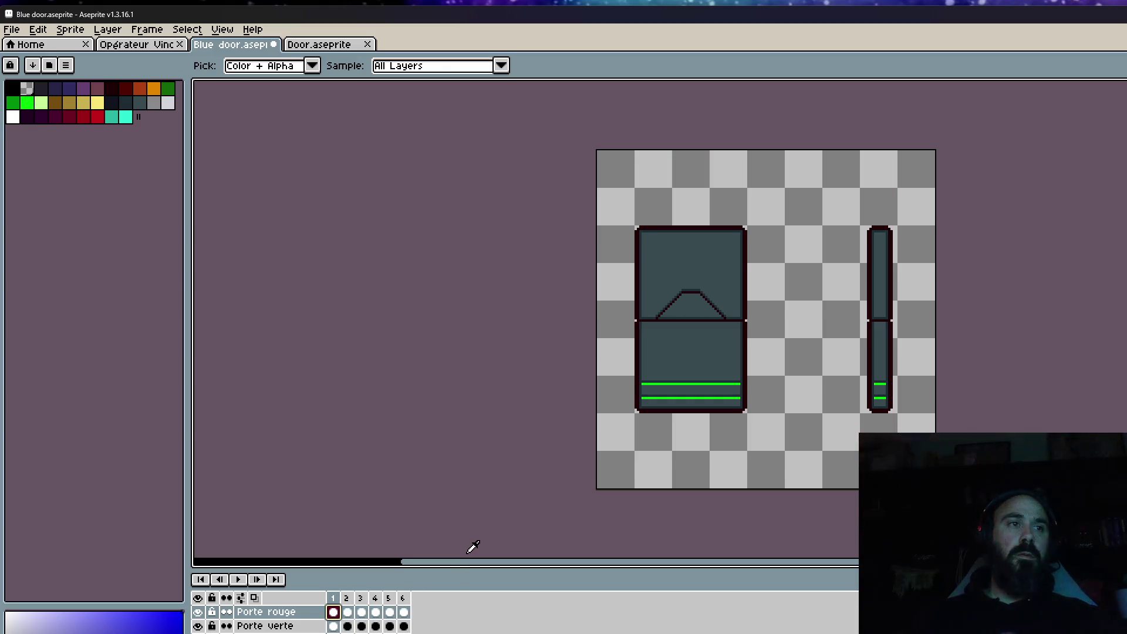
key("m")
key("ctrl+a")
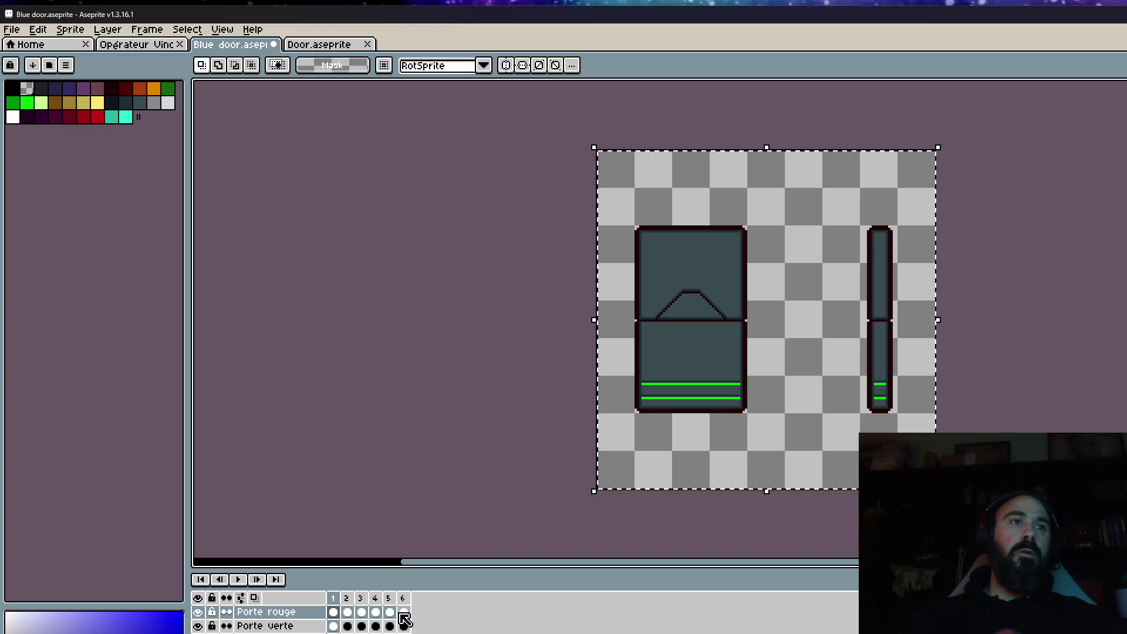
left_click(402, 612)
left_click(333, 611)
scroll(669, 352, "up", 3)
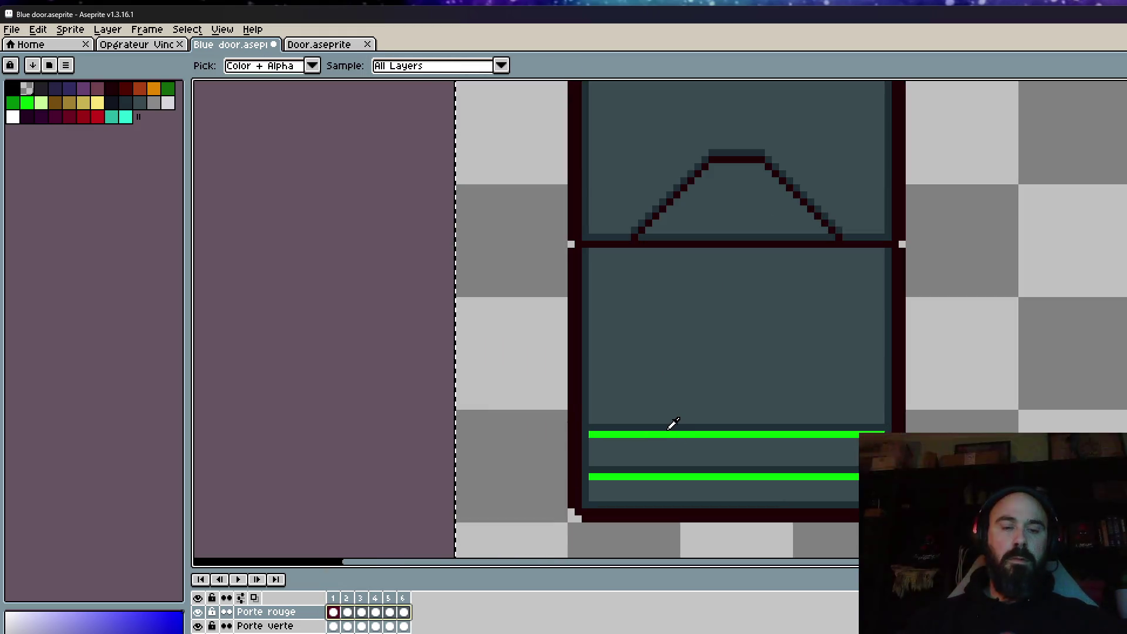
left_click(669, 433, "alt")
key("shift+r")
left_click(310, 177)
key("Escape")
left_click(331, 181)
left_click(568, 227)
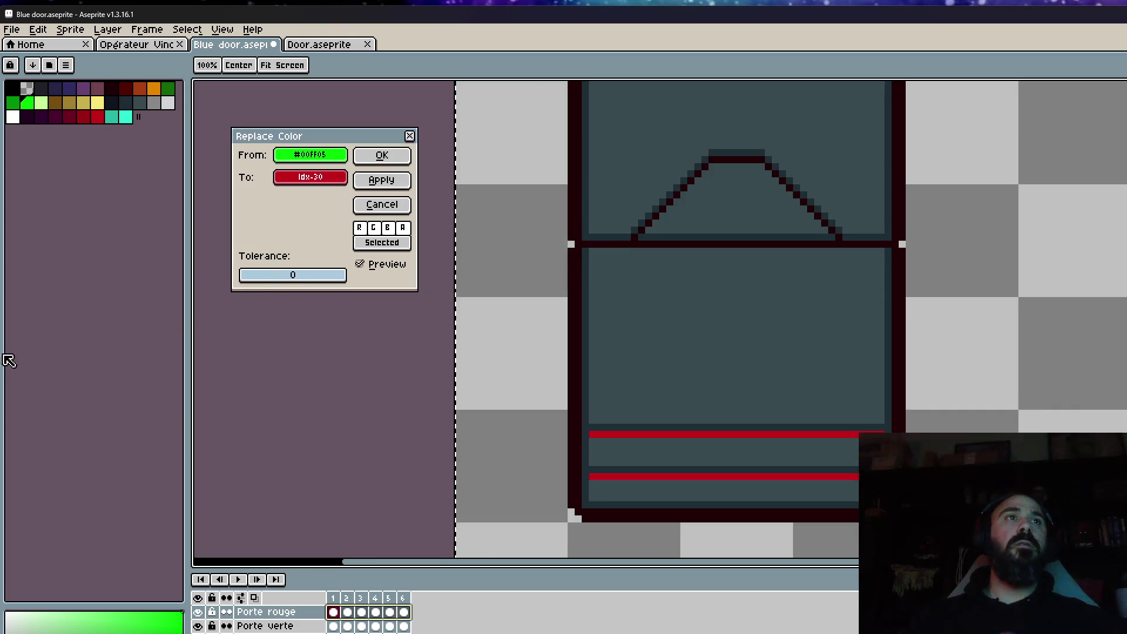
left_click(381, 156)
Step: Toggle both door layers' visibility to compare, then add a new empty layer above Porte rouge
scroll(780, 355, "down", 3)
left_click_drag(778, 358, 692, 367)
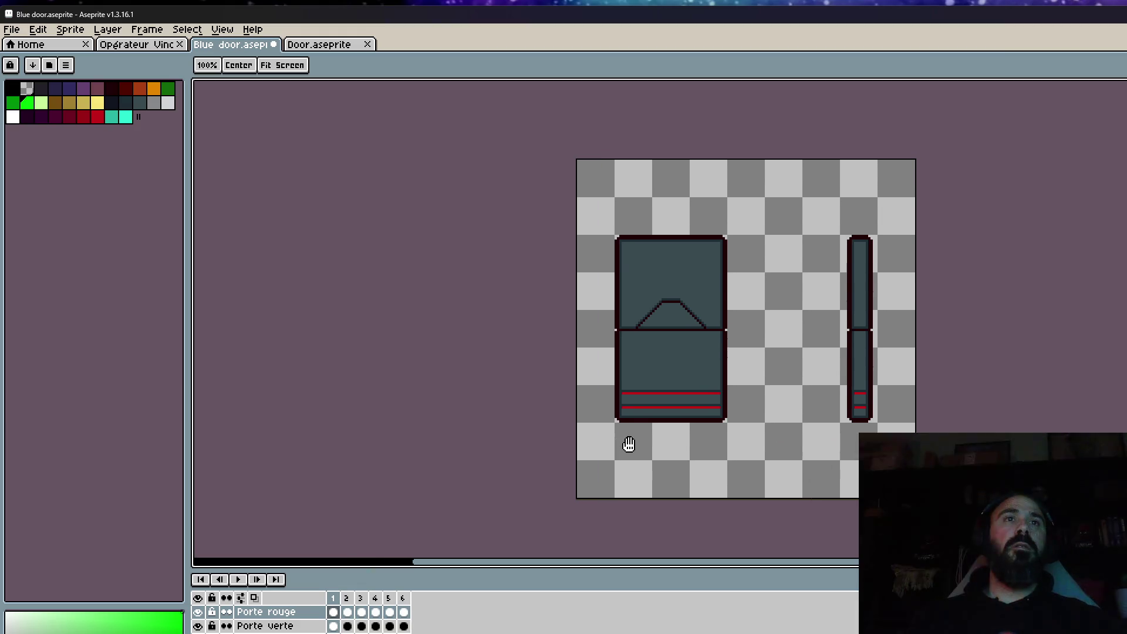
left_click(199, 613)
left_click(199, 625)
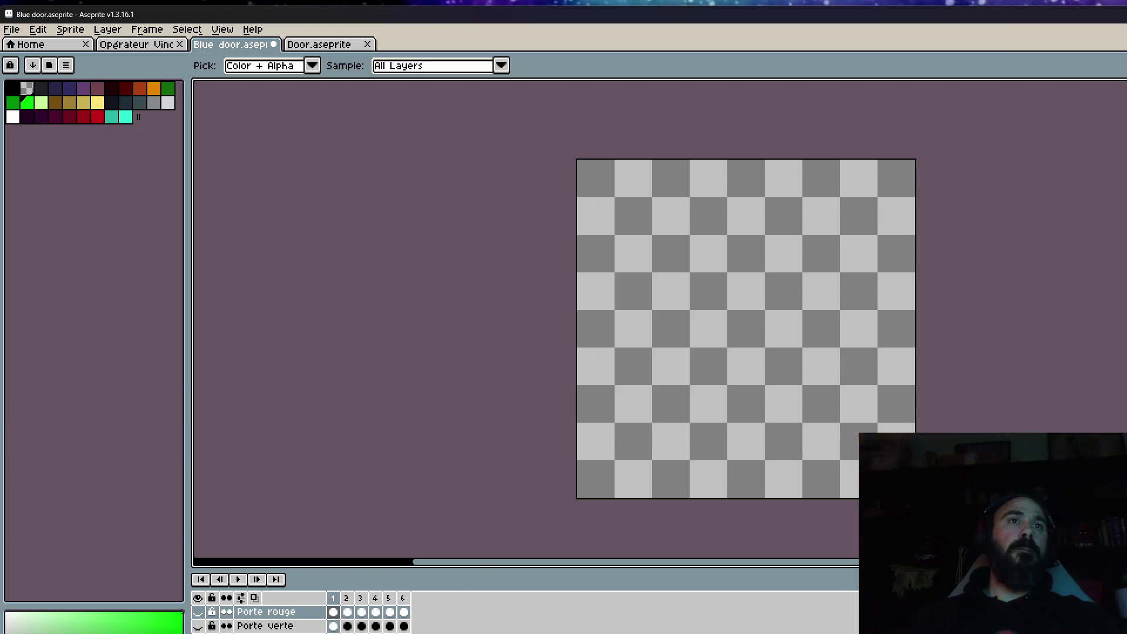
left_click_drag(199, 611, 199, 625)
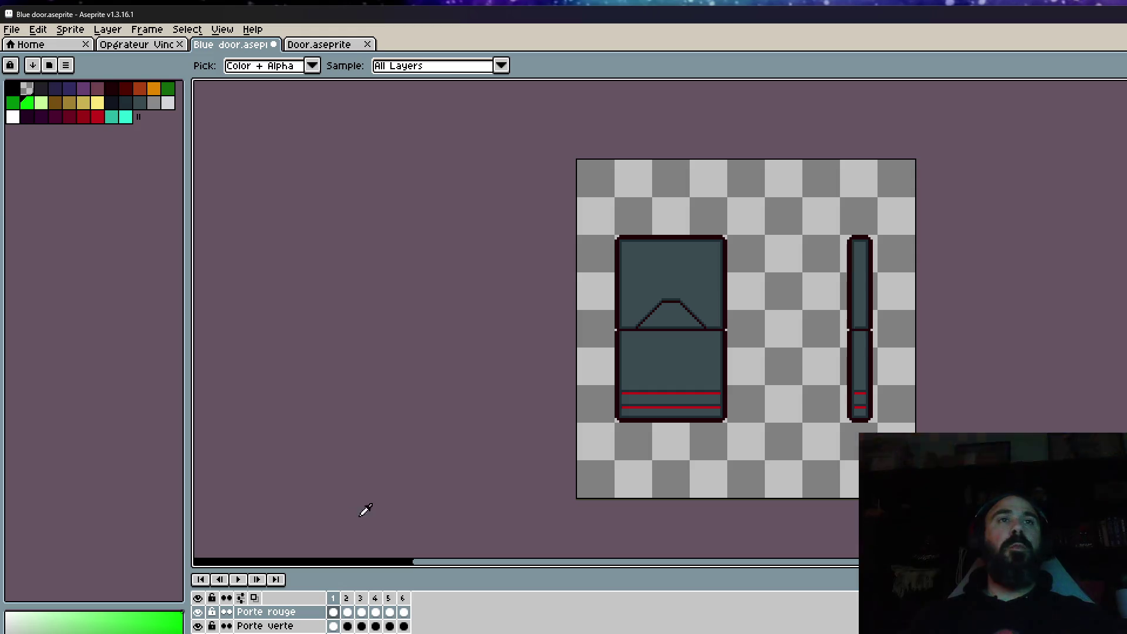
scroll(657, 383, "up", 1)
scroll(658, 383, "down", 1)
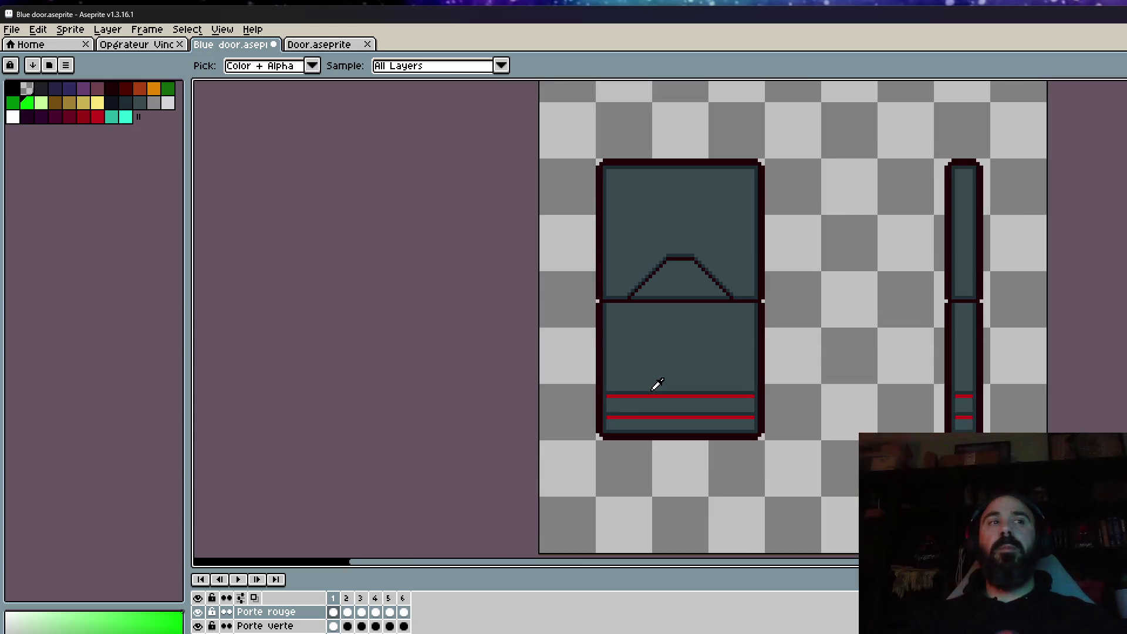
left_click(305, 611)
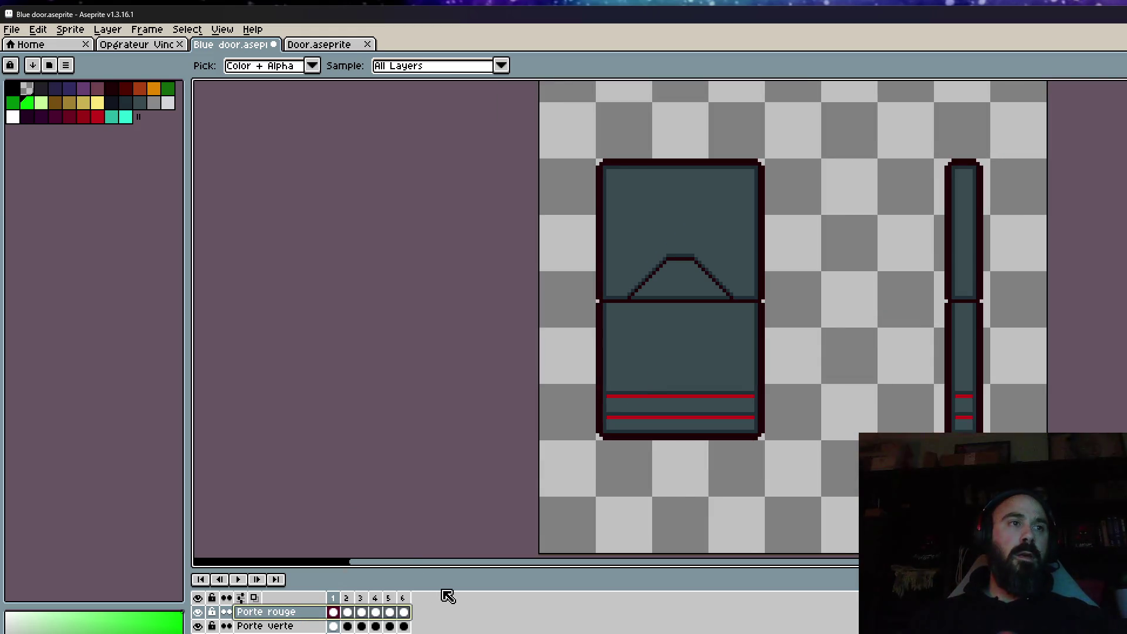
key("shift+n")
left_click_drag(332, 625, 405, 627)
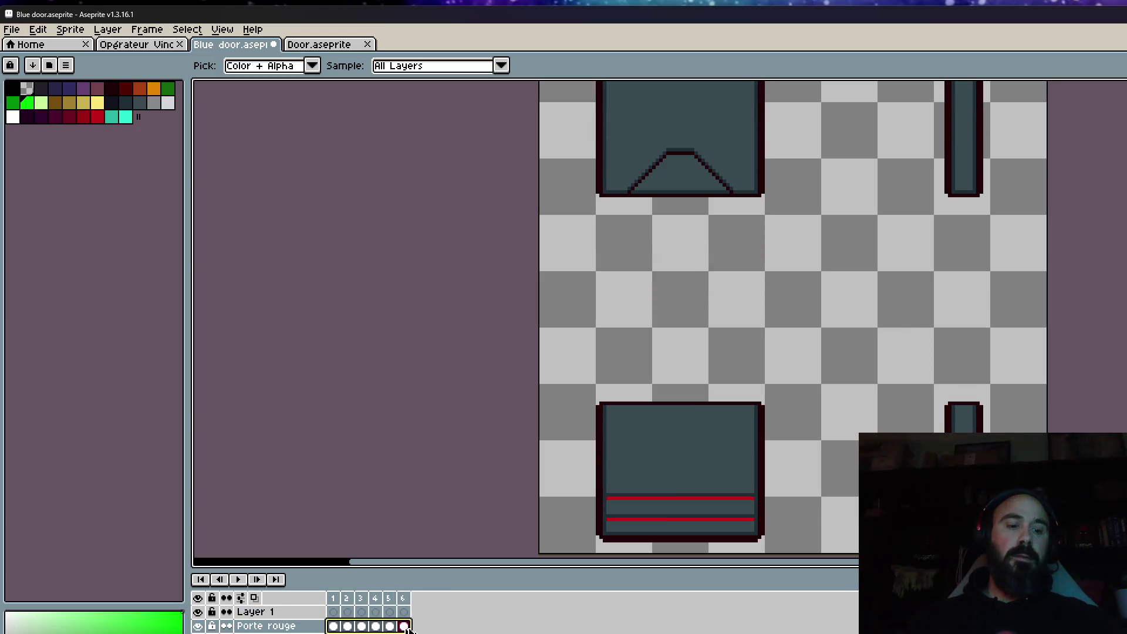
Step: Select the door on frame 1, sample its red stripe, and preview then discard a yellow replacement
left_click(333, 611)
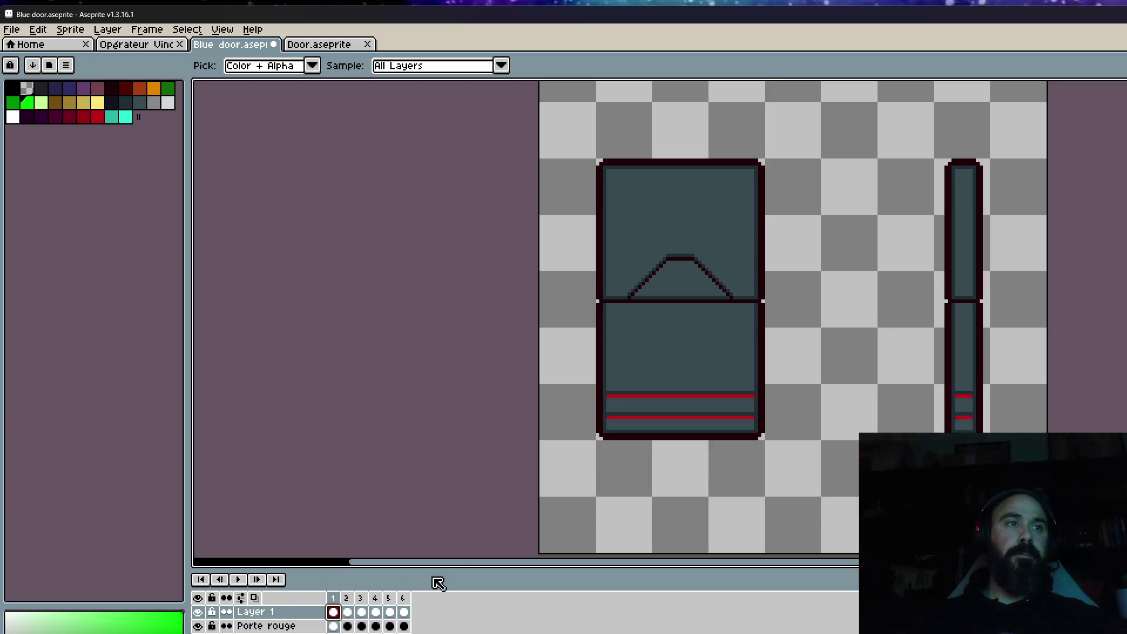
key("m")
mouse_move(536, 141)
left_mouse_down()
mouse_move(860, 364)
mouse_move(1050, 541)
left_mouse_up()
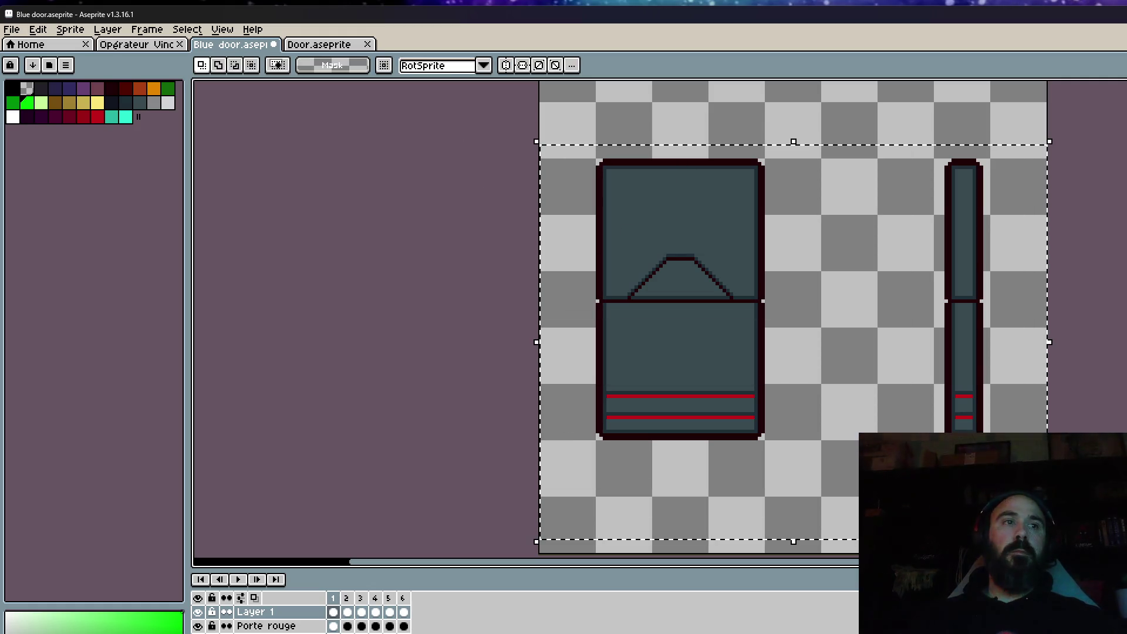
scroll(626, 367, "up", 2)
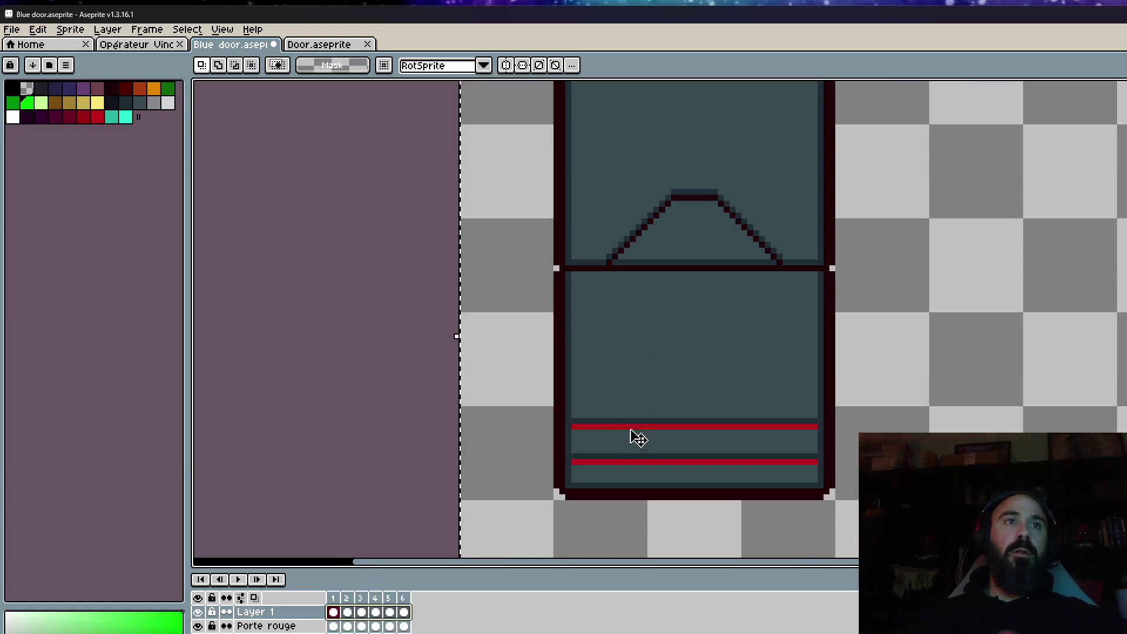
scroll(638, 437, "up", 1)
key("i")
left_click(632, 414)
key("shift+r")
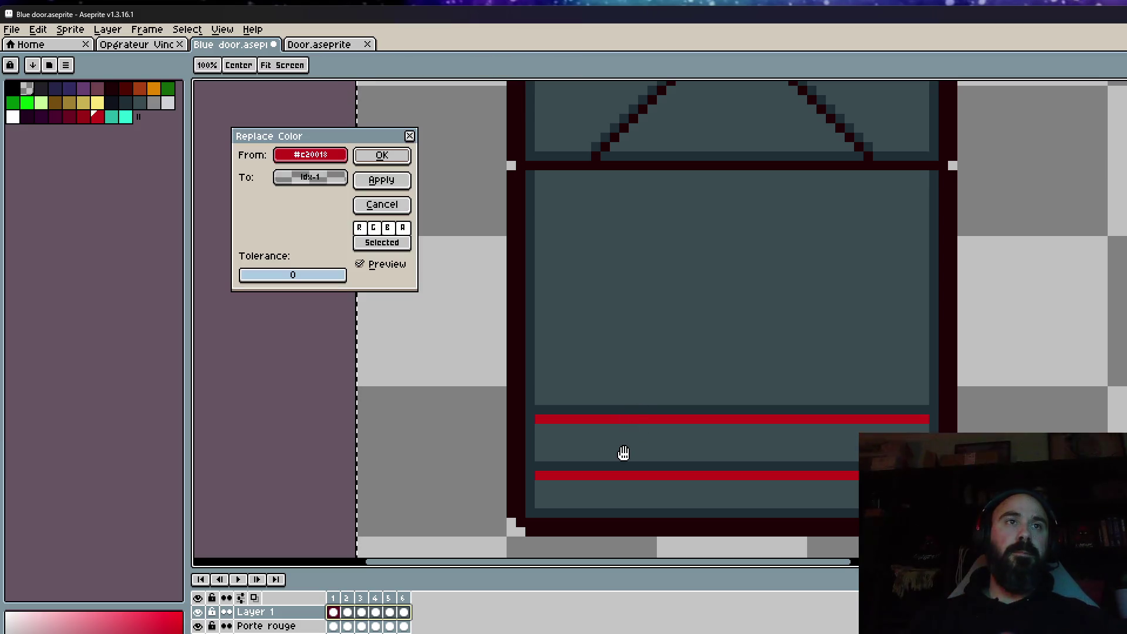
left_click(335, 178)
left_click(455, 227)
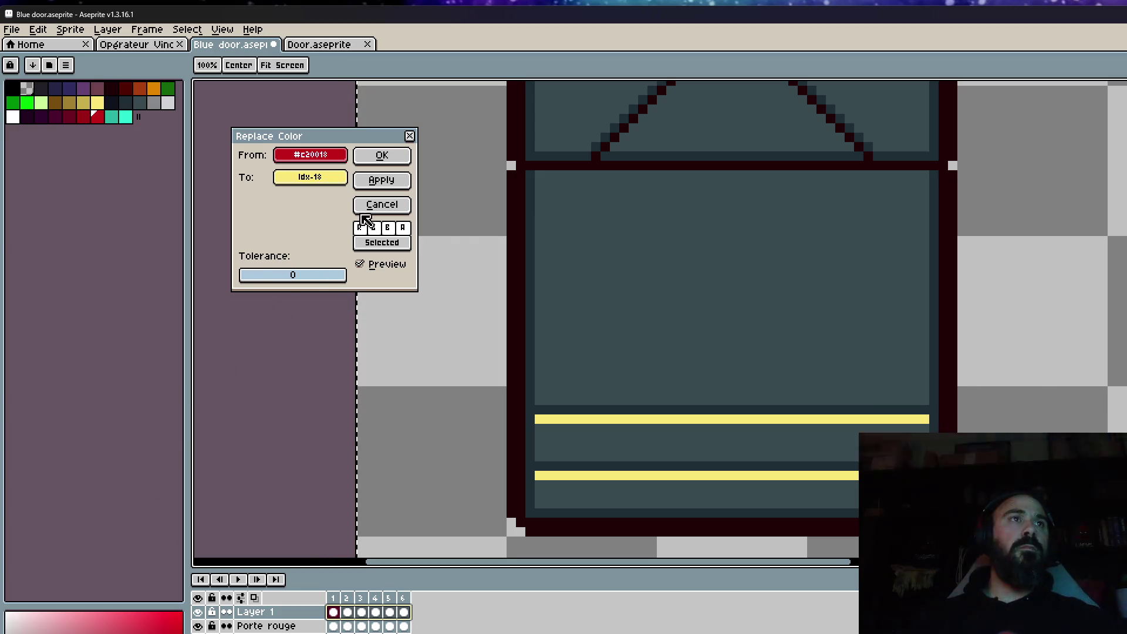
left_click(376, 205)
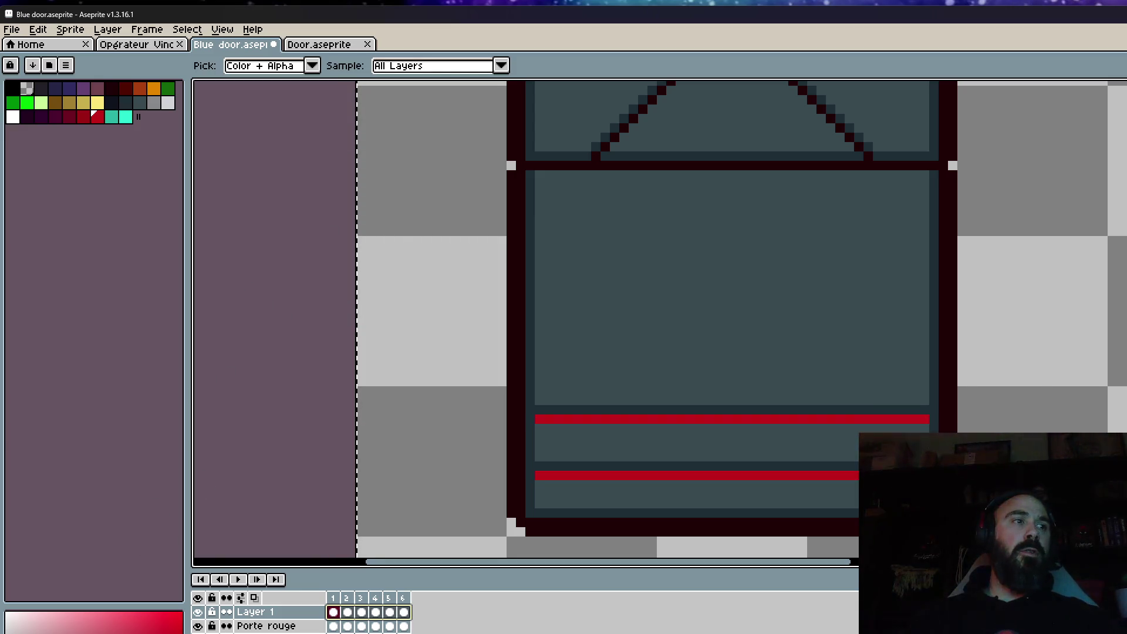
Step: Replace the red stripe colour with yellow using Replace Color
key("x")
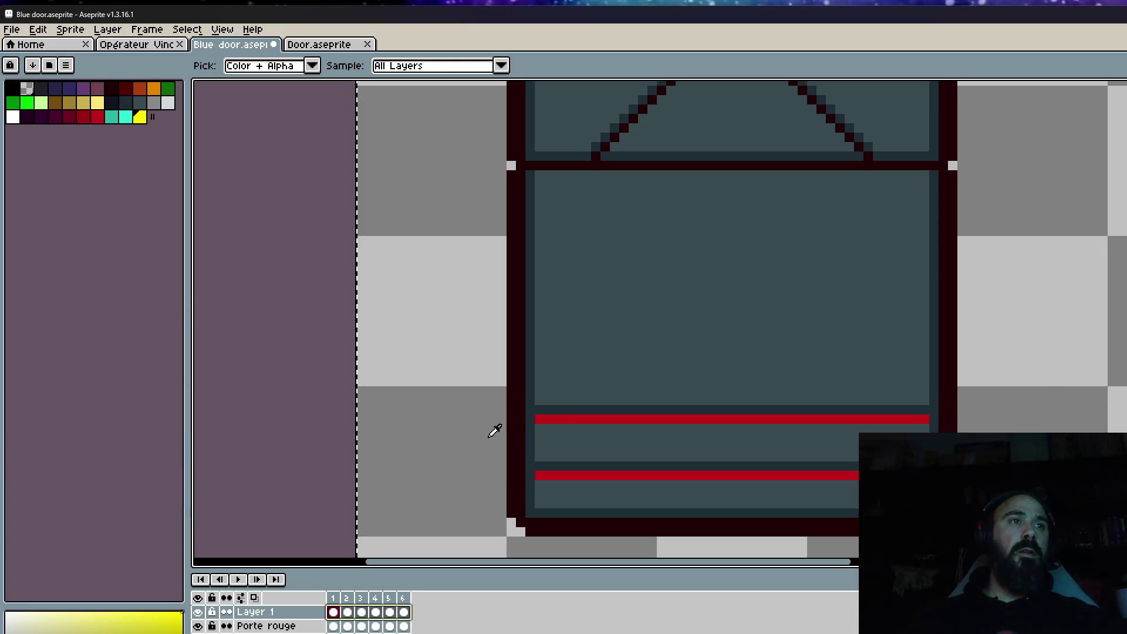
left_click(562, 416)
key("shift+r")
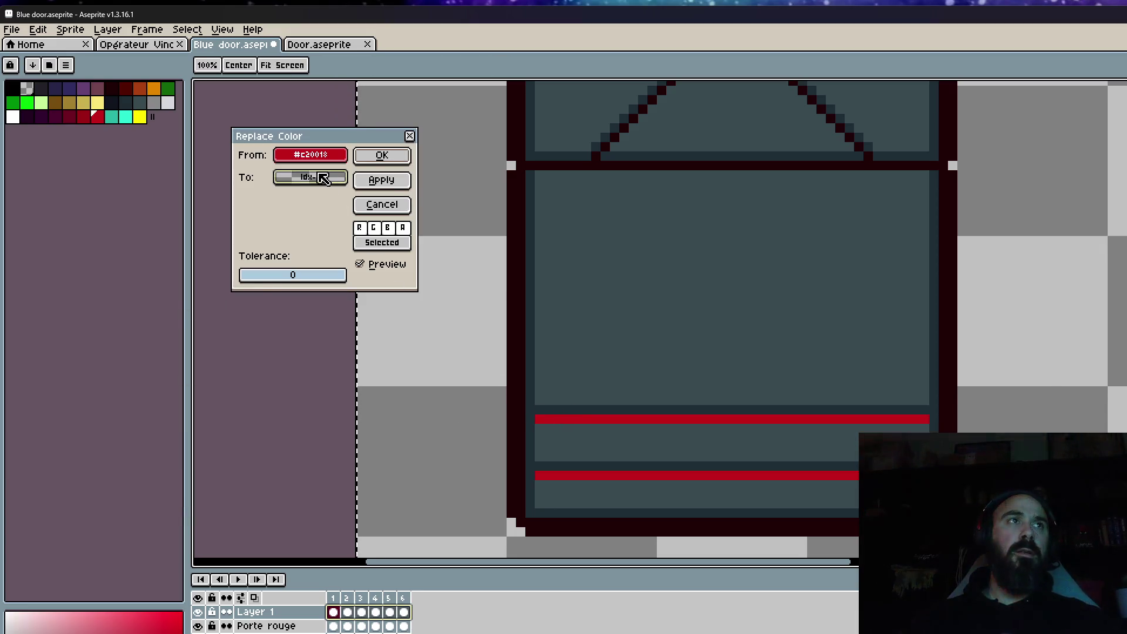
left_click(319, 176)
left_click(594, 230)
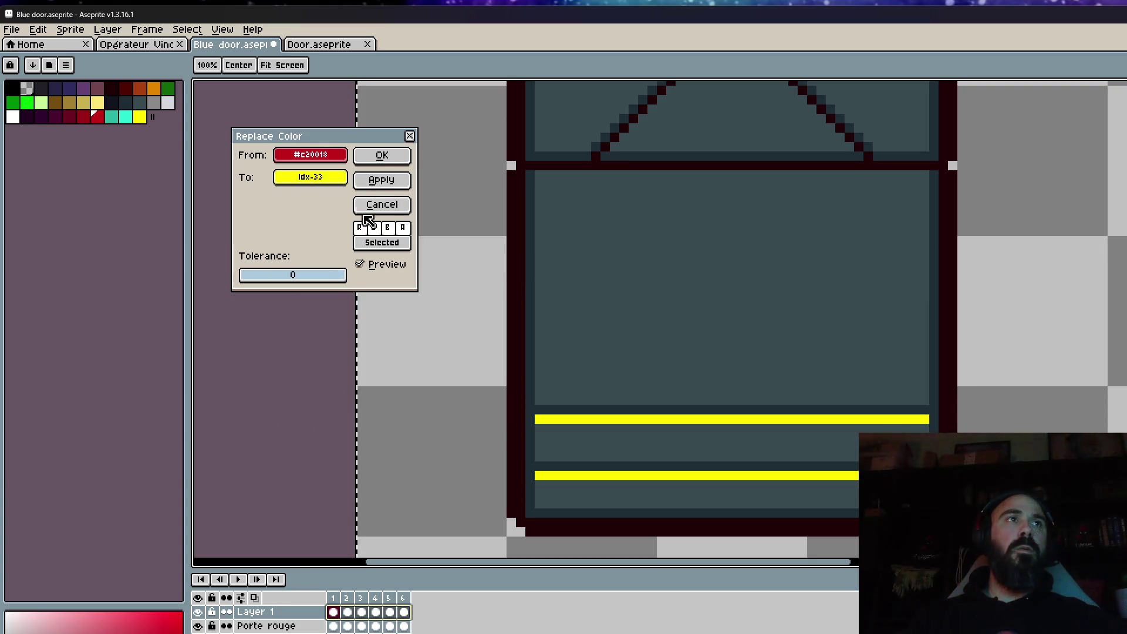
left_click(381, 155)
scroll(488, 269, "down", 2)
Step: Move the yellow swatch into the second row of the palette
left_click(130, 119)
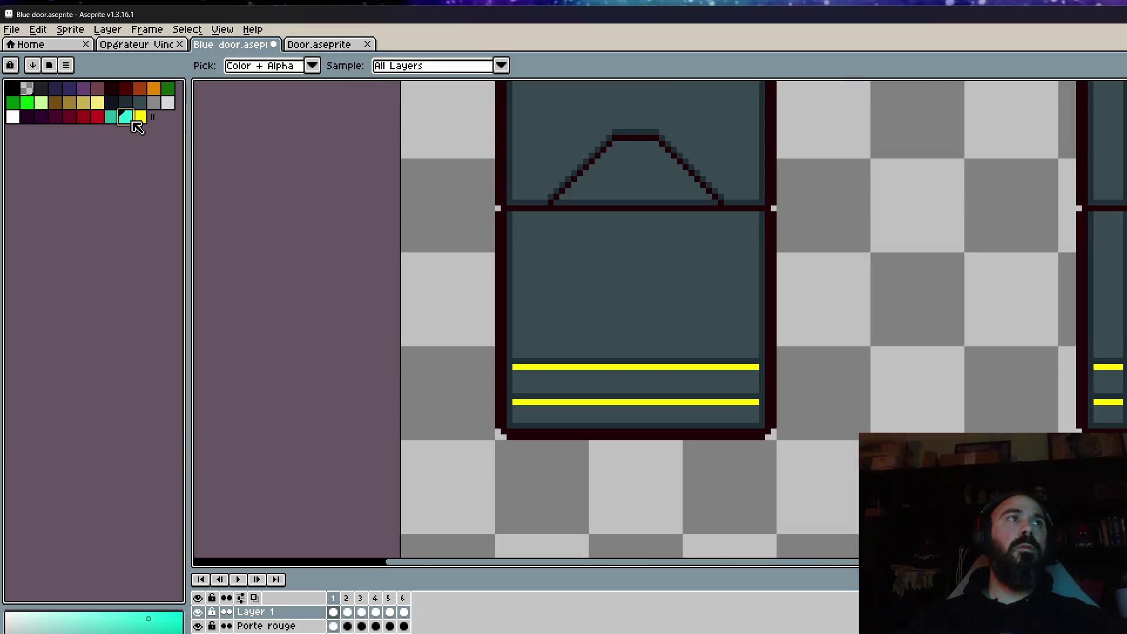
left_click(140, 117)
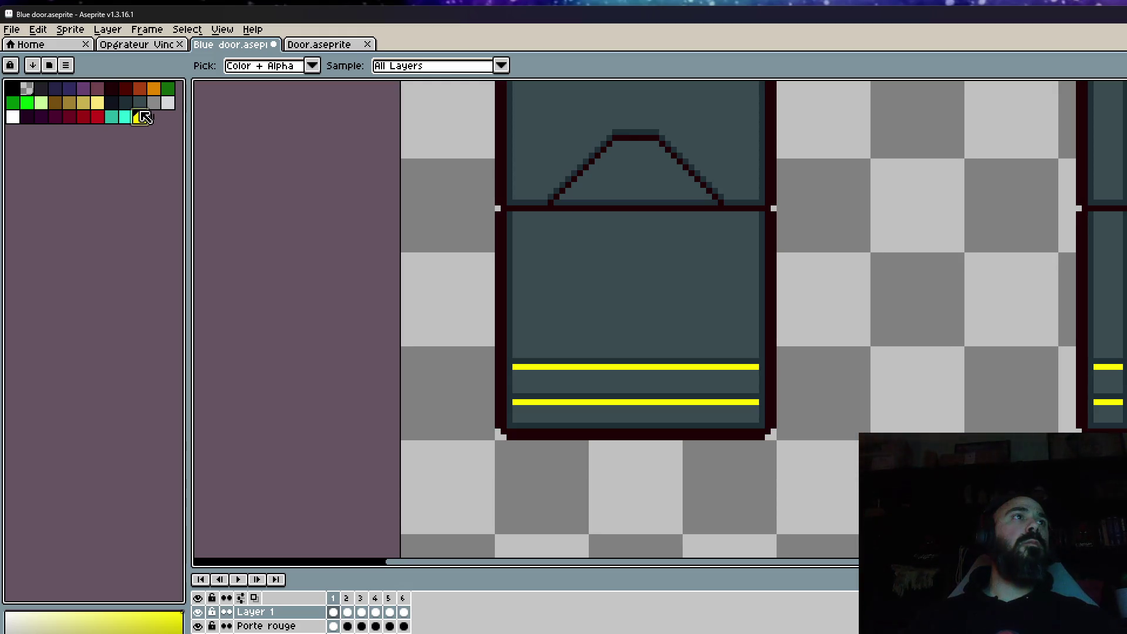
mouse_move(142, 116)
left_mouse_down()
mouse_move(101, 105)
mouse_move(110, 112)
left_mouse_up()
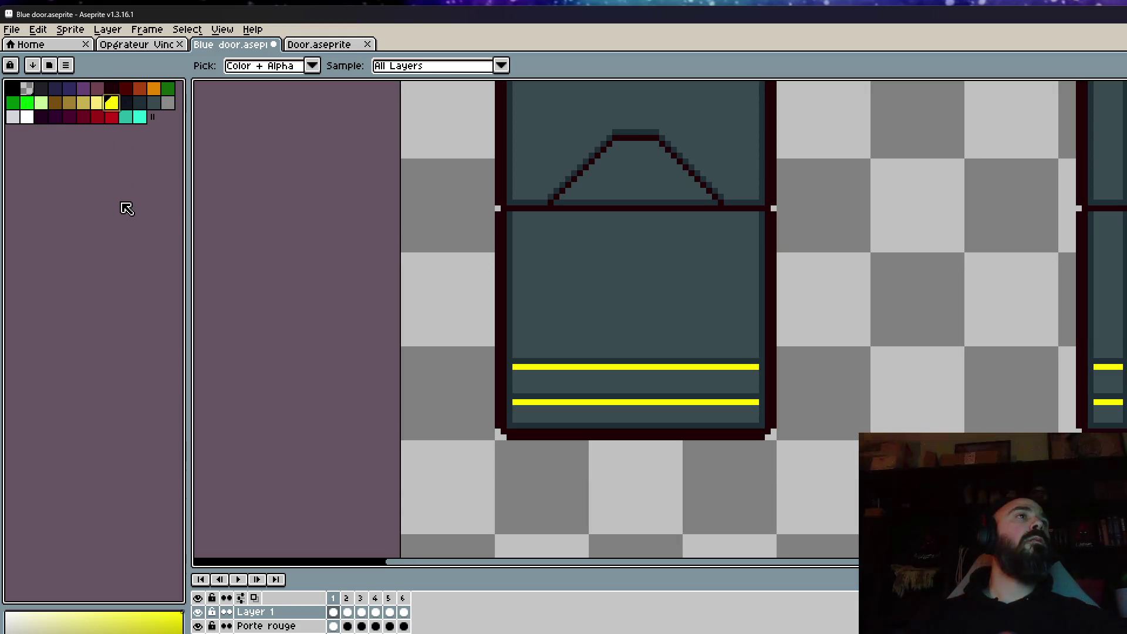
scroll(757, 203, "down", 2)
scroll(751, 206, "down", 3)
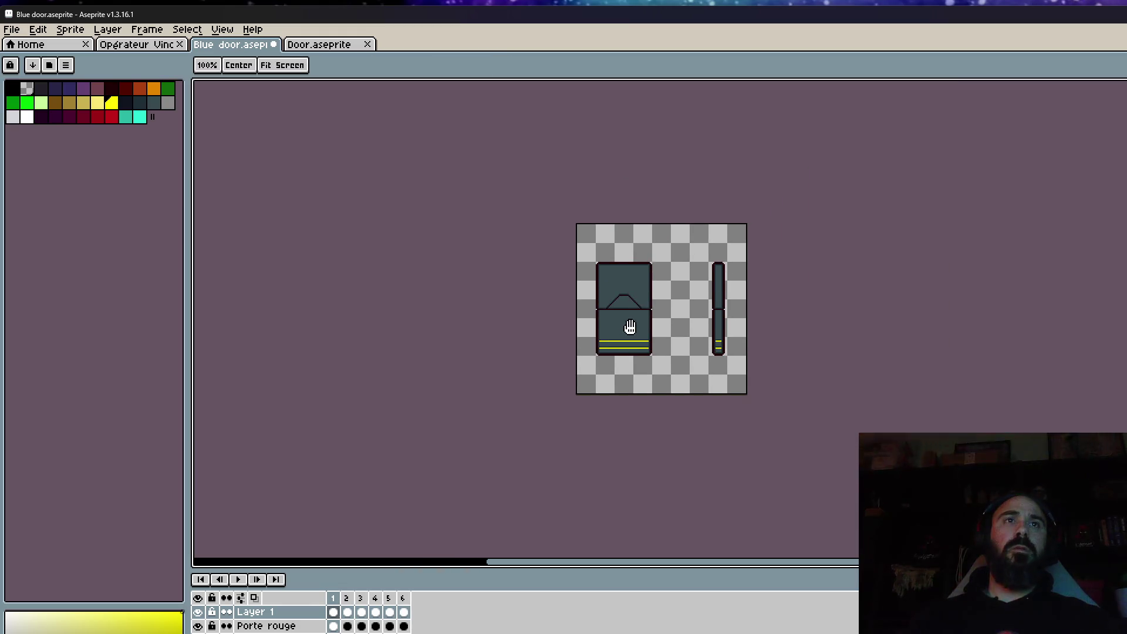
Step: Hide Layer 1 to show the blue door, eyedrop its blue stripe and add it to the palette
mouse_move(332, 611)
left_mouse_down()
mouse_move(399, 612)
mouse_move(347, 612)
left_mouse_up()
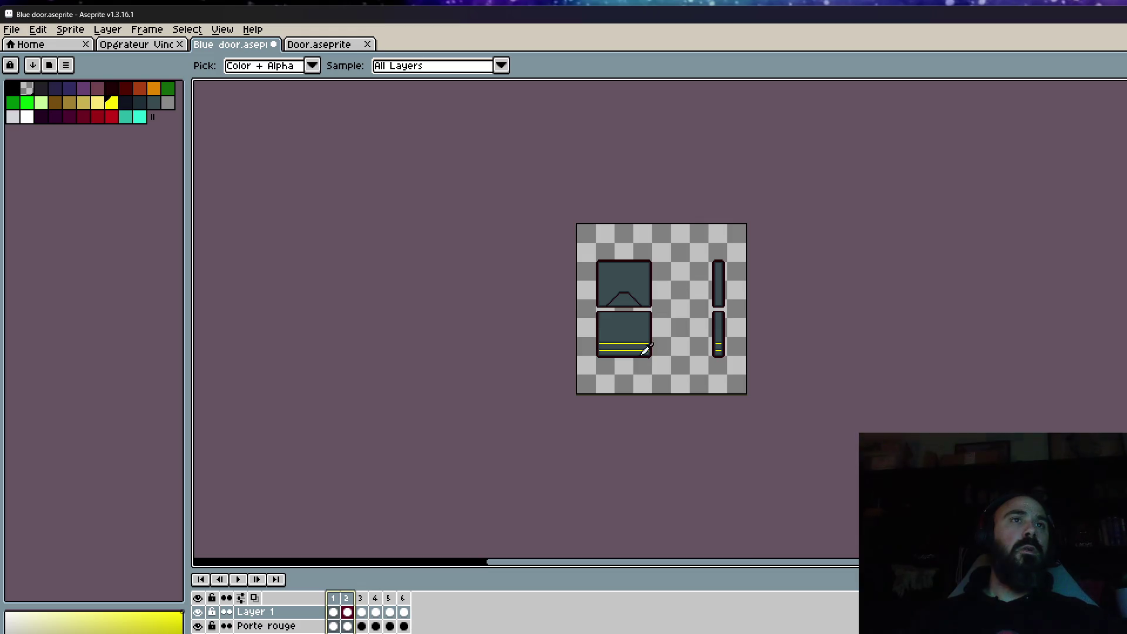
left_click(333, 611)
left_click(198, 611)
left_click(197, 611)
scroll(573, 314, "up", 2)
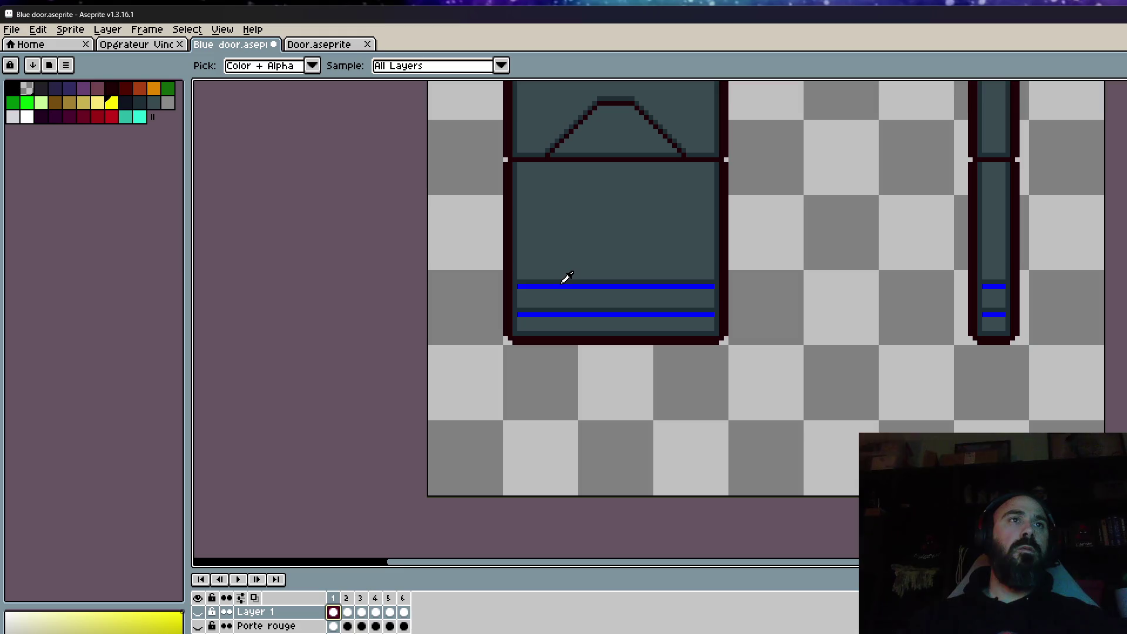
left_click(563, 286)
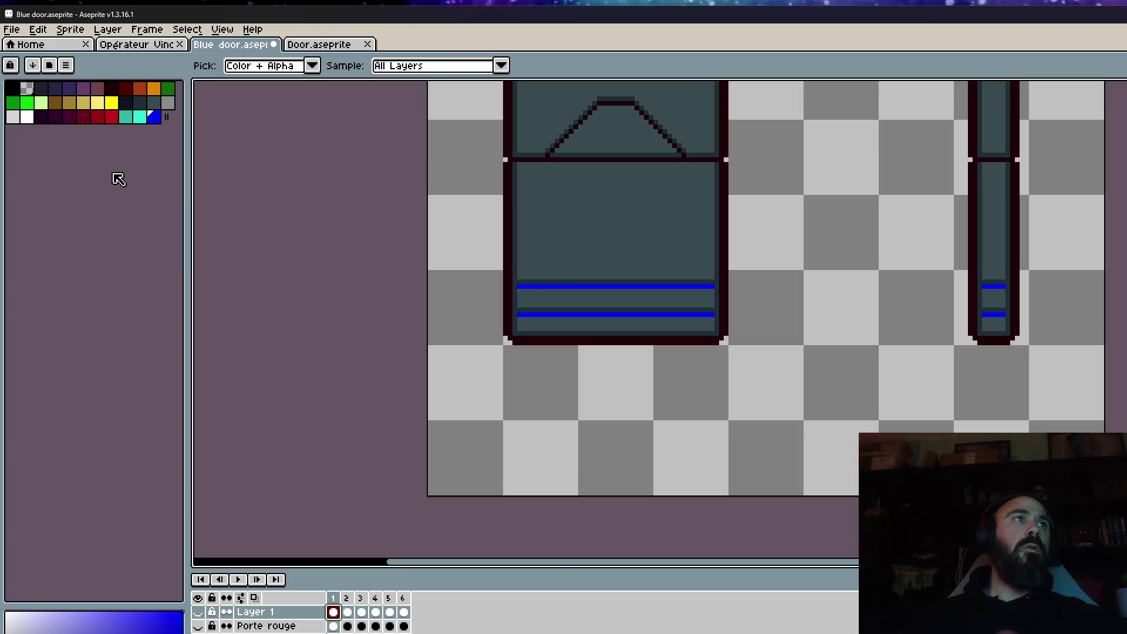
left_click(155, 117)
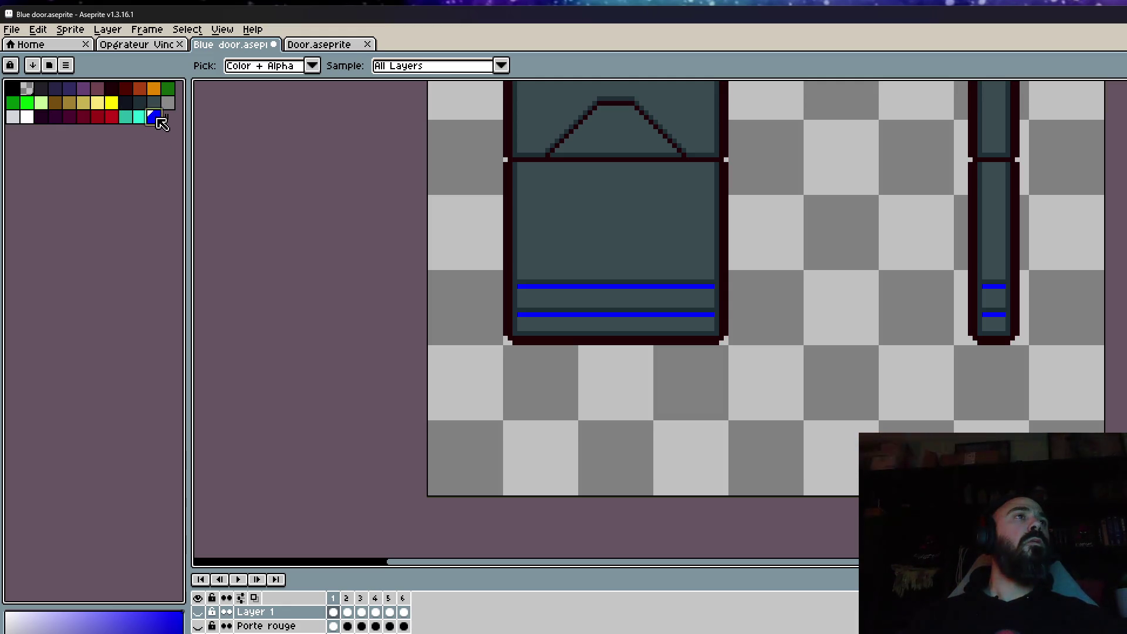
Step: Move the blue swatch to sit right after red in the palette
left_click_drag(162, 121, 125, 117)
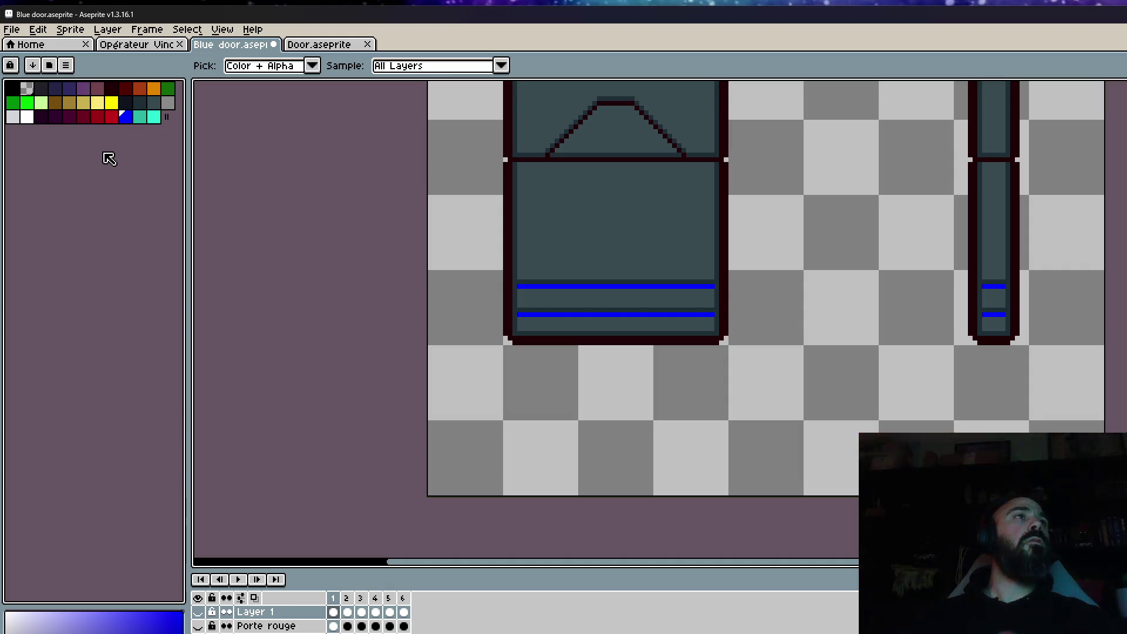
left_click(18, 28)
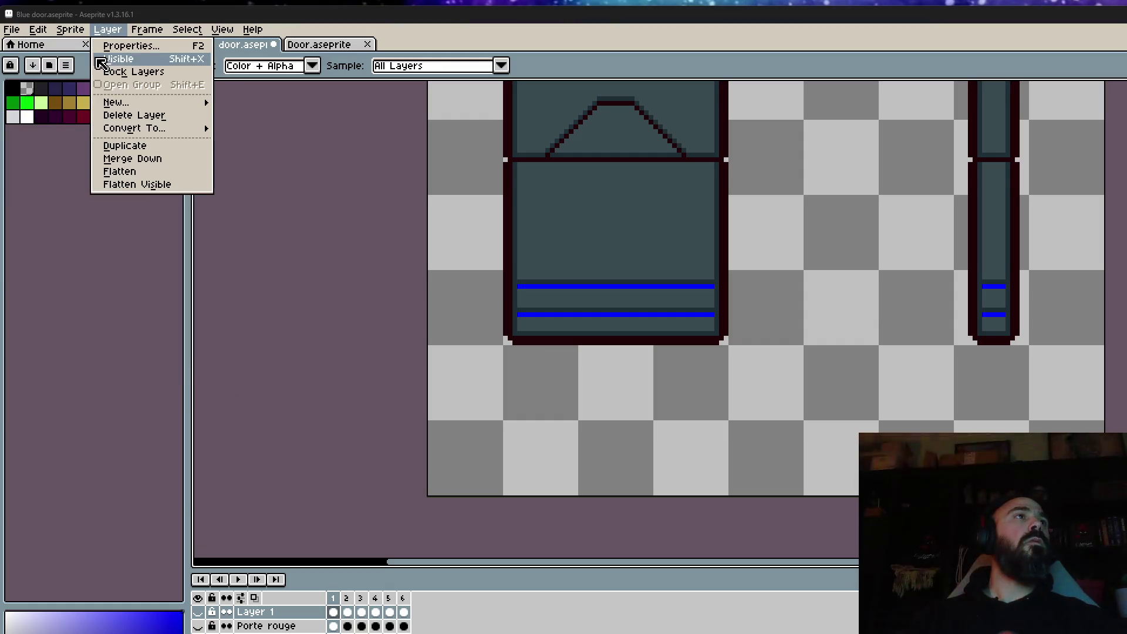
left_click(53, 163)
Step: Save the palette over the existing Void Operators palette file
left_click(65, 65)
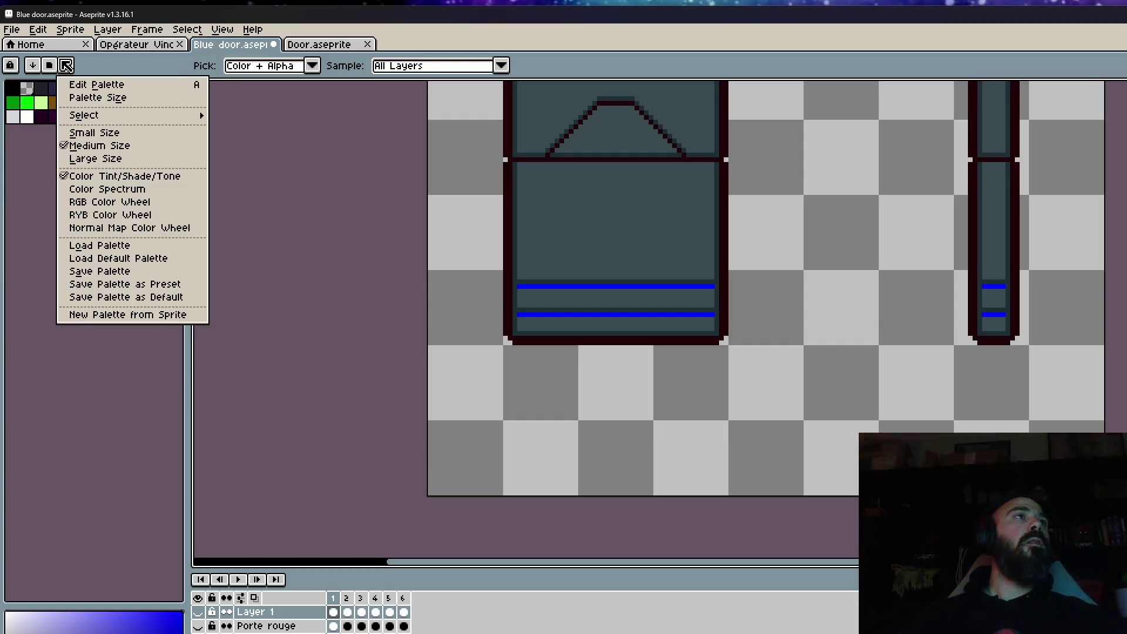
left_click(108, 272)
scroll(176, 200, "down", 2)
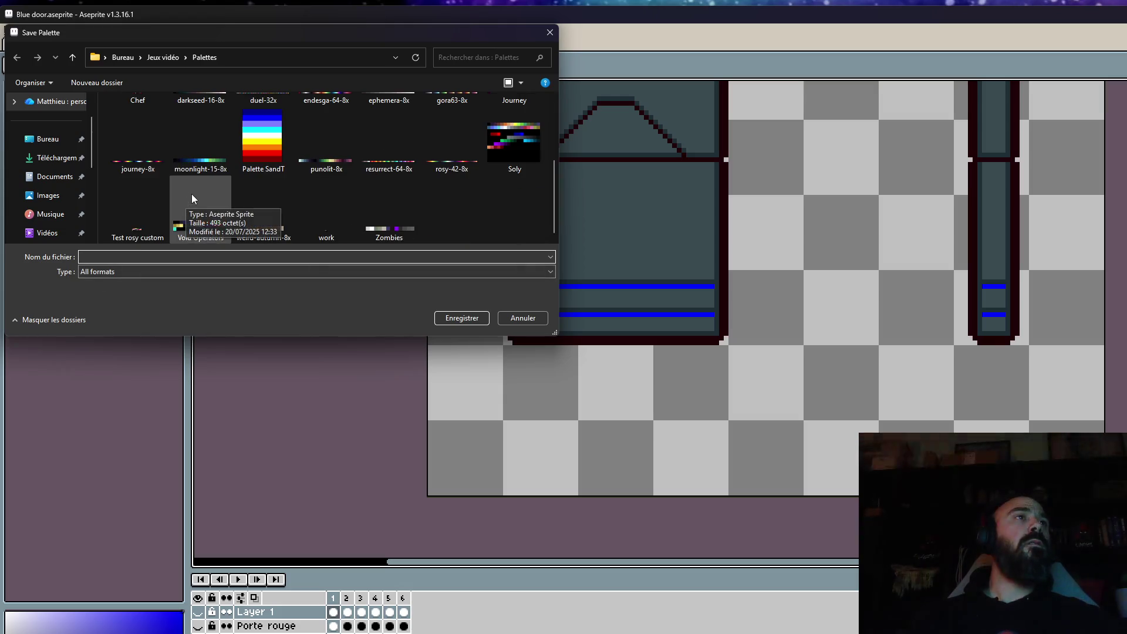
left_click(203, 211)
left_click(461, 318)
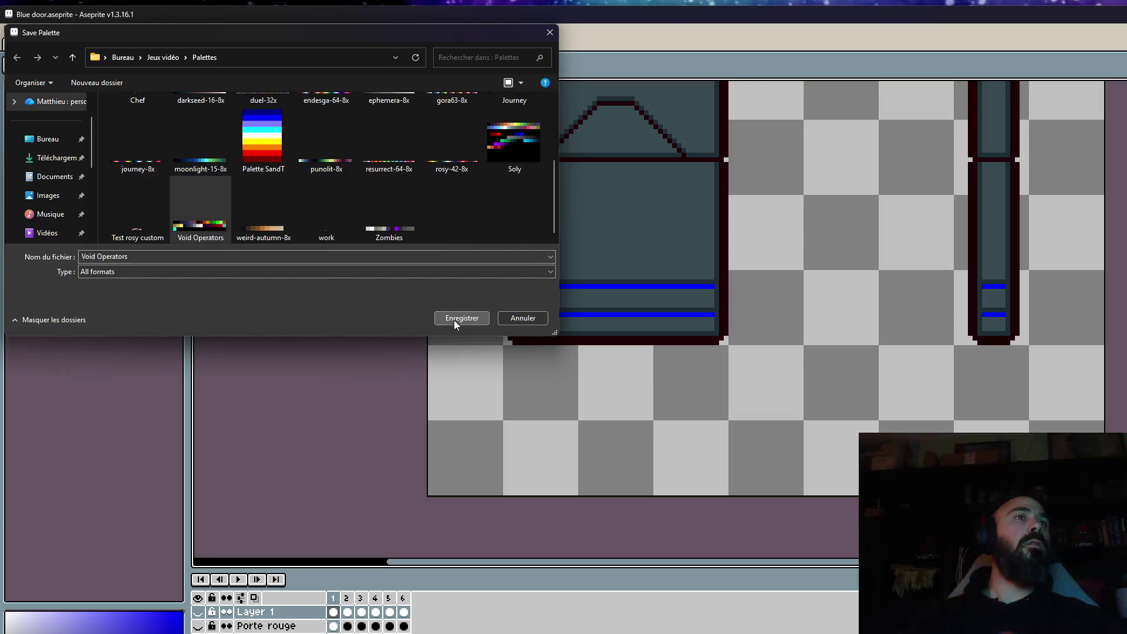
key("o")
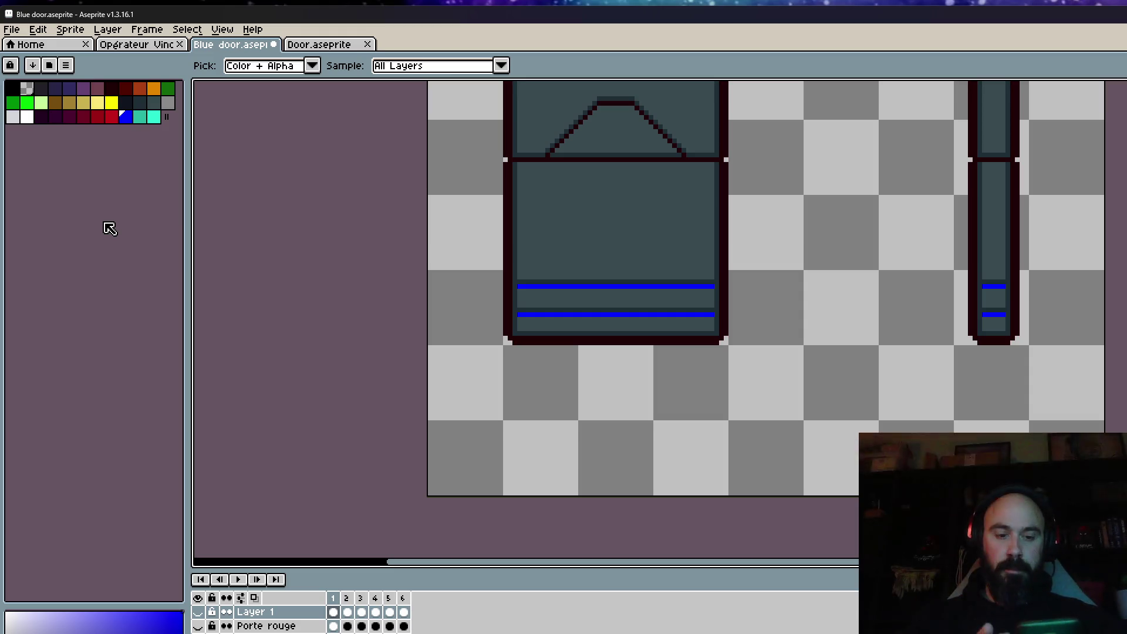
scroll(754, 201, "down", 3)
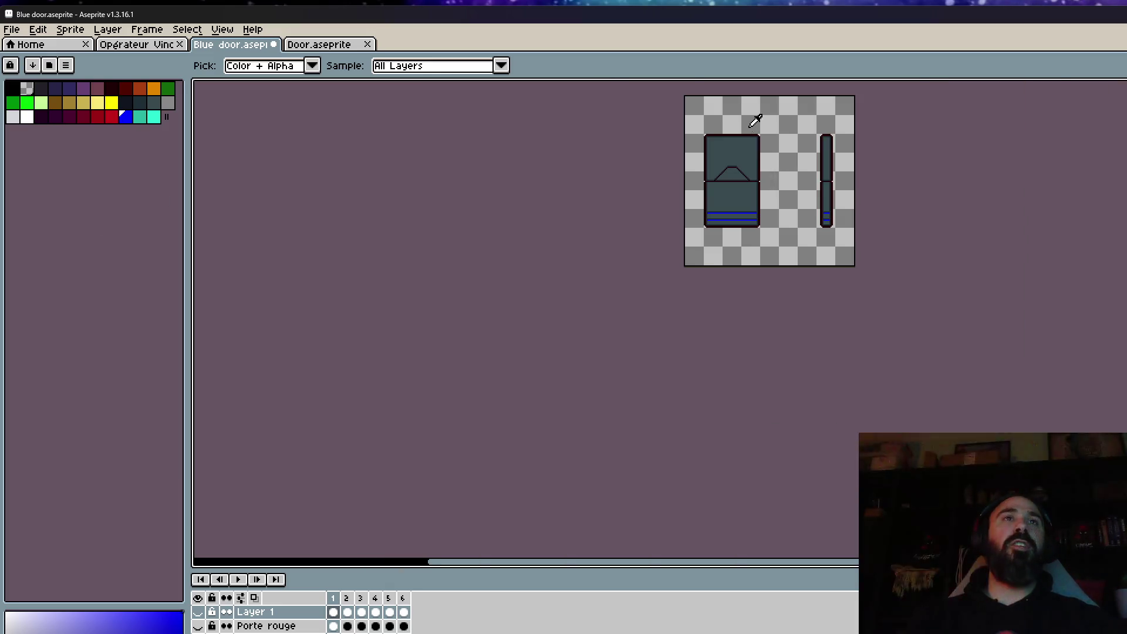
Step: Save the Blue door sprite
scroll(755, 120, "up", 3)
left_click(12, 29)
left_click(35, 91)
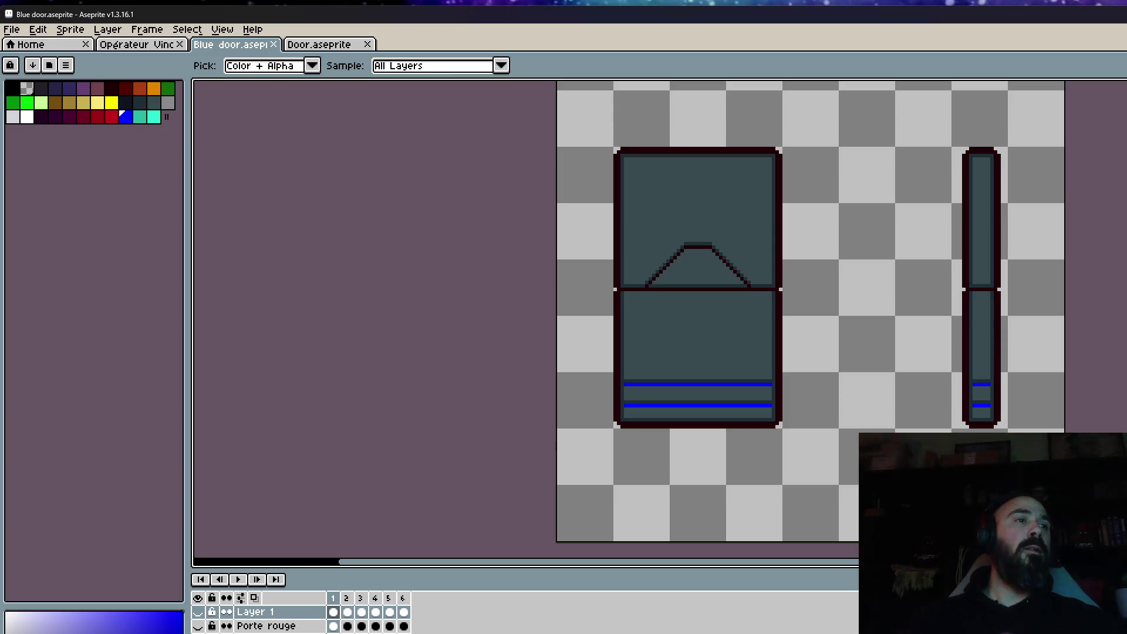
Step: Rename Layer 1 to 'Porte jaune' and make the layers visible again
double_click(252, 612)
type("Porte jaune")
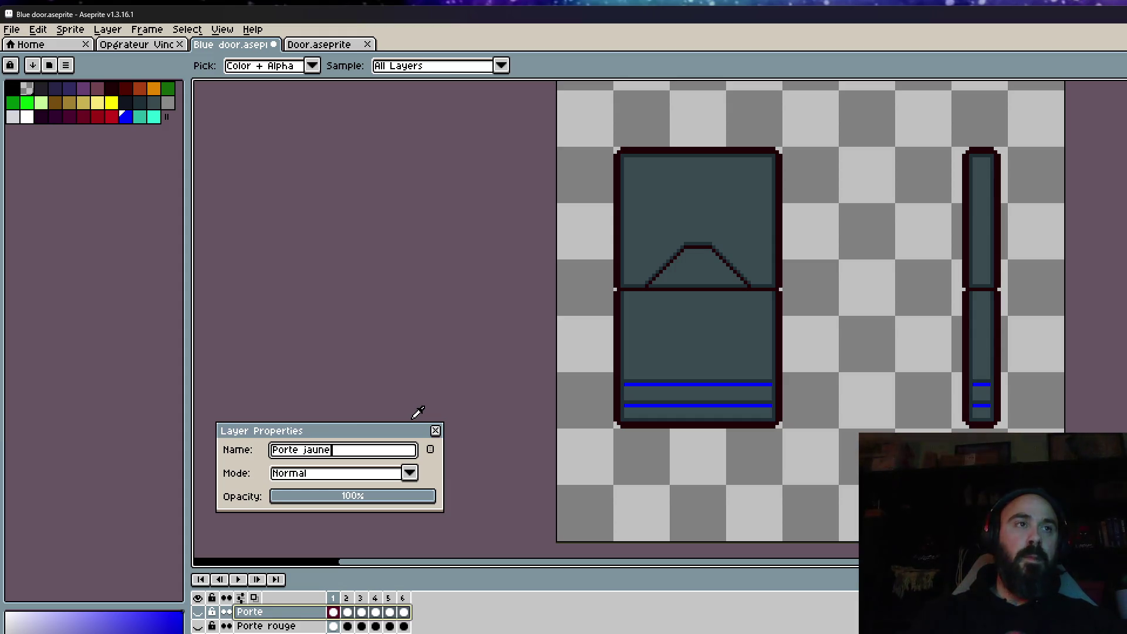
left_click(434, 430)
left_click_drag(197, 612, 197, 626)
scroll(529, 390, "down", 3)
scroll(574, 344, "up", 1)
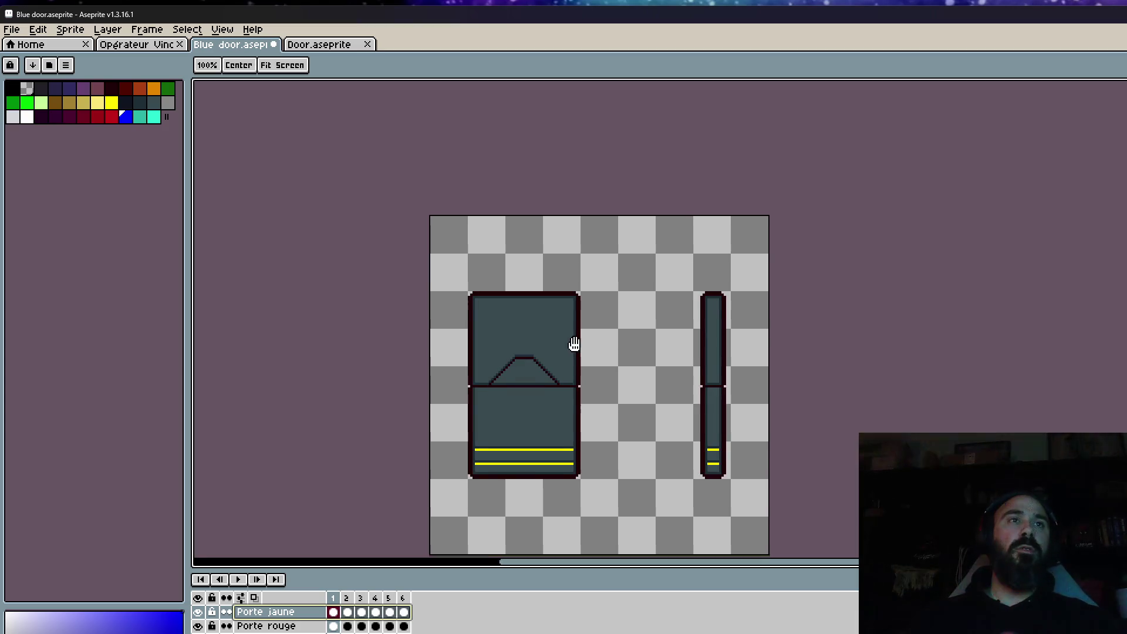
scroll(575, 317, "up", 1)
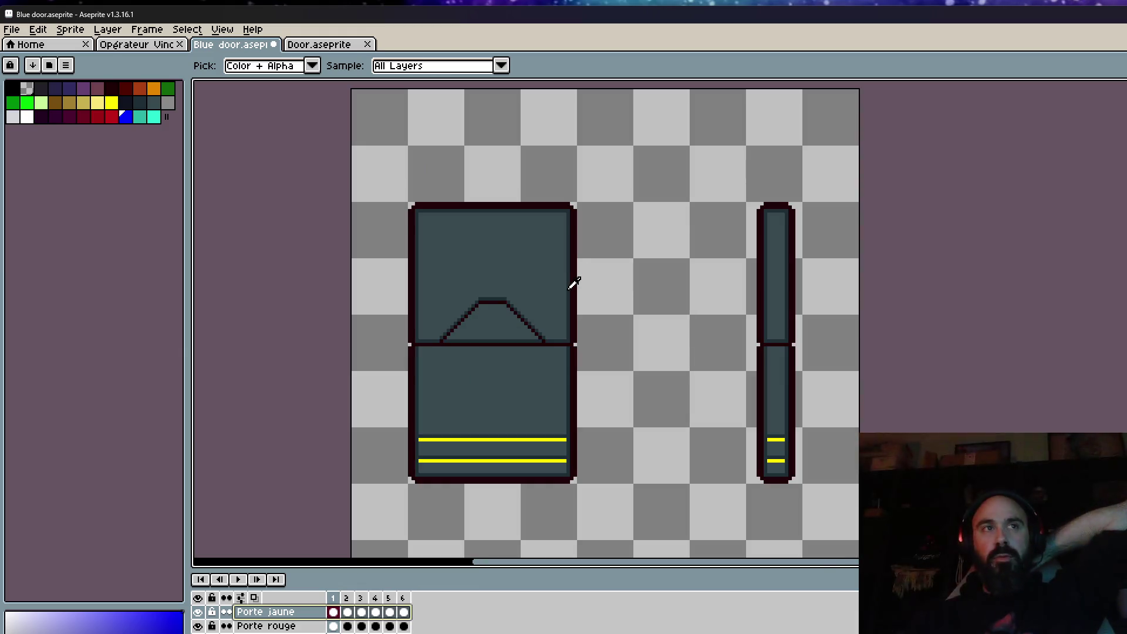
scroll(575, 284, "down", 1)
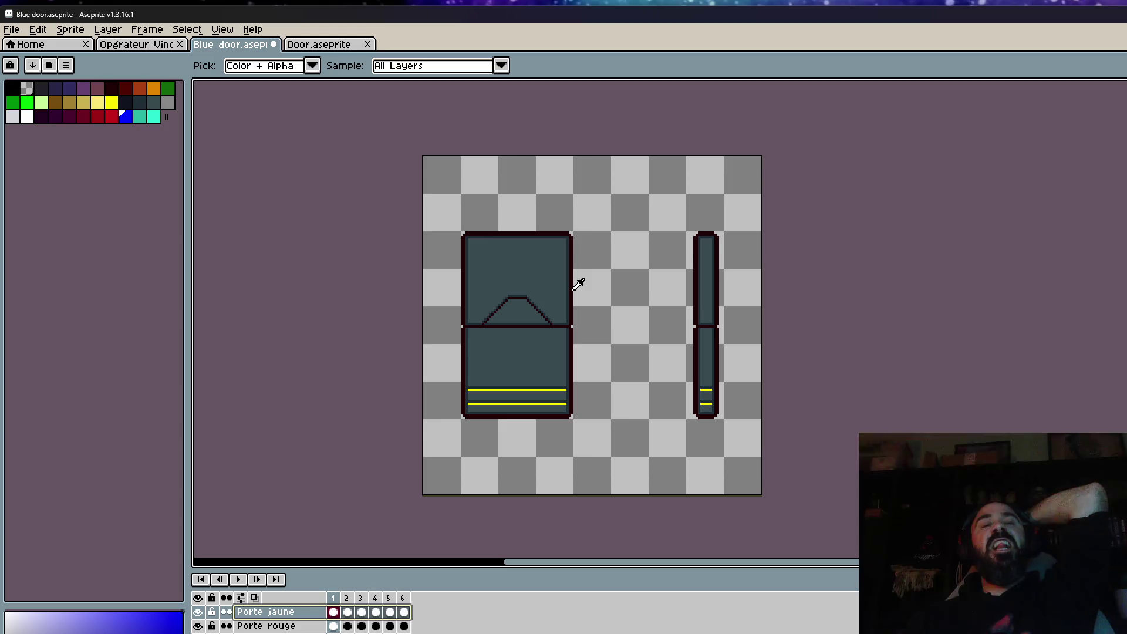
Step: Switch to the Door sprite and play its door animation
left_click(321, 47)
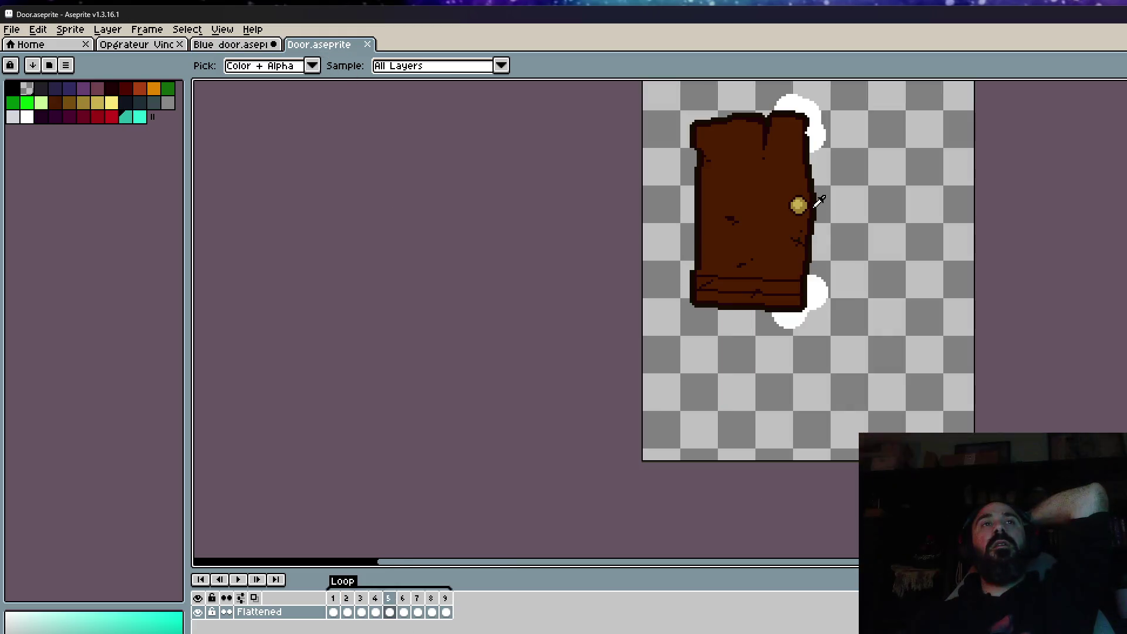
scroll(819, 201, "down", 2)
scroll(843, 166, "up", 3)
mouse_move(333, 598)
left_mouse_down()
mouse_move(460, 599)
mouse_move(343, 603)
left_mouse_up()
key("Return")
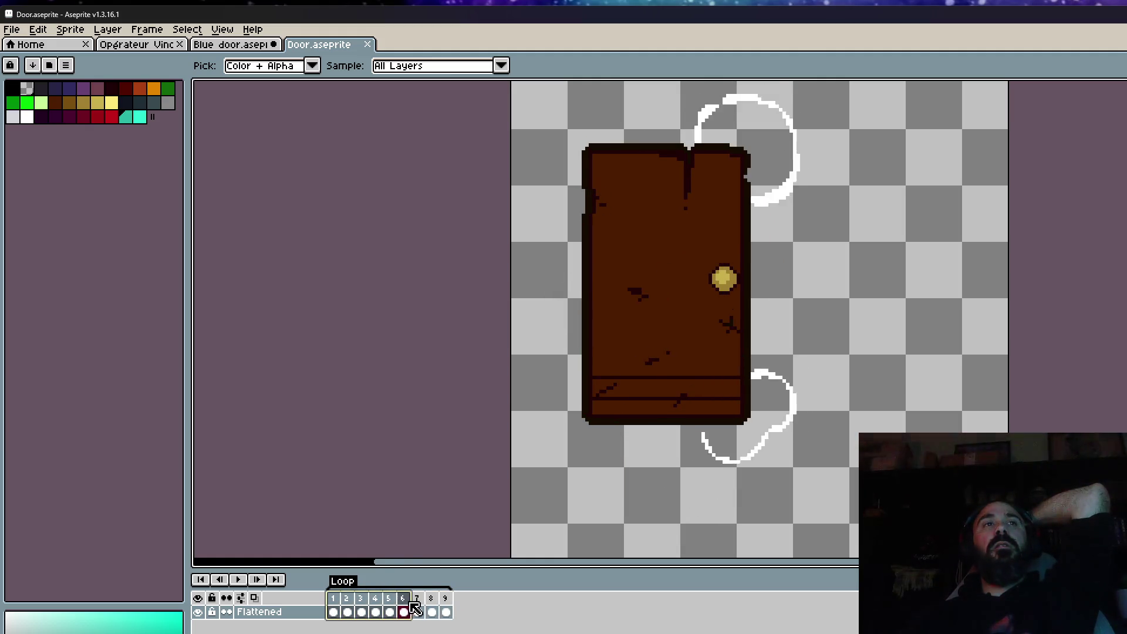
scroll(763, 177, "down", 1)
scroll(562, 276, "up", 1)
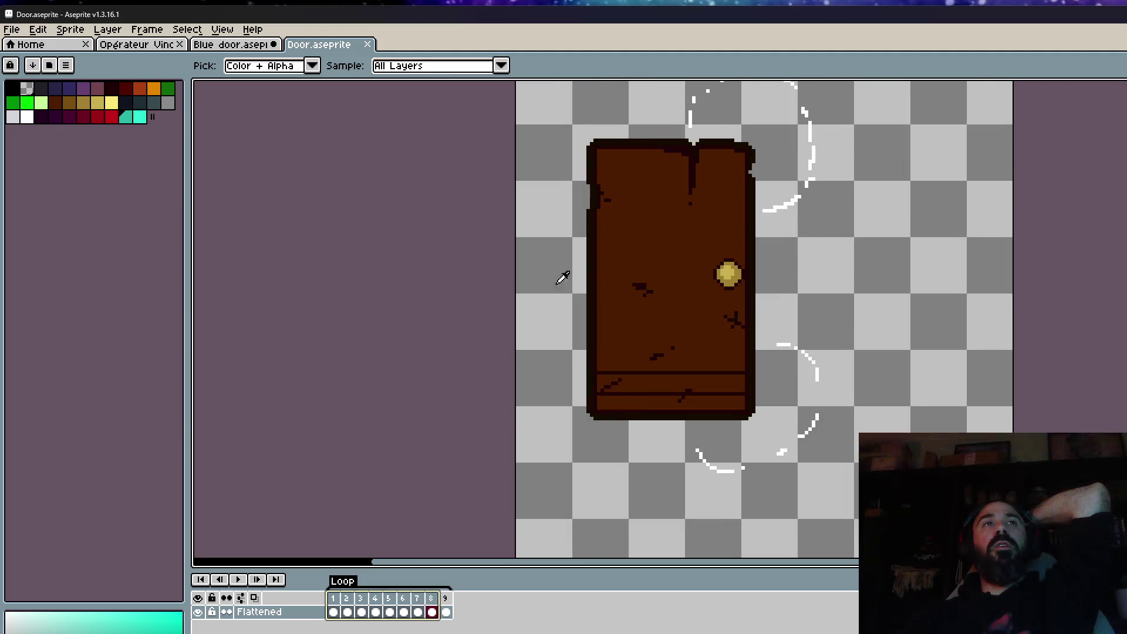
scroll(645, 247, "down", 1)
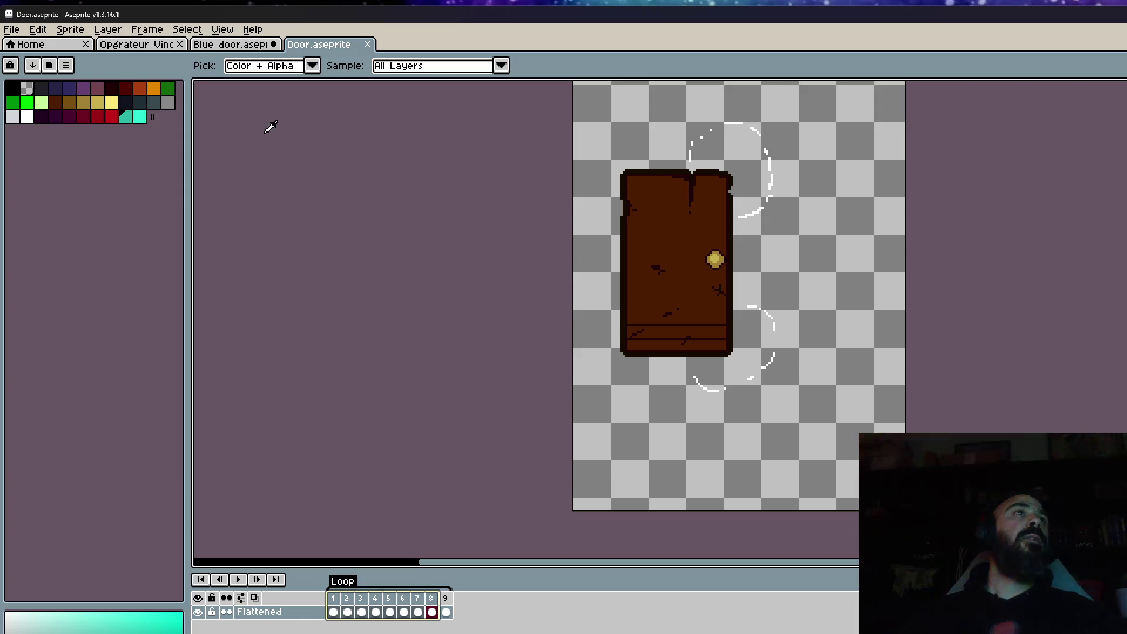
Step: Compare Door with Blue door, close the Door sprite and minimize Aseprite
left_click(239, 44)
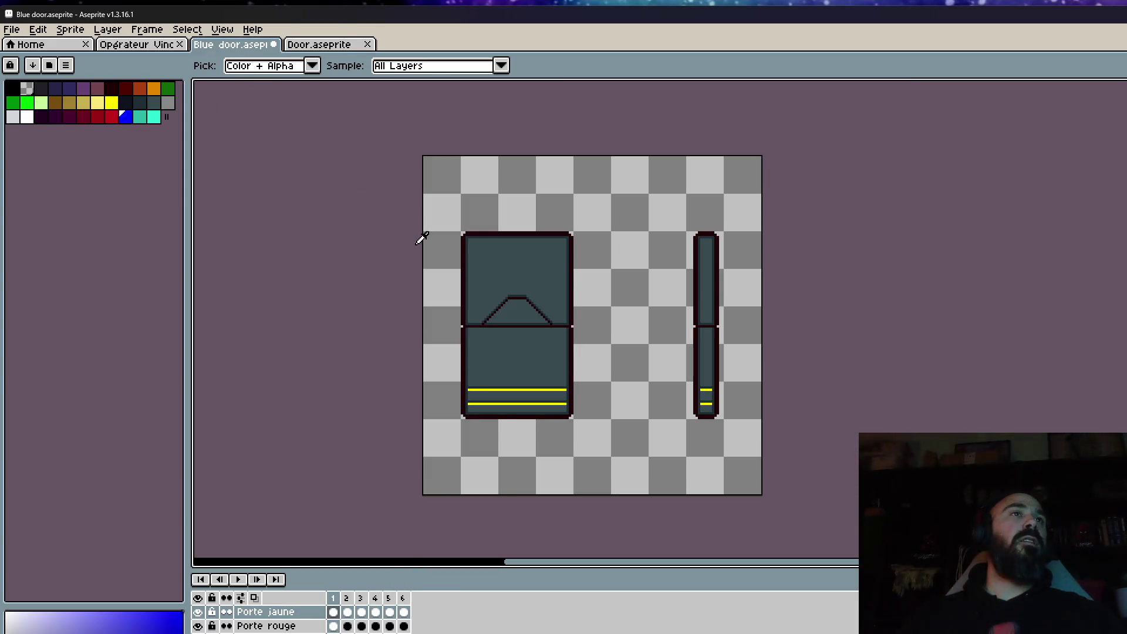
left_click(325, 49)
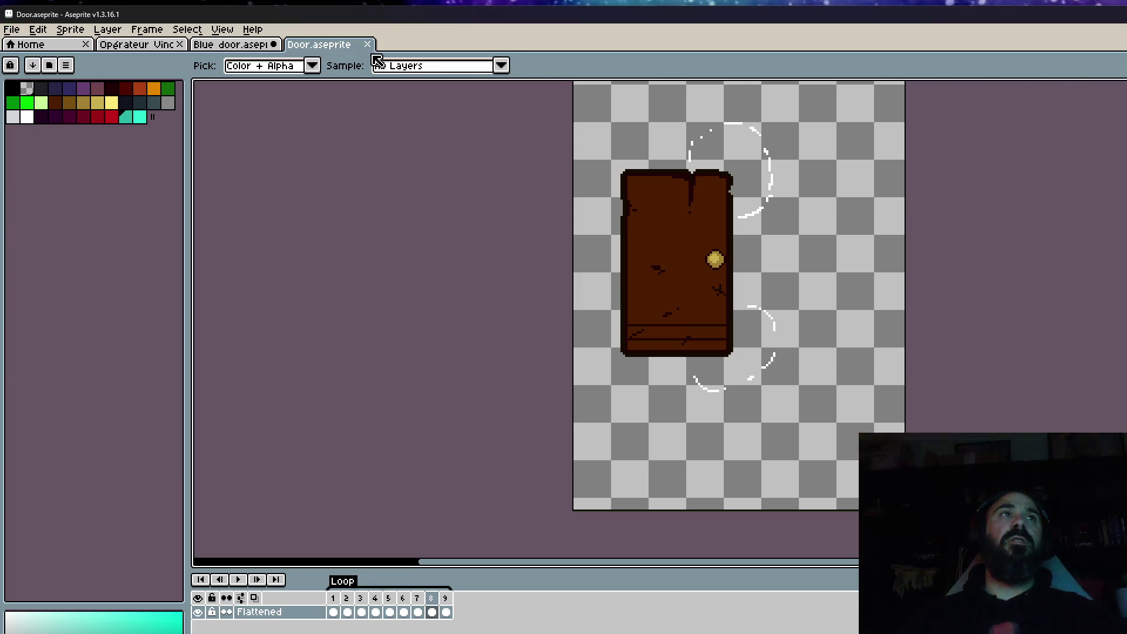
left_click(368, 44)
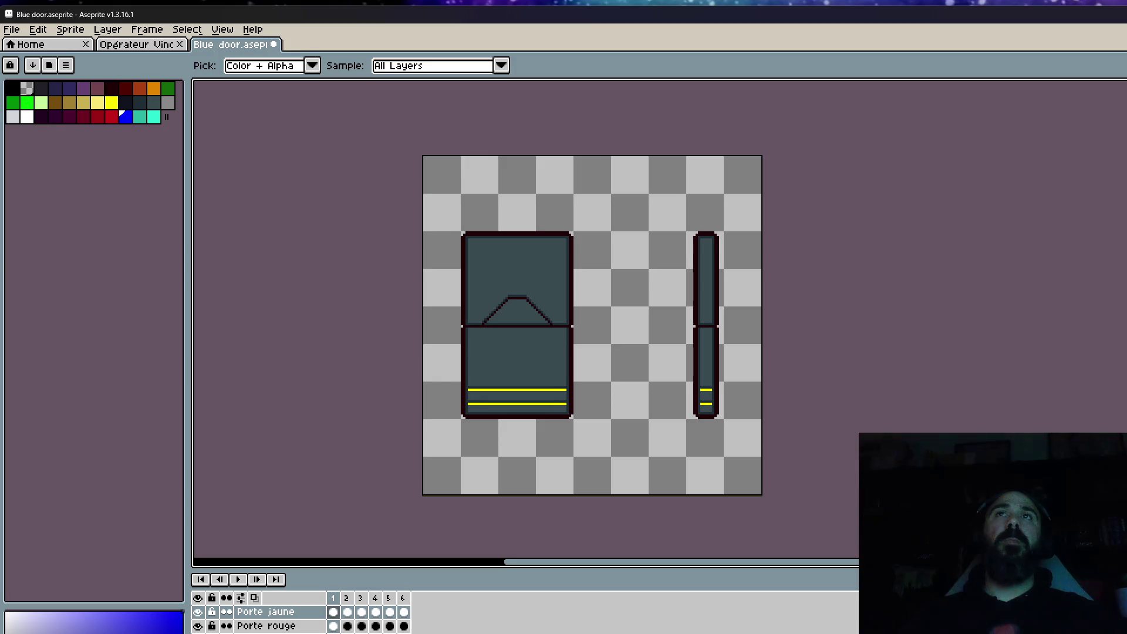
key("super+Down")
Step: Go to Niveaux > Niveau 1 and duplicate the Door file there
key("alt+Left")
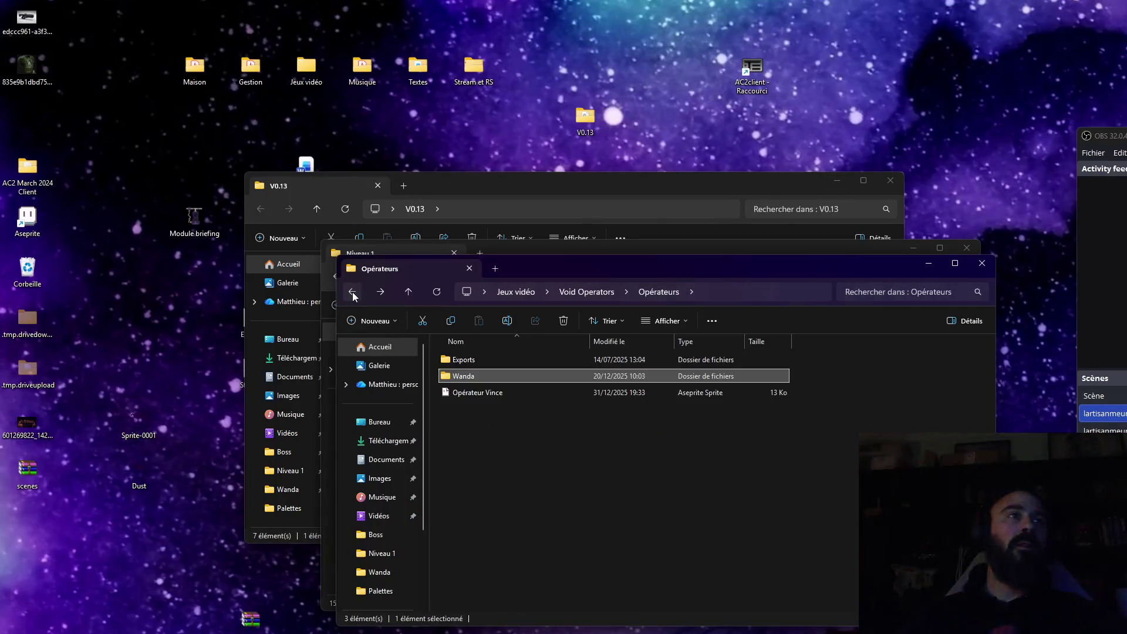
key("alt+Left")
double_click(691, 354)
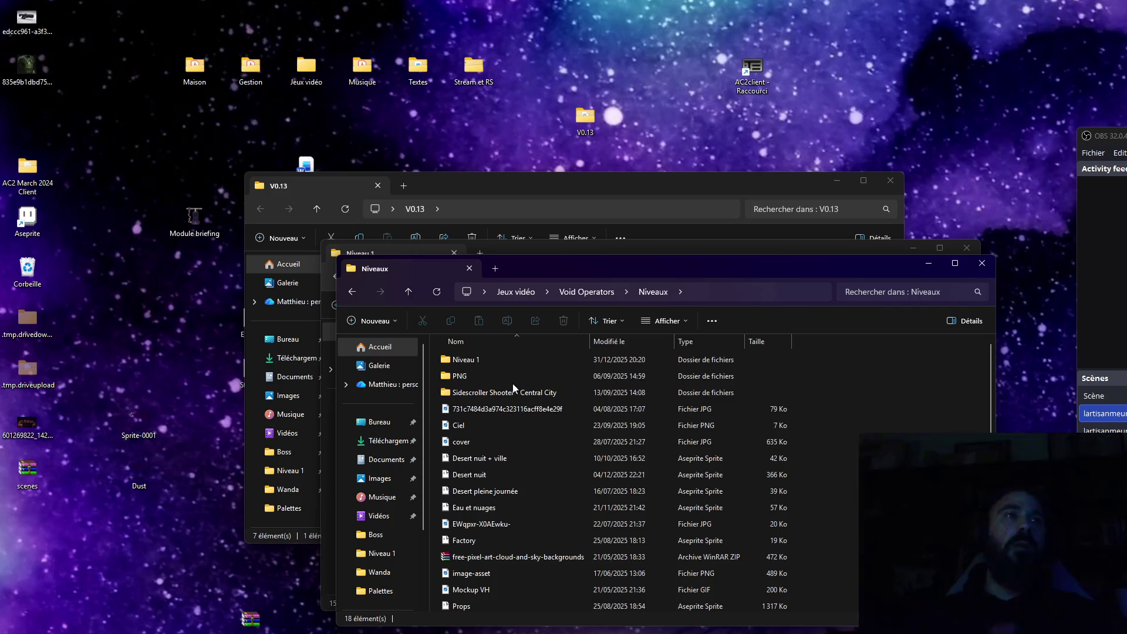
double_click(479, 376)
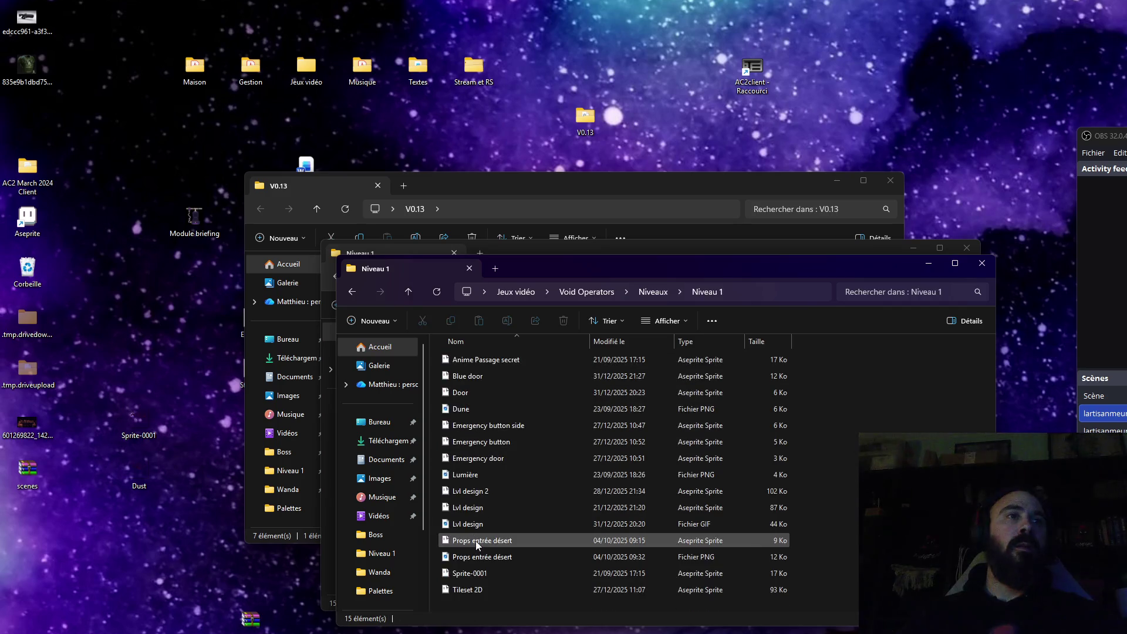
left_click(471, 392)
right_click(470, 394)
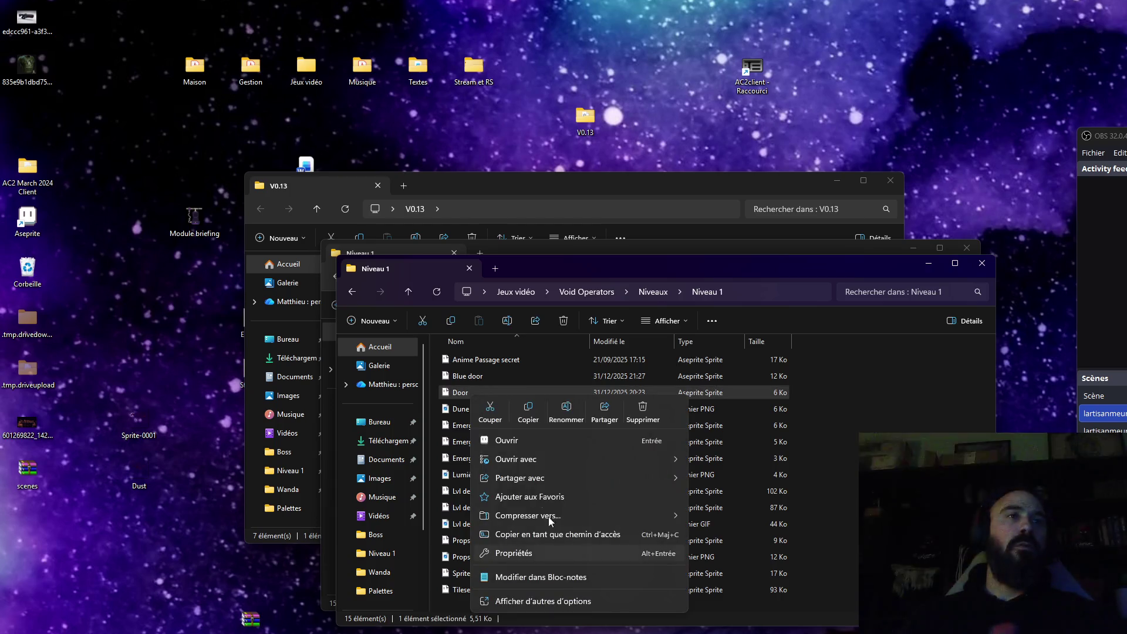
left_click(528, 414)
key("Escape")
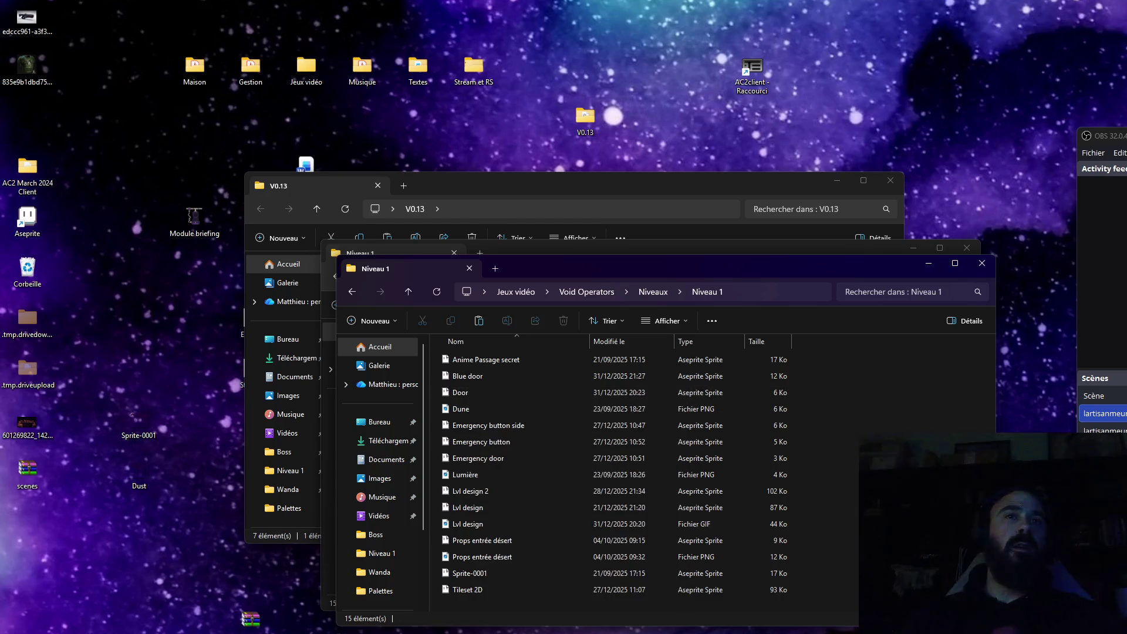
key("ctrl+v")
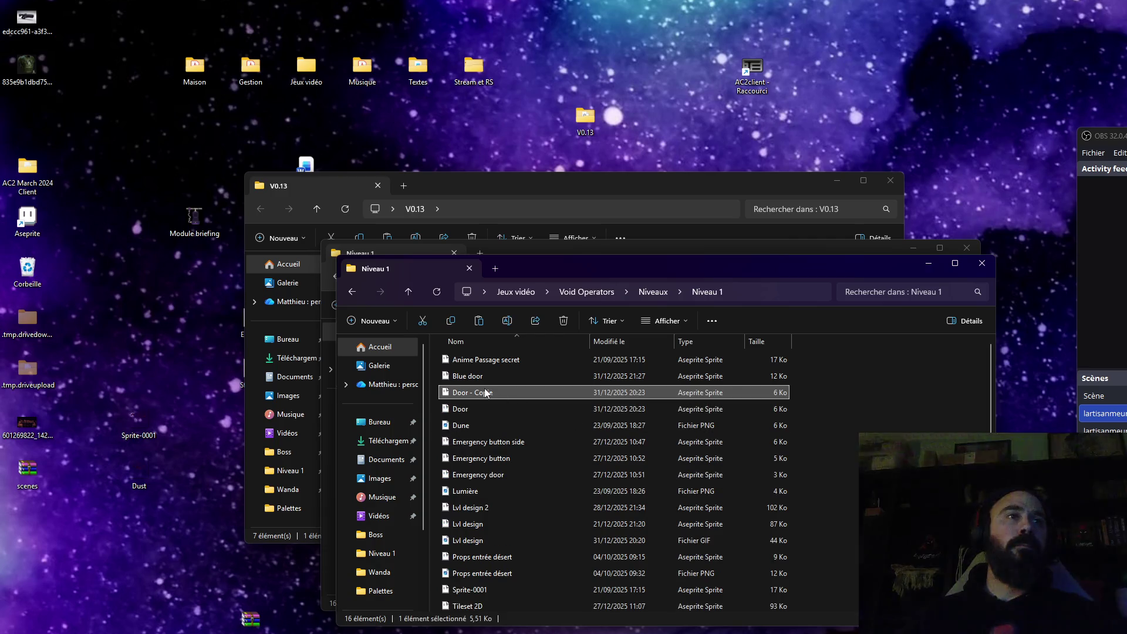
Step: Rename the original Door file to 'Simple door'
right_click(485, 392)
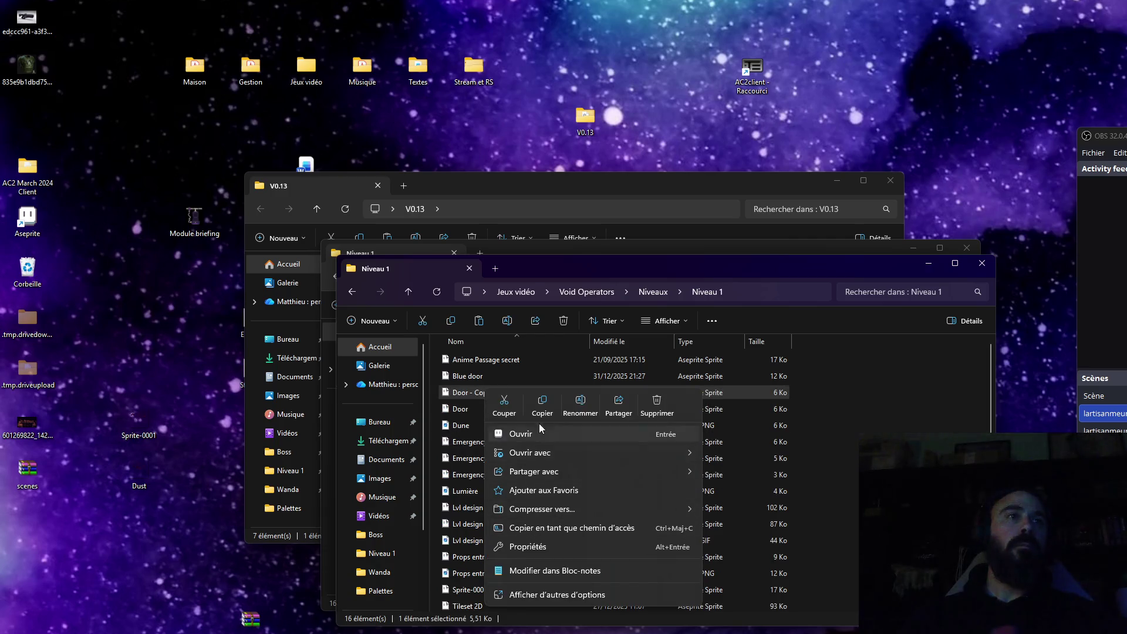
left_click(470, 410)
right_click(469, 412)
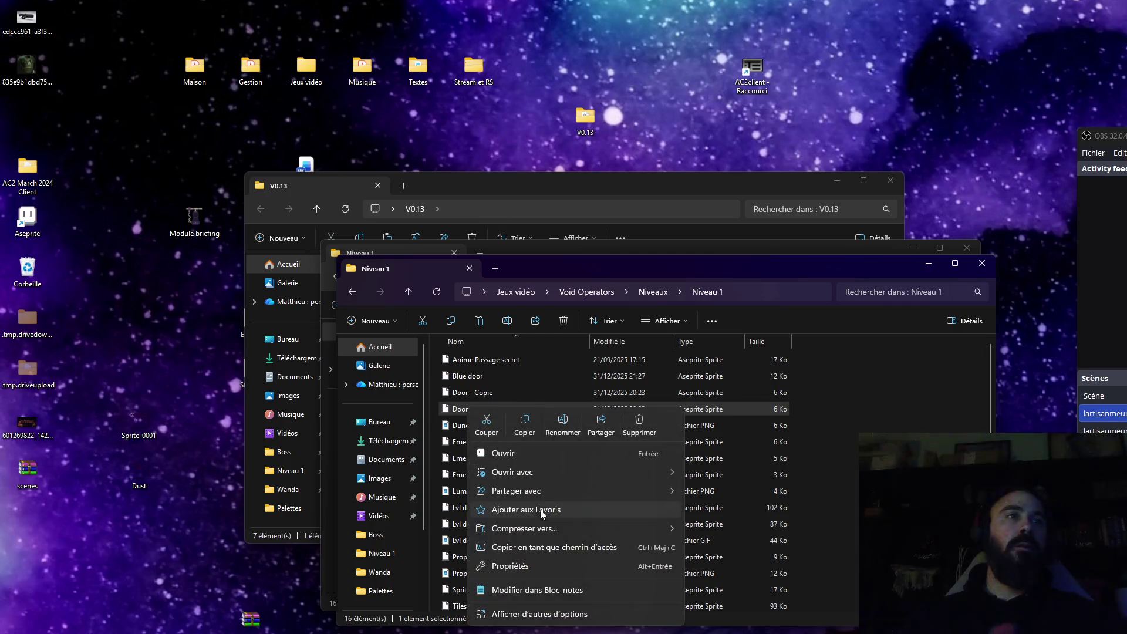
left_click(554, 424)
type("Simple do")
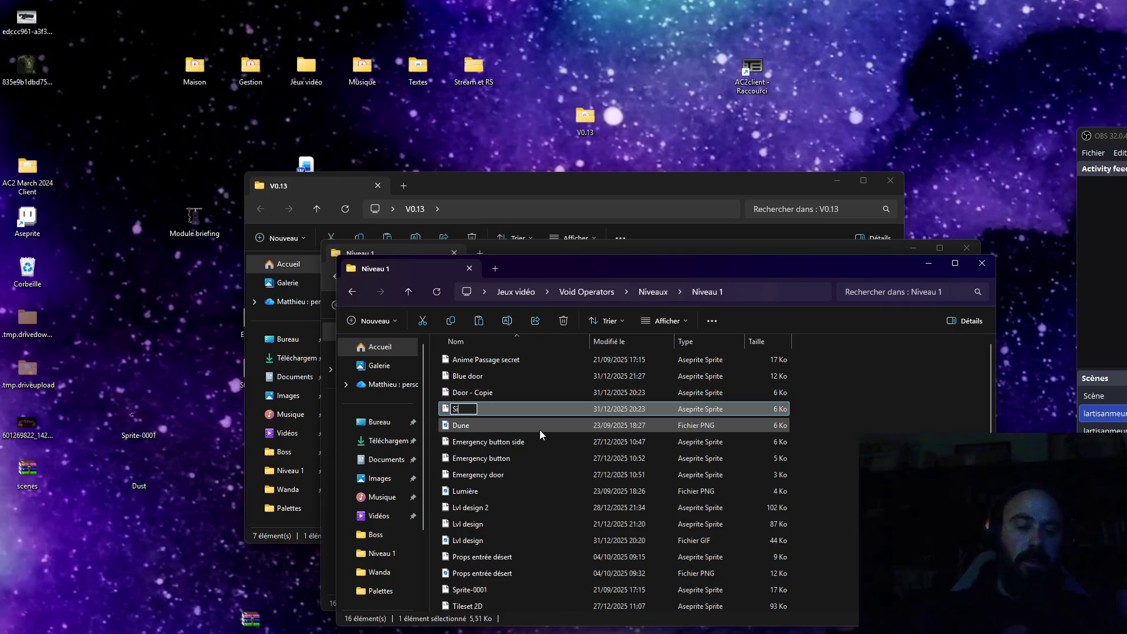
type("or")
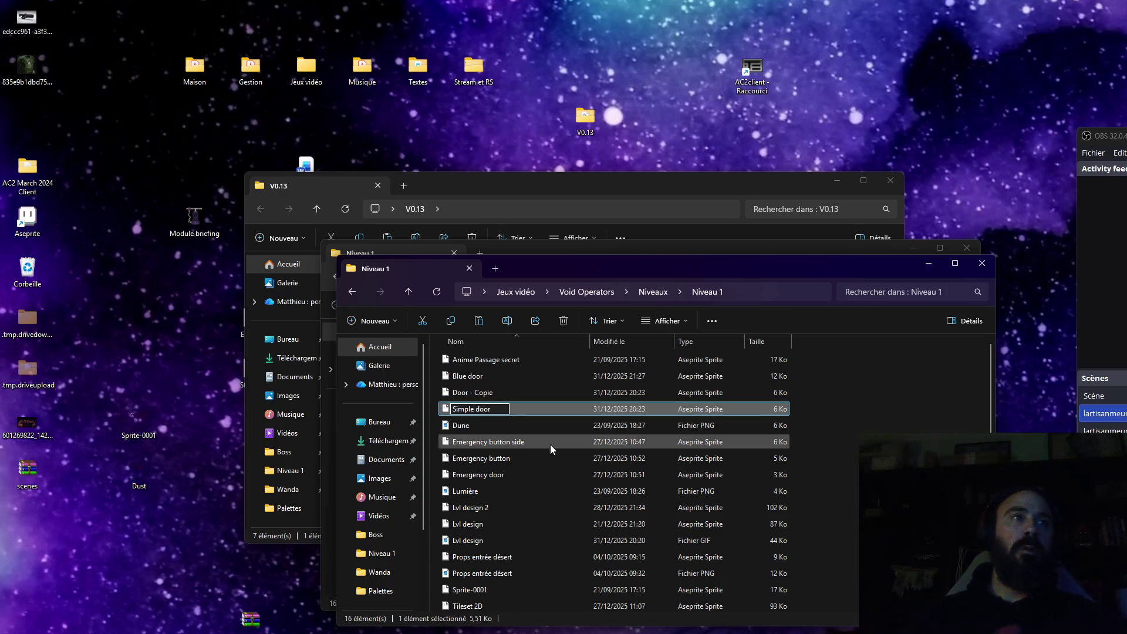
key("Return")
Step: Rename the Door copy to 'Color simple door'
left_click(499, 398)
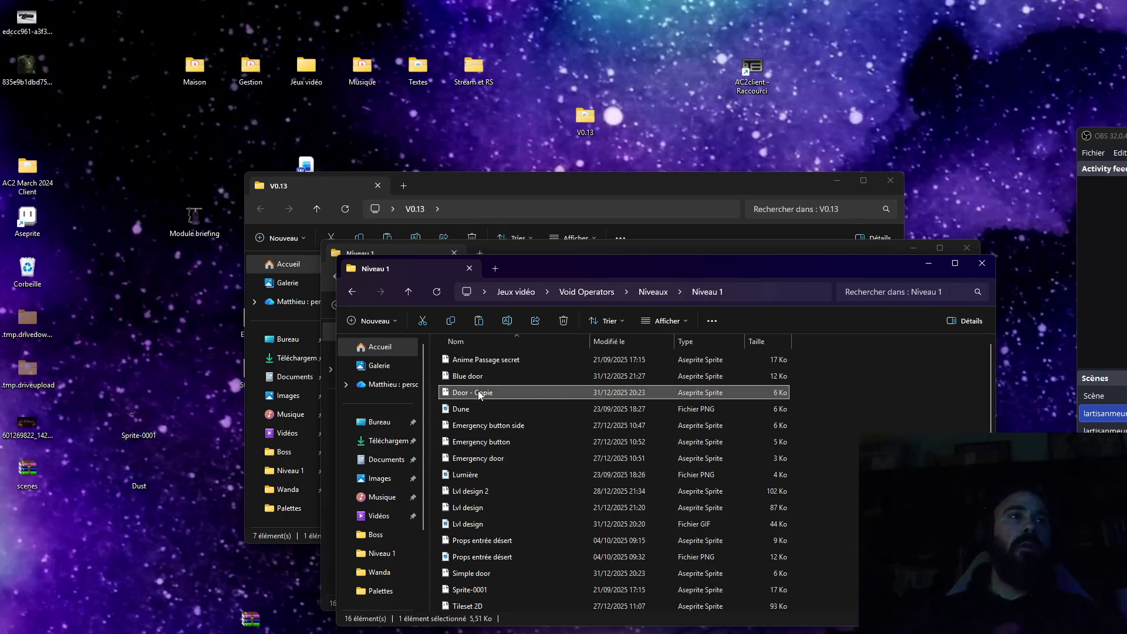
right_click(476, 393)
left_click(572, 409)
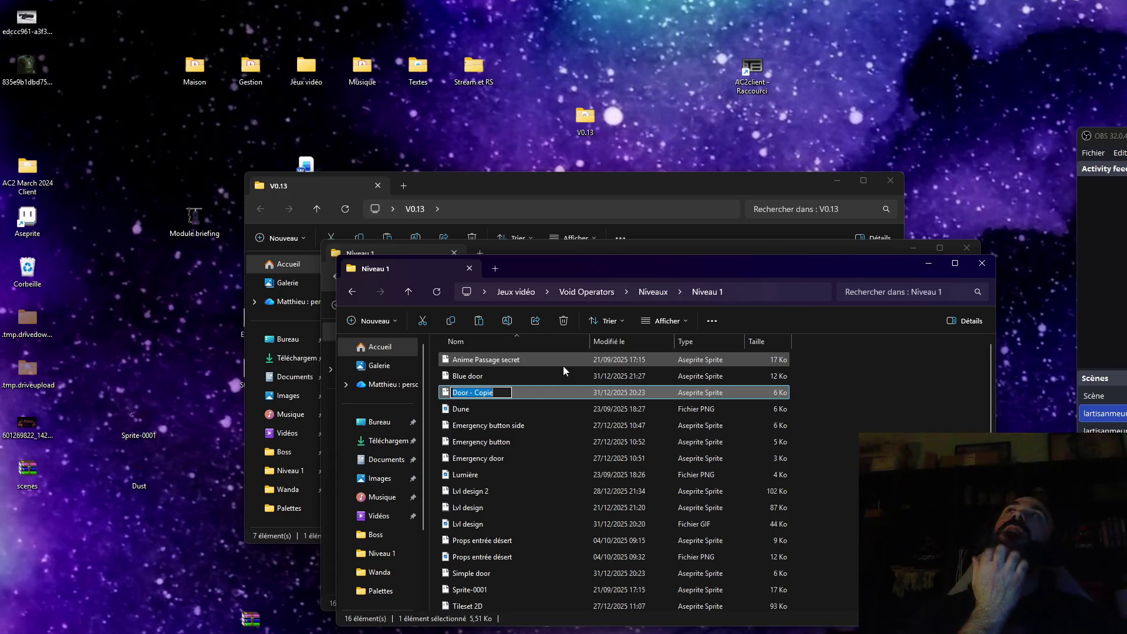
type("Color")
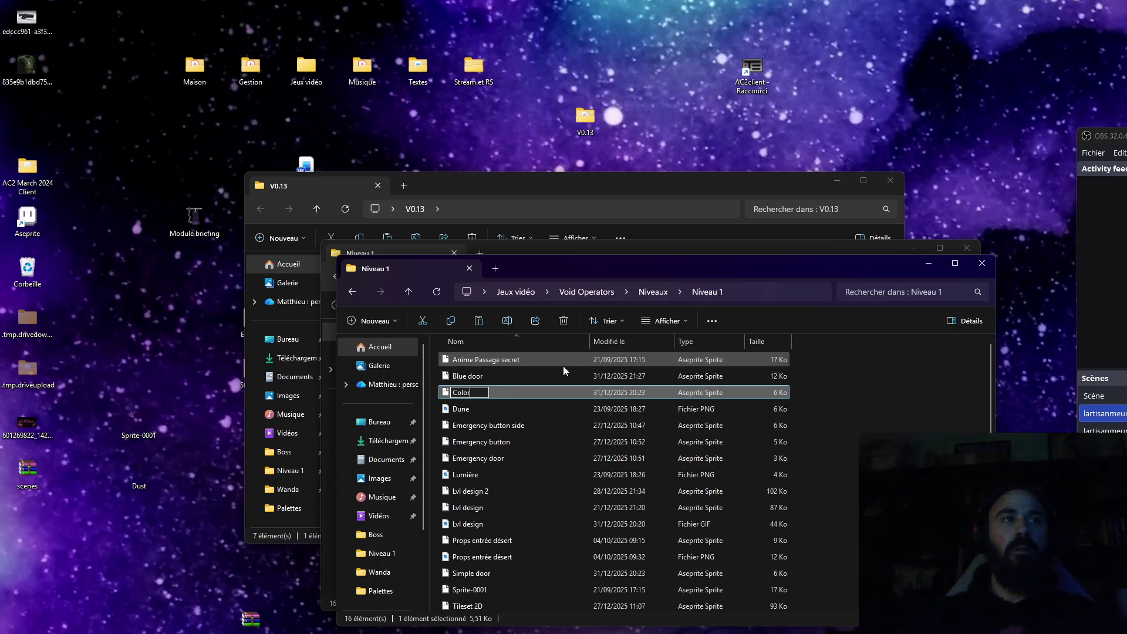
type(" simp")
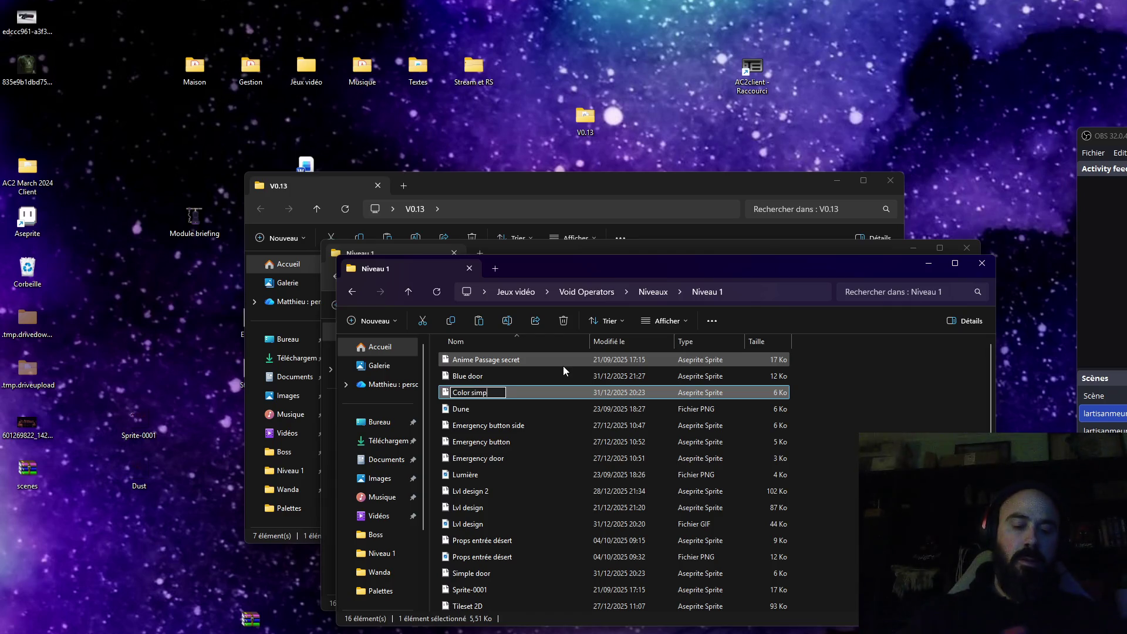
type("le doort")
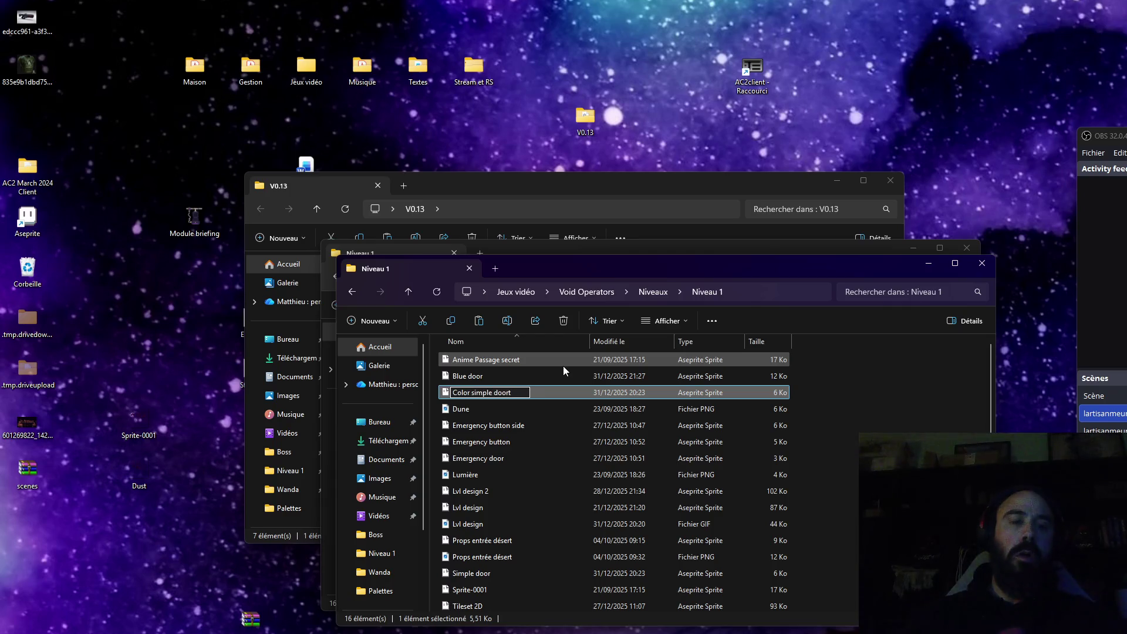
key("Return")
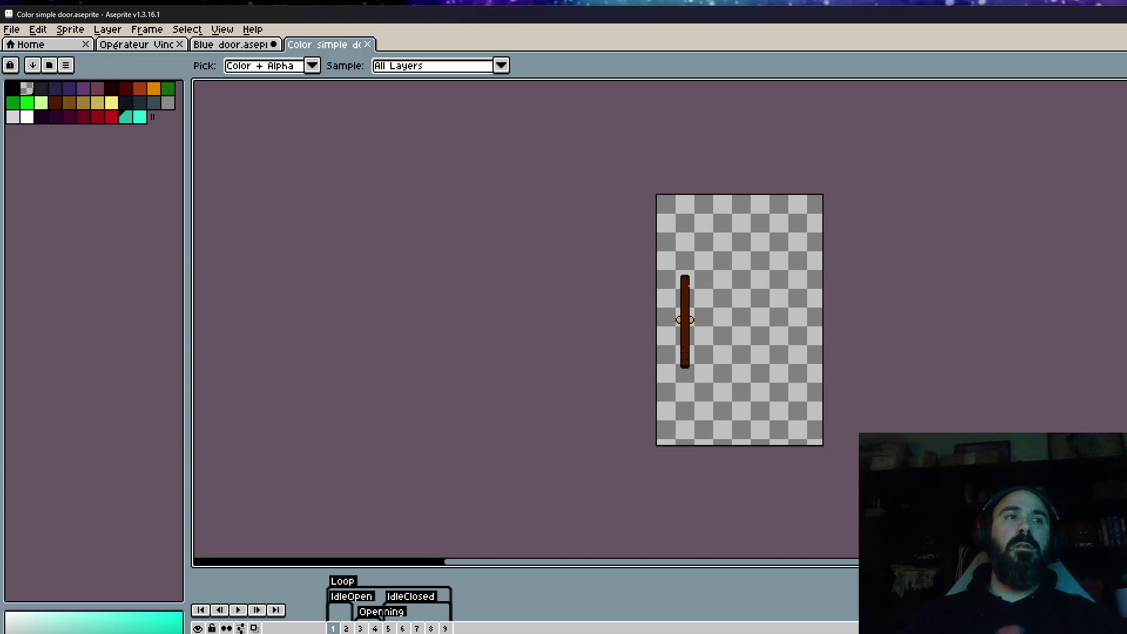
Step: Review the Color simple door animation frames from the open door to nearly closed
left_click_drag(346, 629, 445, 629)
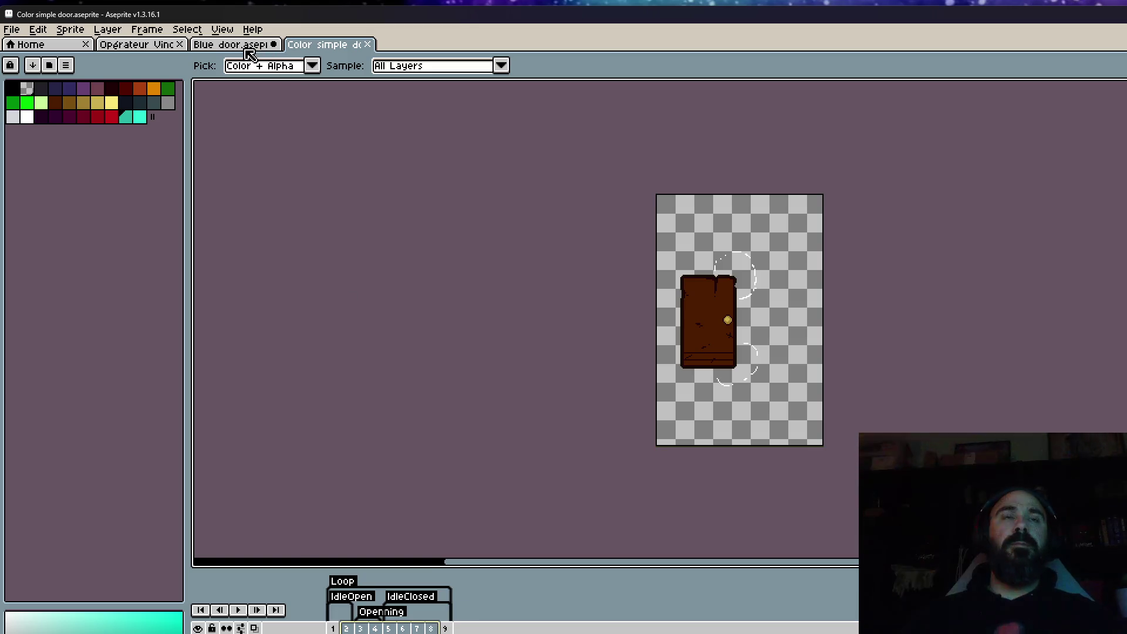
left_click(339, 628)
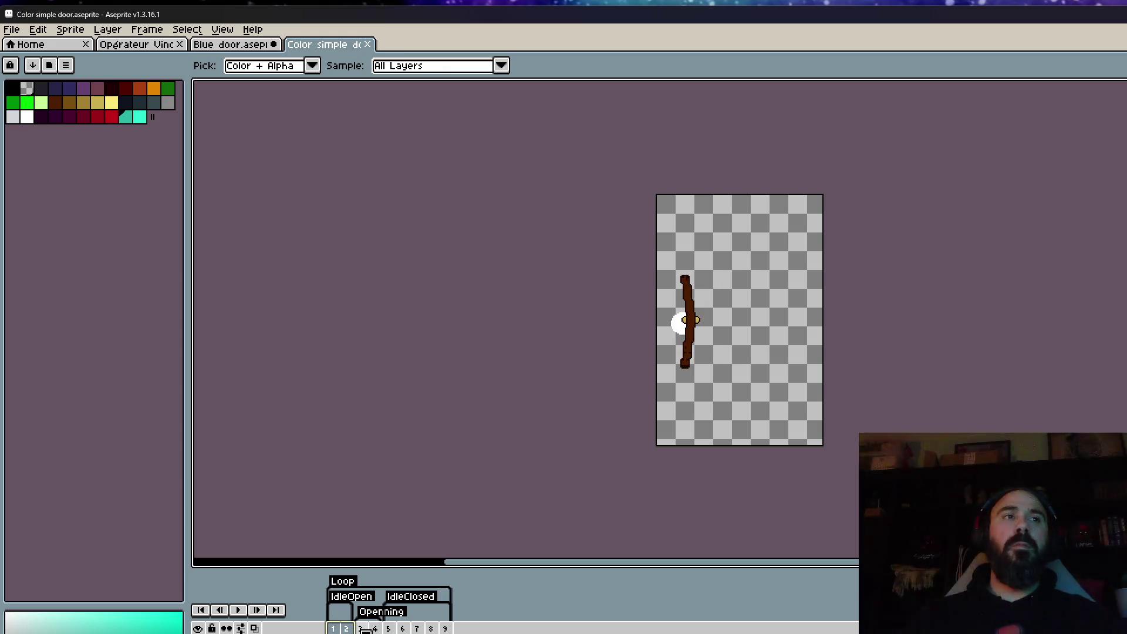
left_click(361, 629)
left_click(375, 629)
left_click_drag(375, 628, 446, 628)
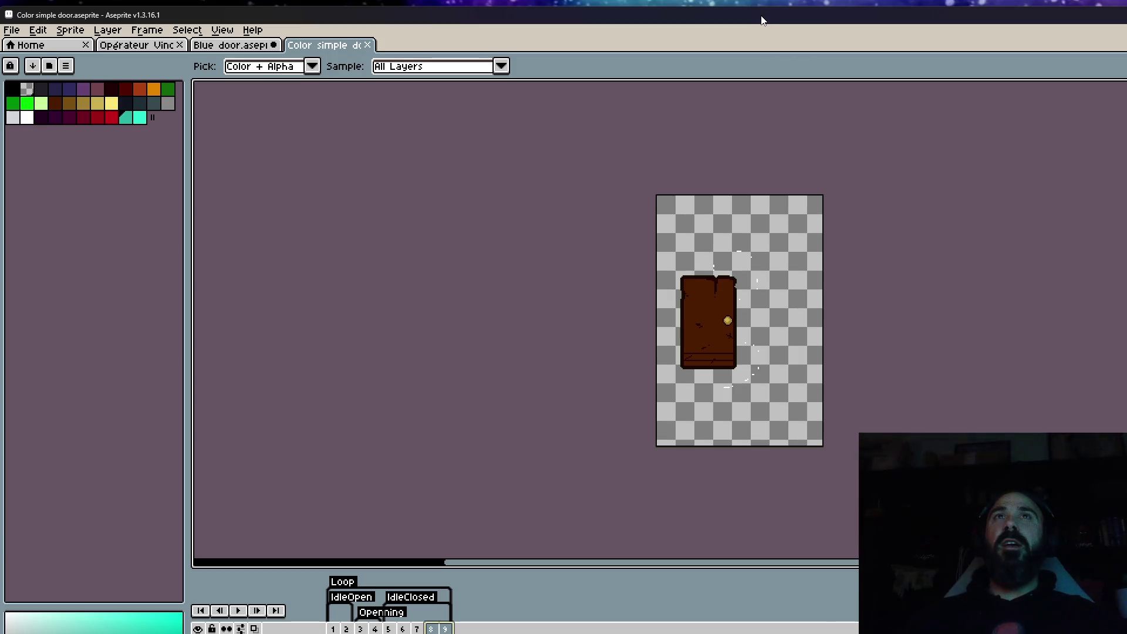
Step: Nudge the window right and switch to the Opérateur Vince sprite, zoomed out
left_click_drag(762, 21, 770, 21)
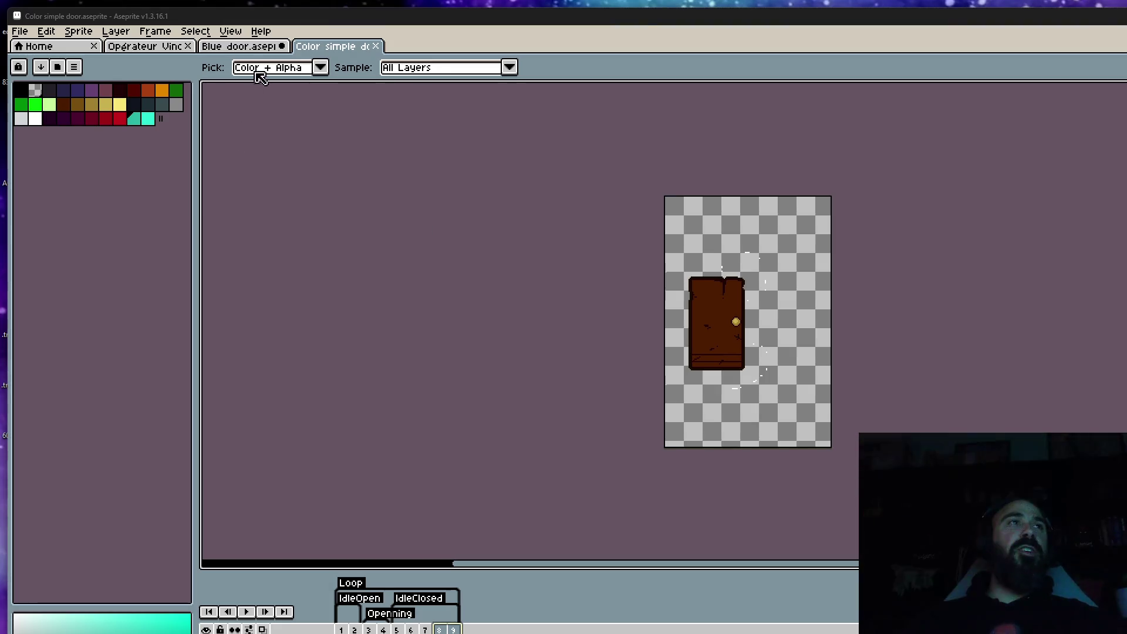
left_click(251, 48)
left_click(338, 47)
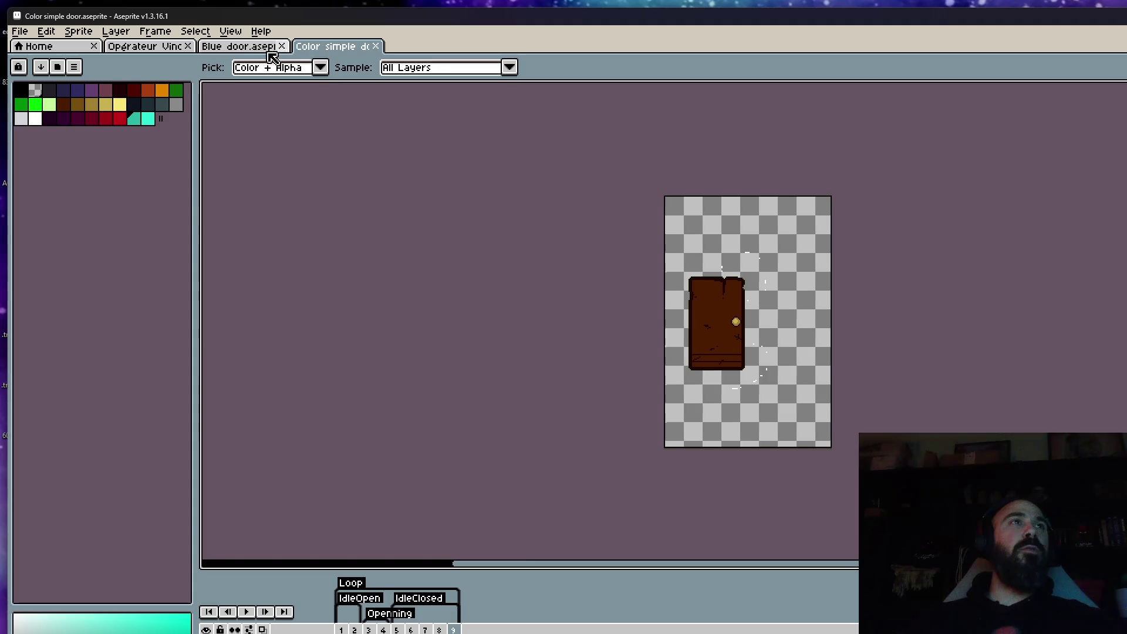
left_click(159, 53)
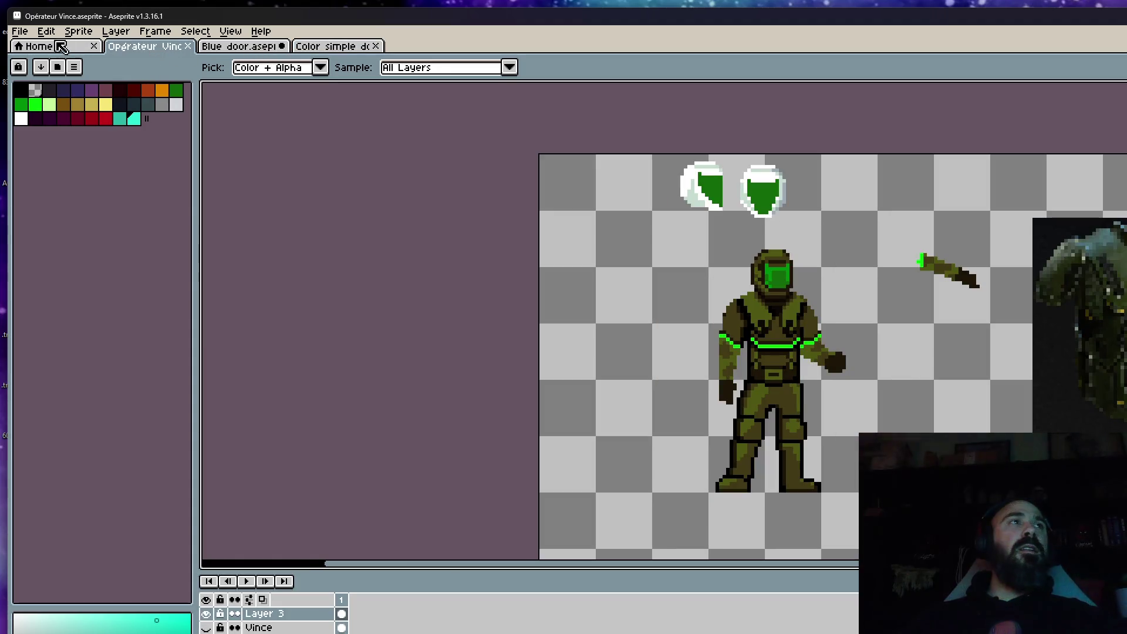
left_click(20, 30)
left_click(36, 88)
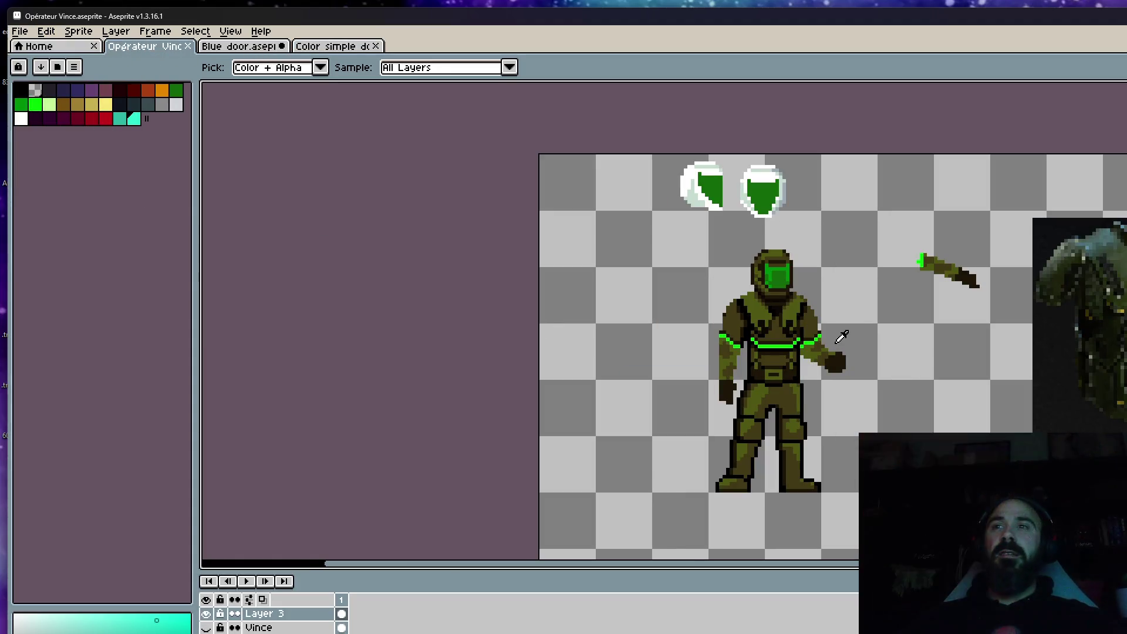
scroll(842, 341, "down", 1)
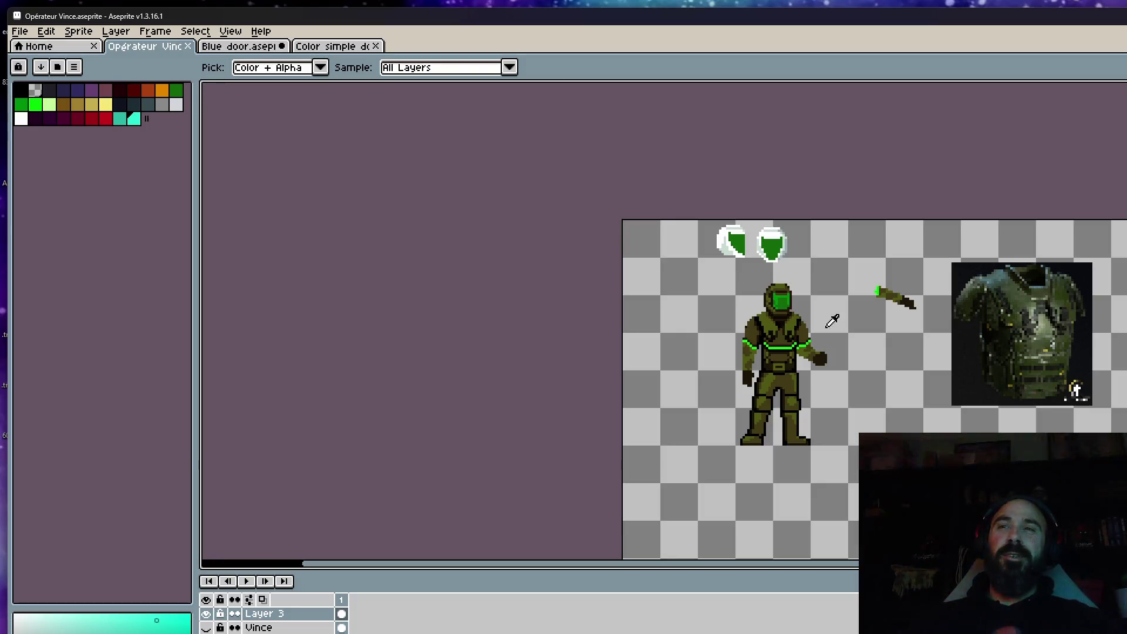
Step: Compare Blue door with Color simple door, end on Blue door, and move Aseprite down
left_click(264, 51)
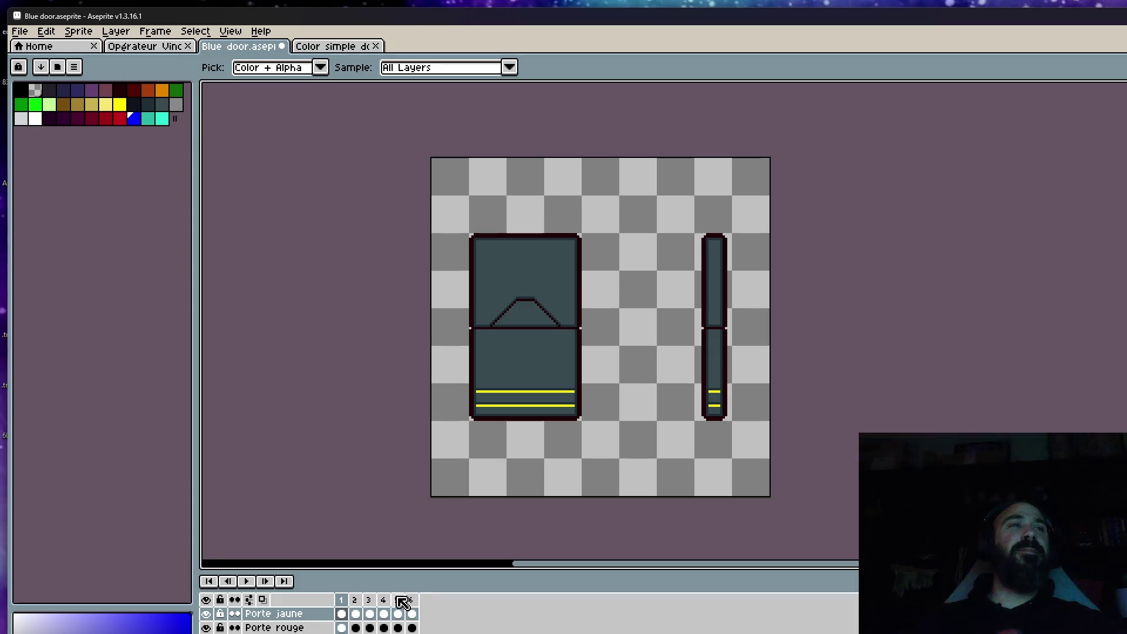
left_click(343, 47)
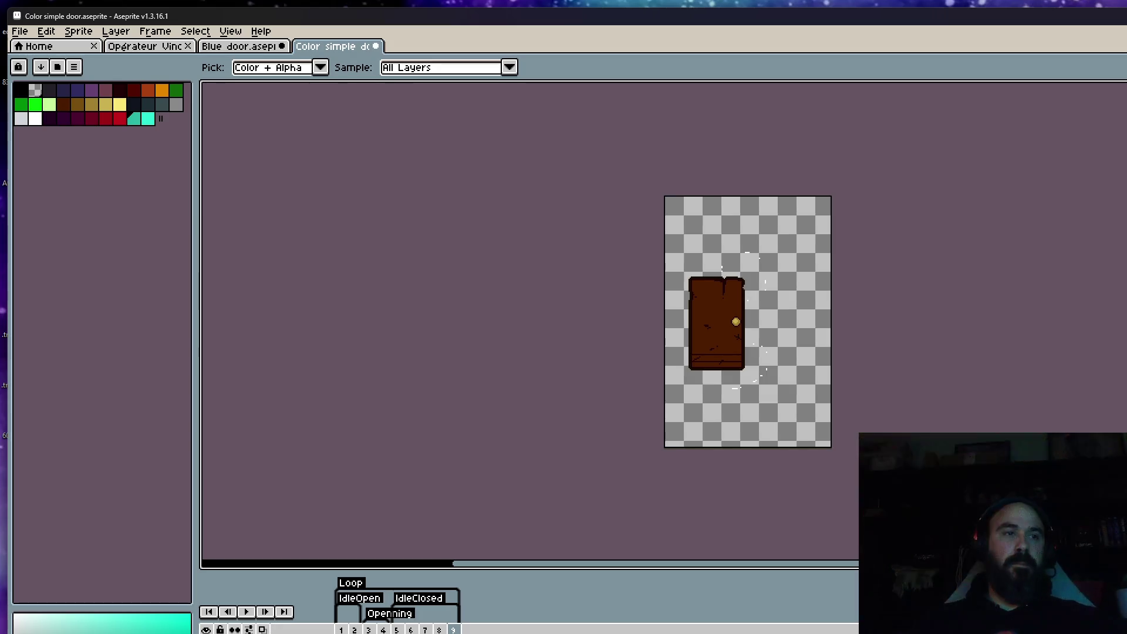
left_click(247, 51)
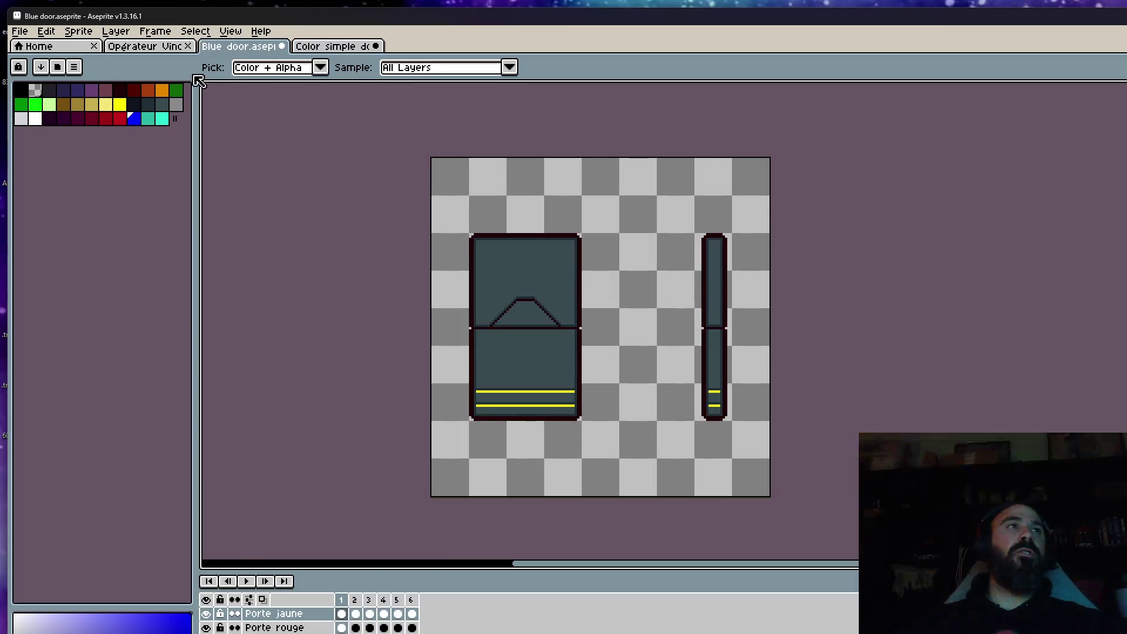
mouse_move(399, 16)
left_mouse_down()
mouse_move(416, 415)
mouse_move(422, 346)
left_mouse_up()
Step: Open Emergency door.aseprite from the Niveau 1 folder and move Aseprite back to the top
left_click_drag(581, 274, 578, 213)
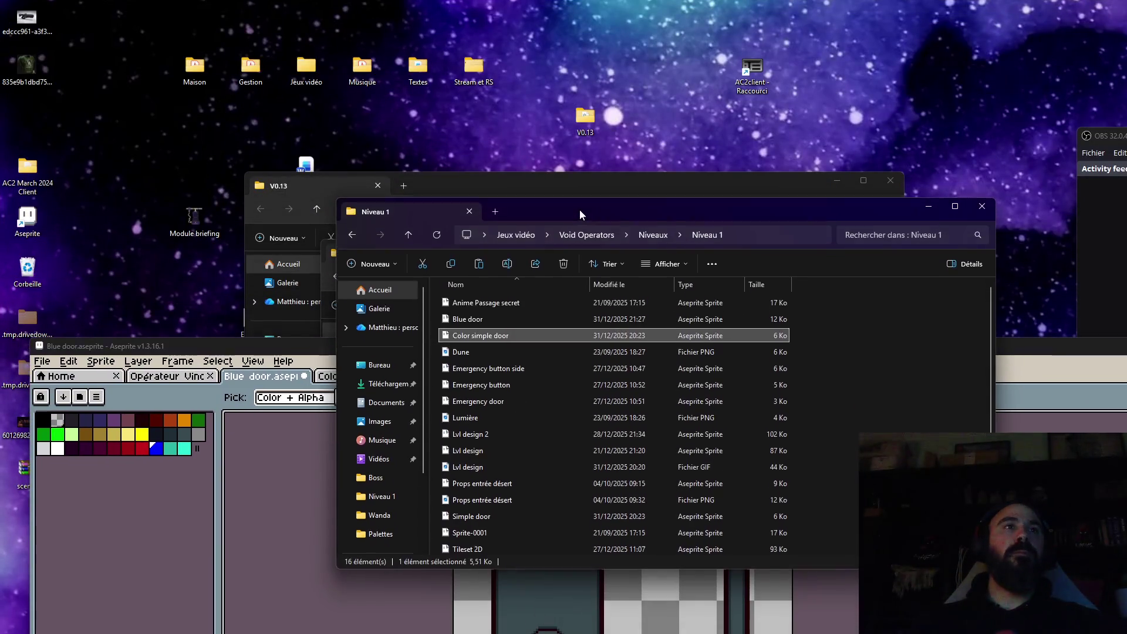
left_click(503, 330)
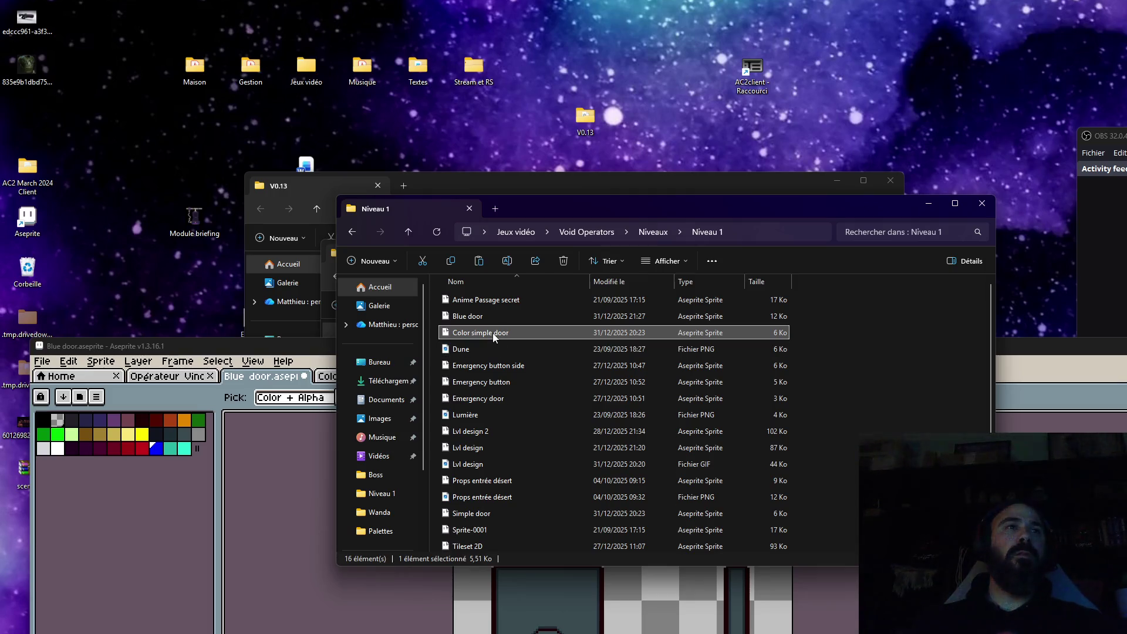
double_click(487, 403)
left_click_drag(503, 351, 477, 23)
scroll(728, 316, "up", 3)
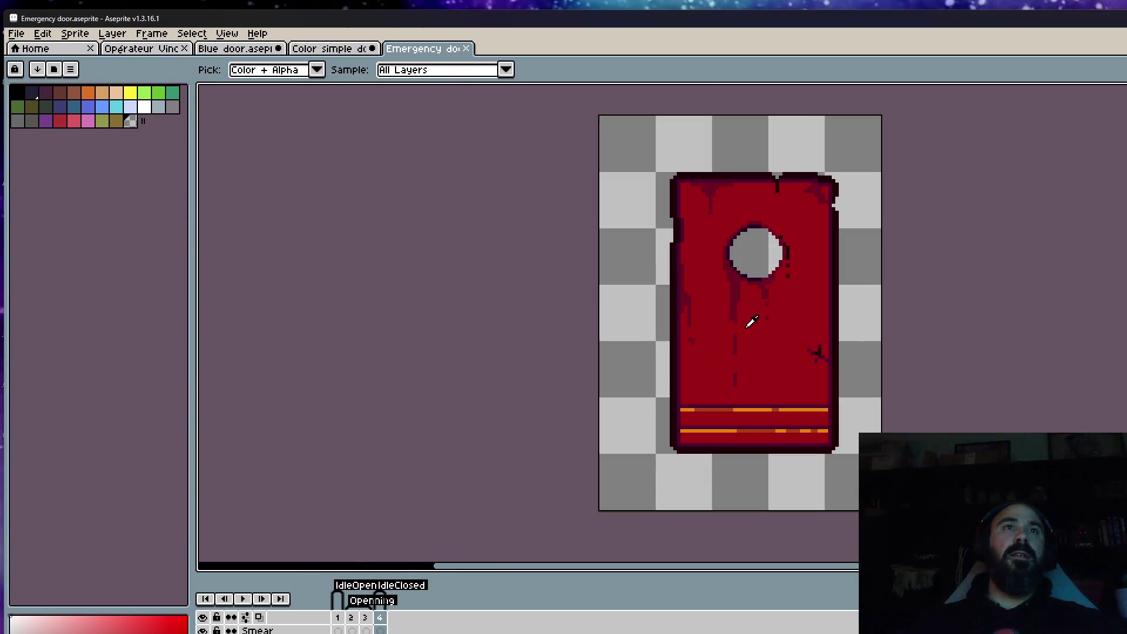
Step: Add a new frame after the last brown door frame and paste in the red emergency door frames
left_click(338, 617)
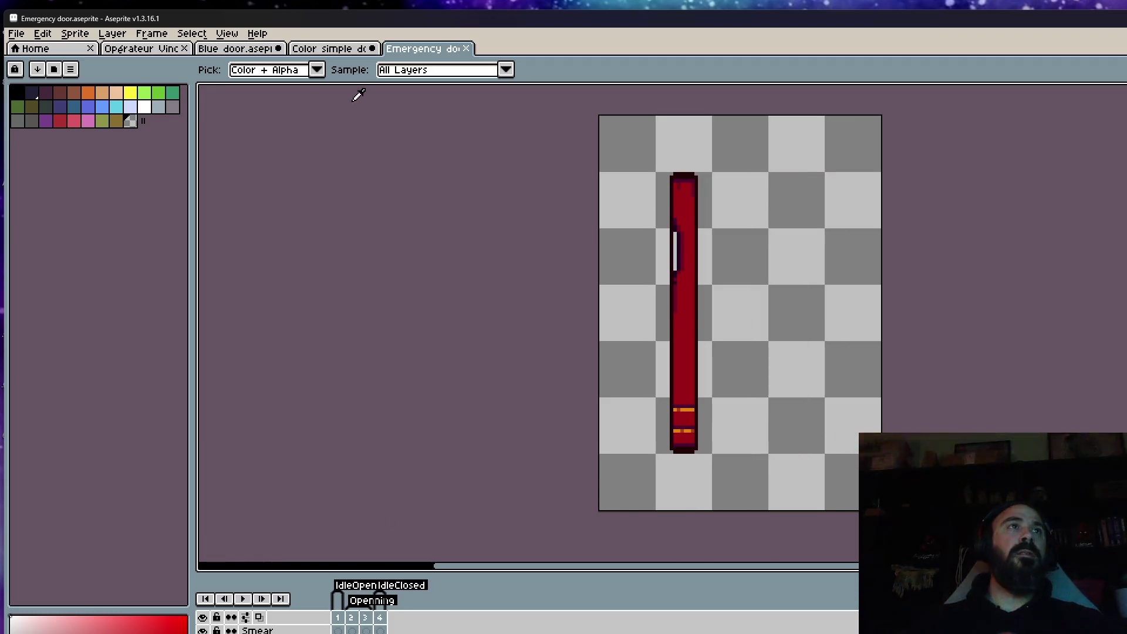
left_click(339, 49)
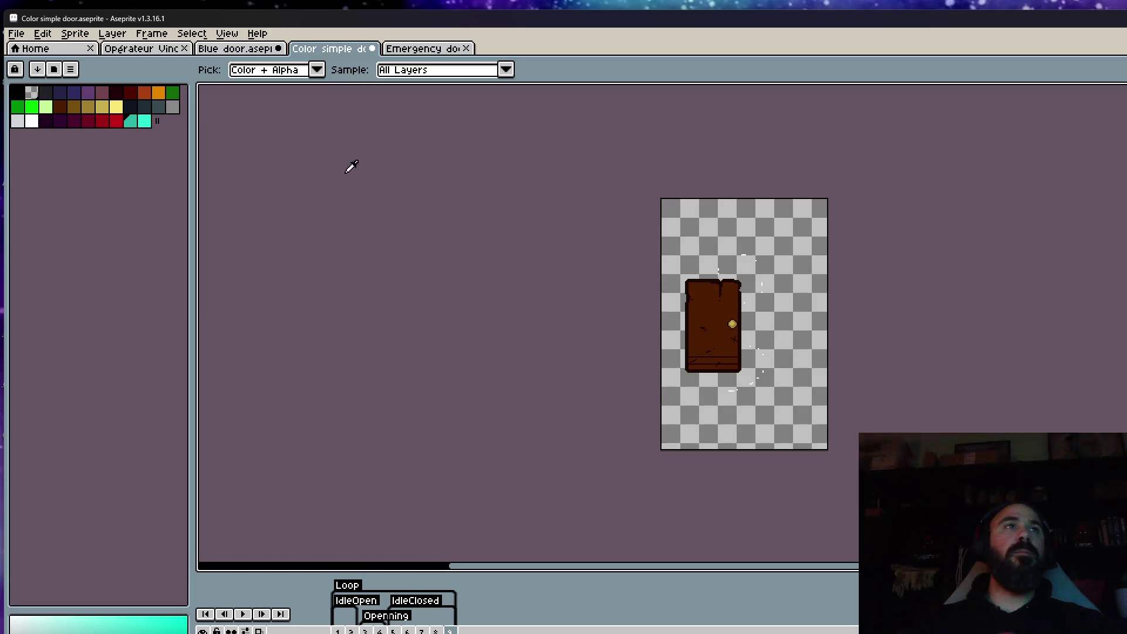
key("Home")
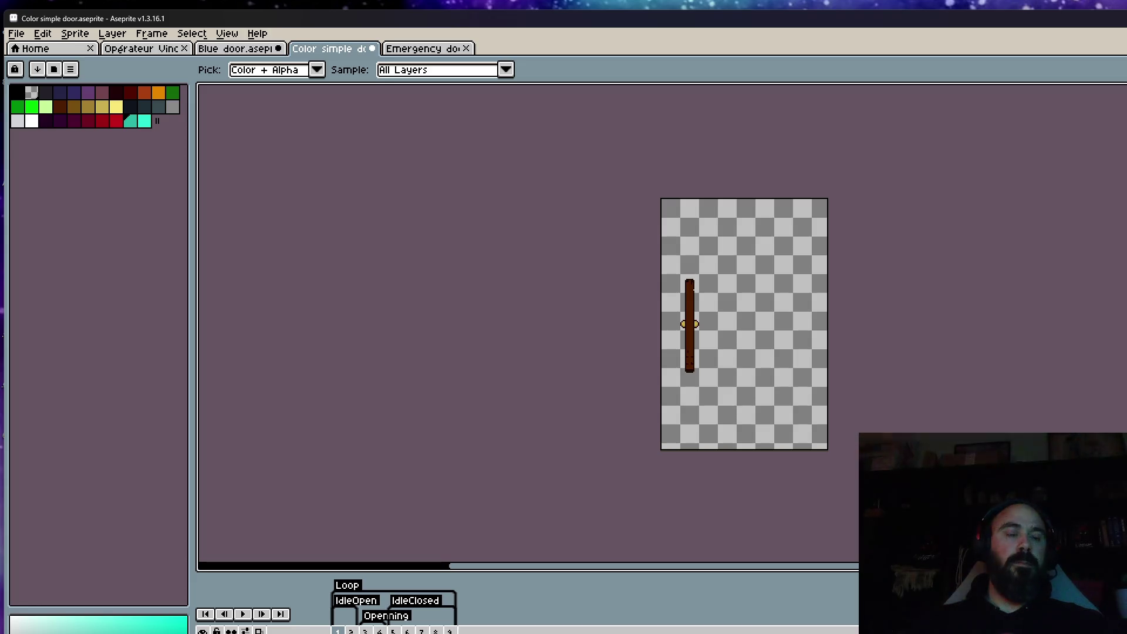
key("End")
key("alt+n")
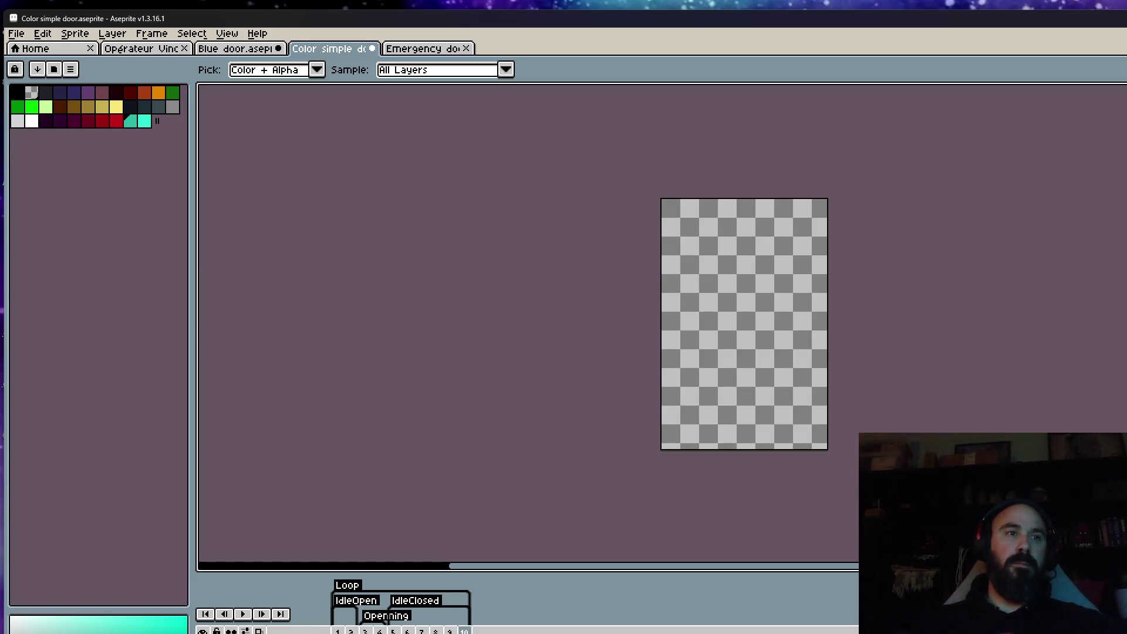
key("ctrl+v")
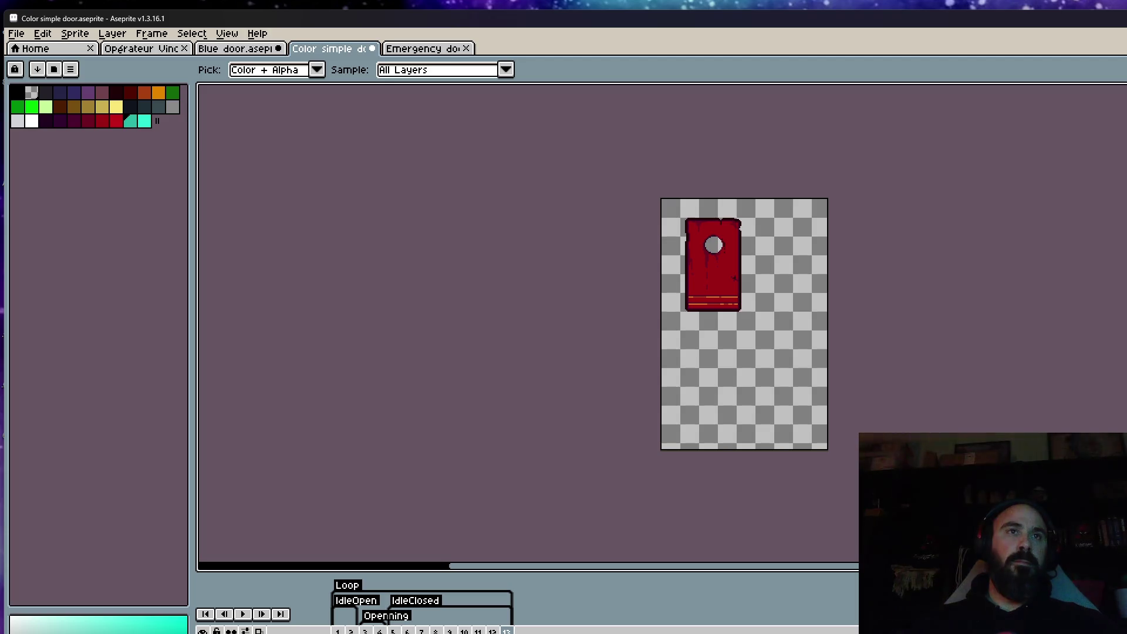
Step: Step back through the extended 13-frame timeline and play the door animation
key("Home")
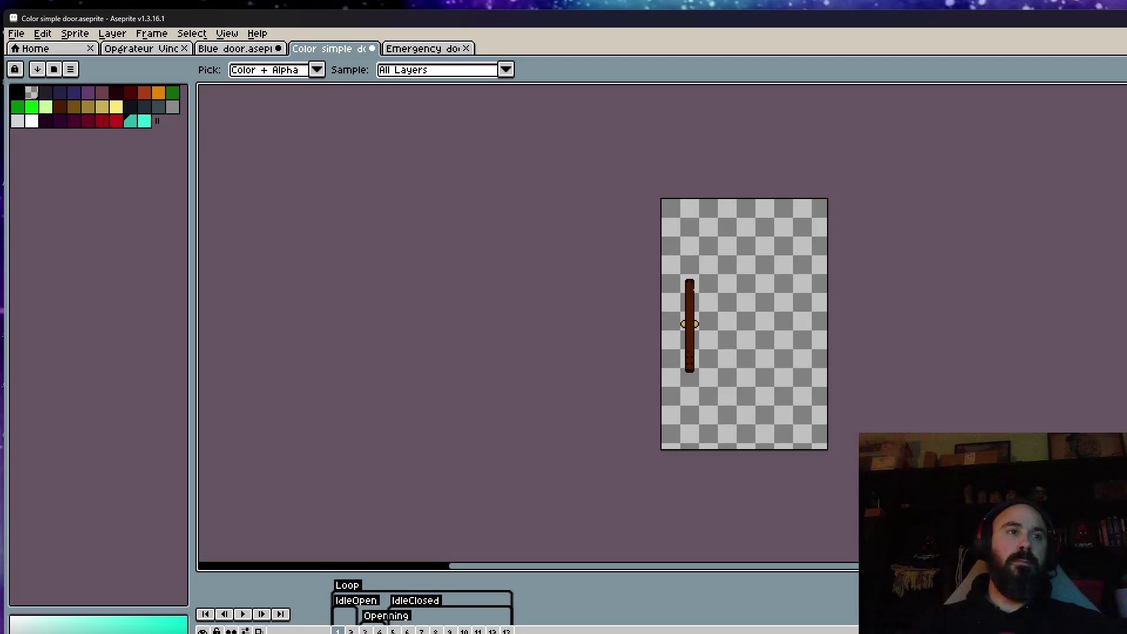
key("End")
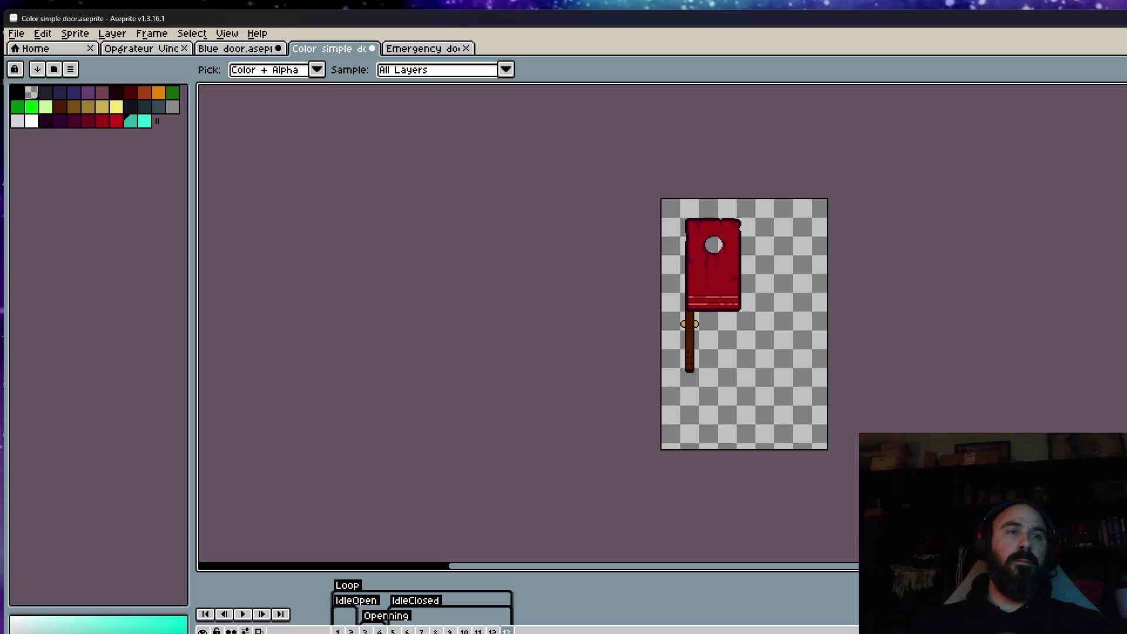
key("Left")
key("Left")
key("Left")
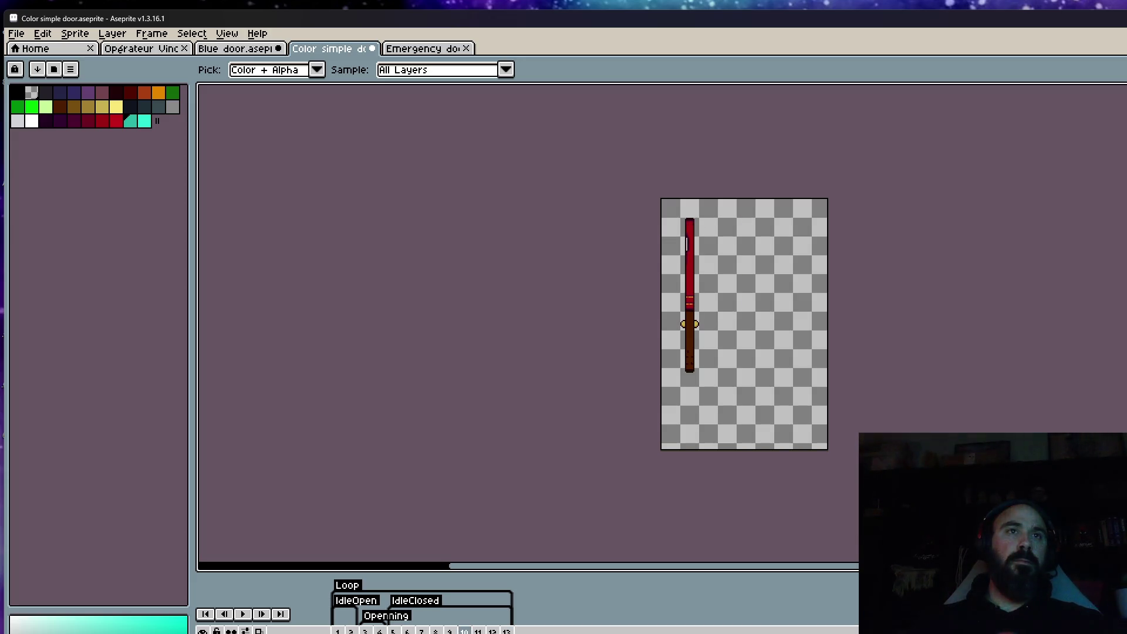
key("Left")
key("Left")
key("Left")
key("Left")
key("Left")
key("Left")
key("Left")
key("Left")
key("Left")
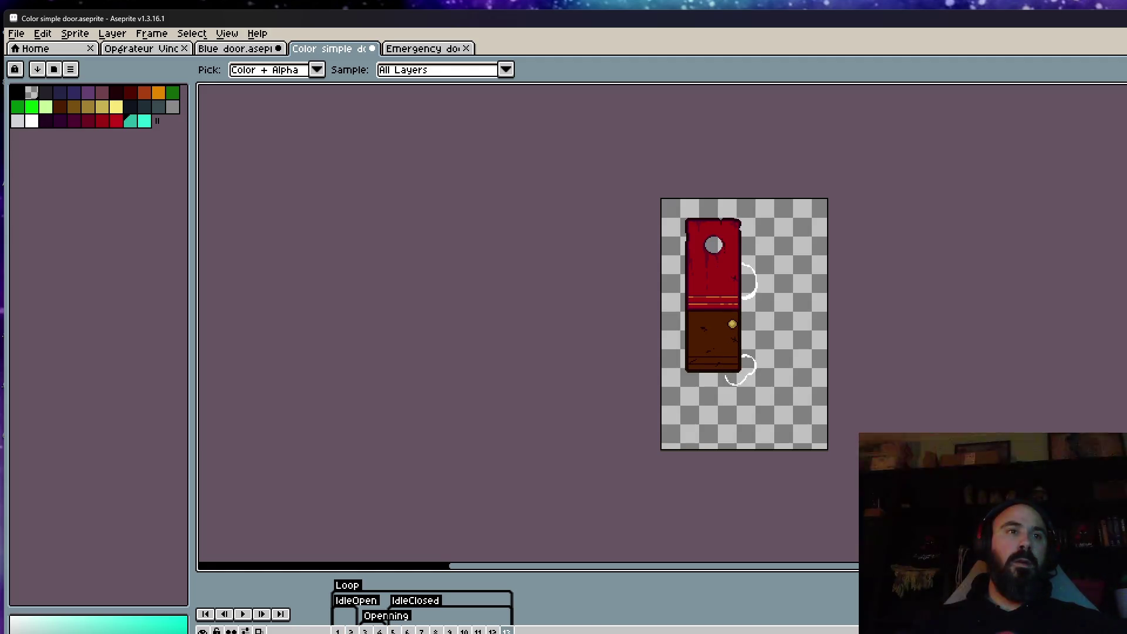
key("Left")
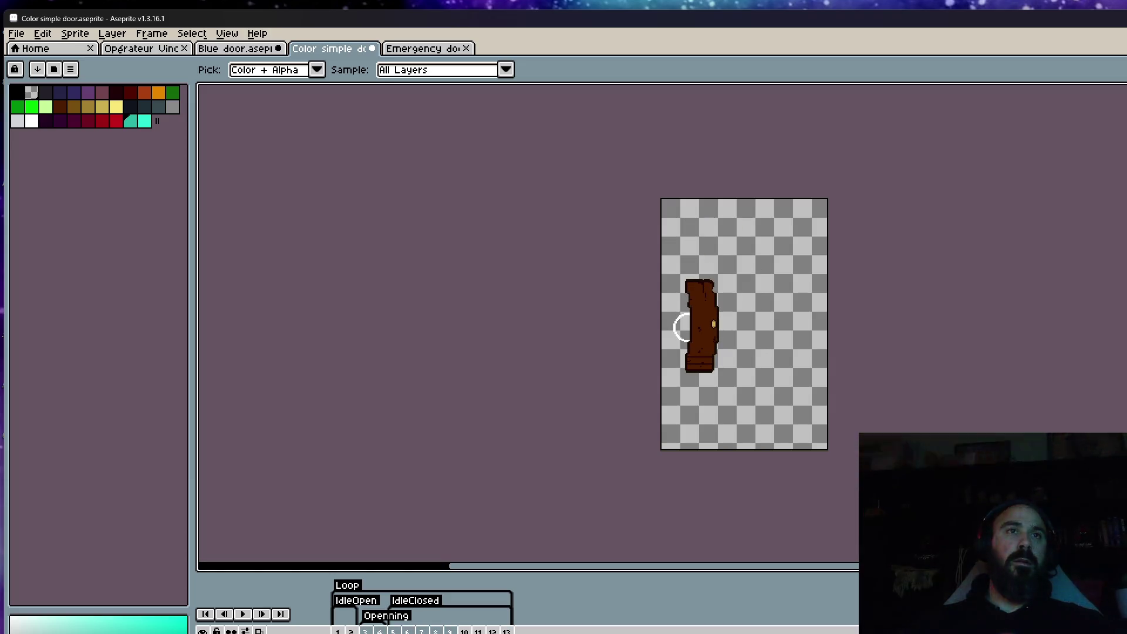
key("Left")
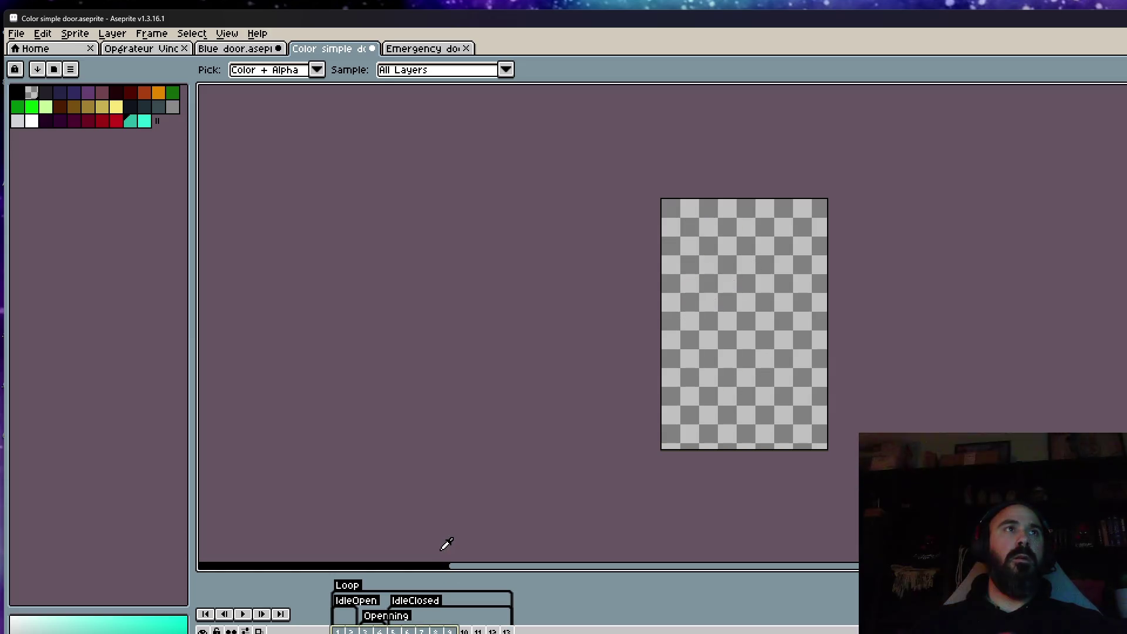
key("ctrl+z")
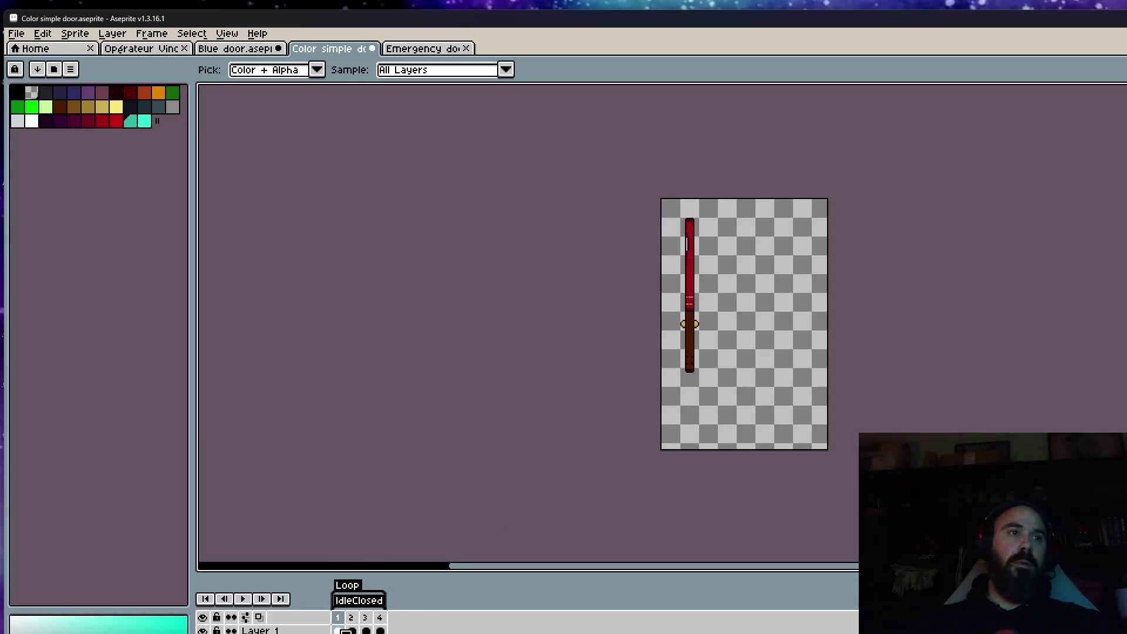
key("Return")
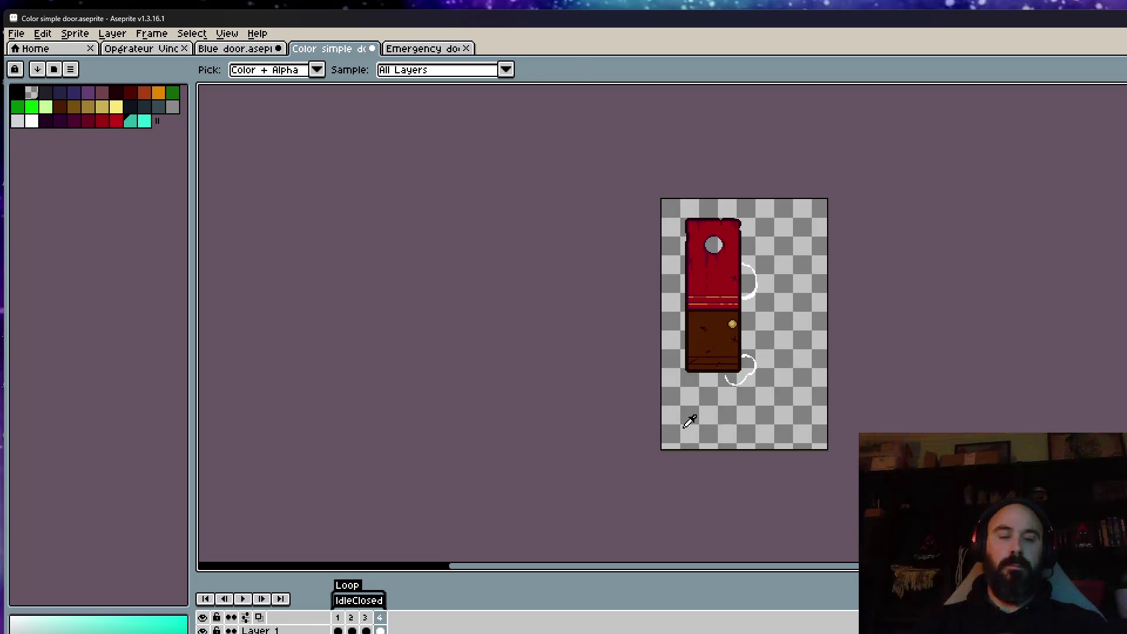
key("m")
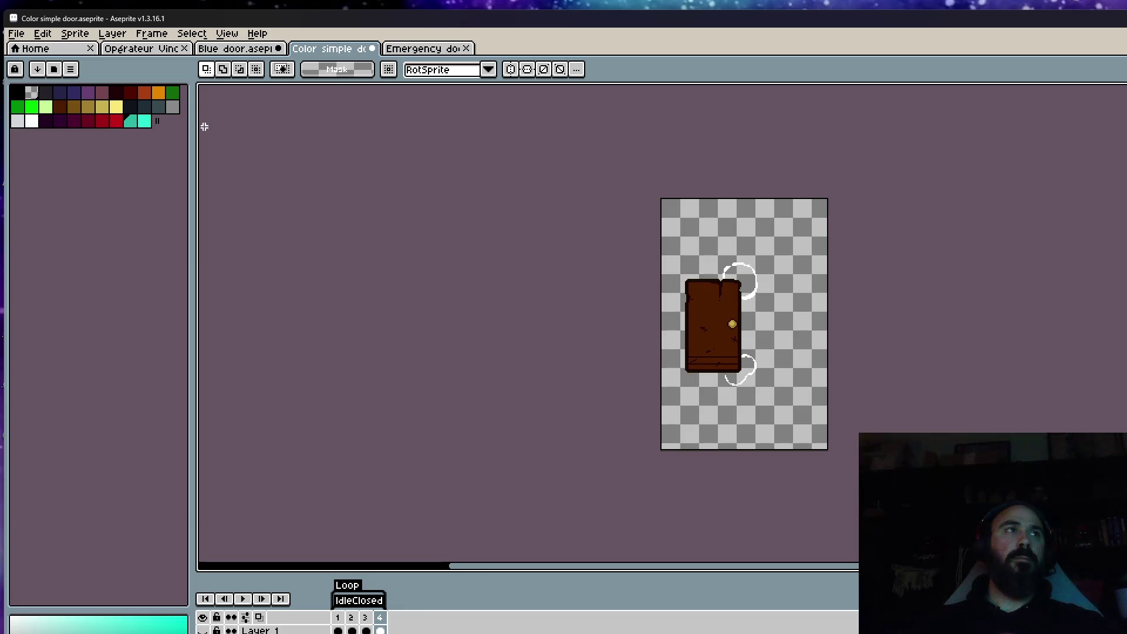
left_click(34, 91)
Step: Paint over the white swirl arc below the brown door on frame 4 with the pencil
scroll(737, 265, "up", 3)
key("g")
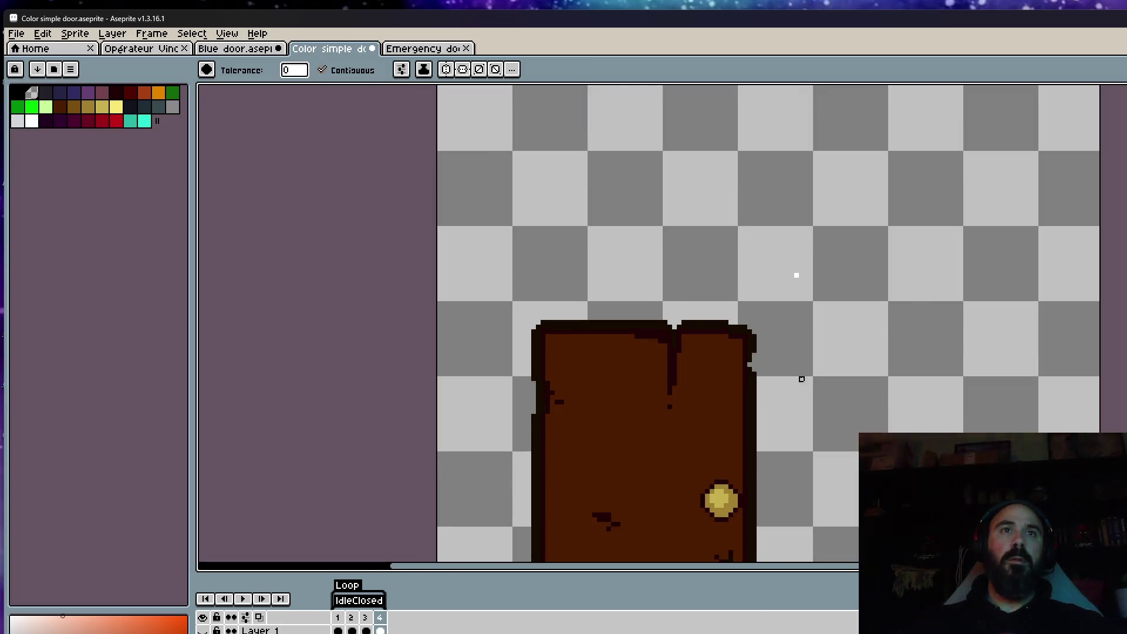
scroll(801, 272, "down", 3)
key("b")
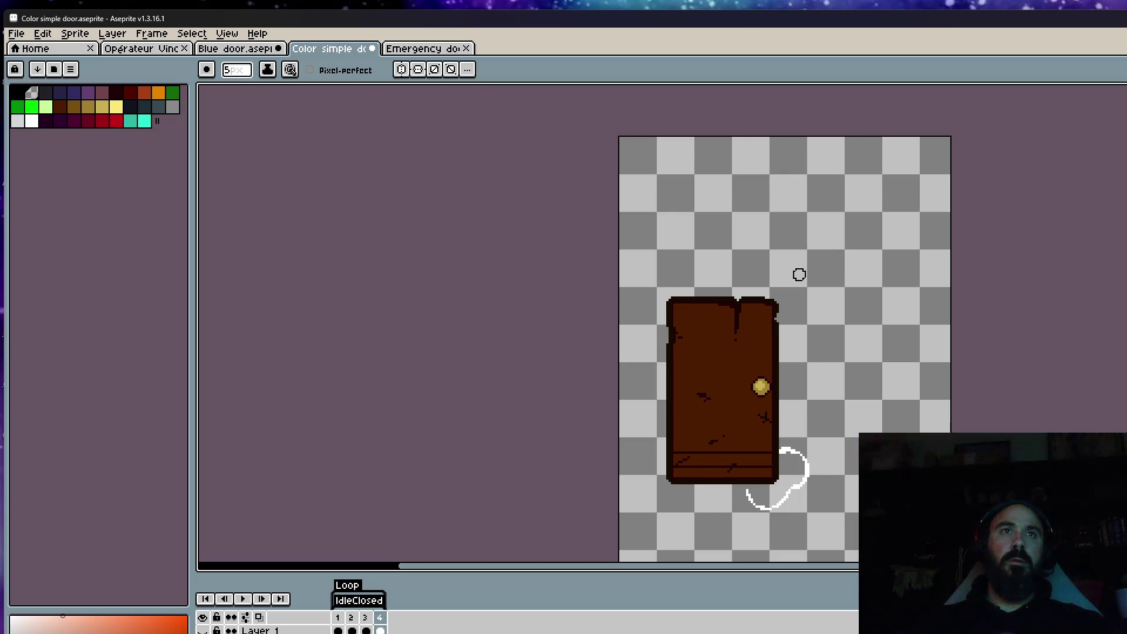
scroll(799, 275, "down", 2)
scroll(759, 327, "up", 1)
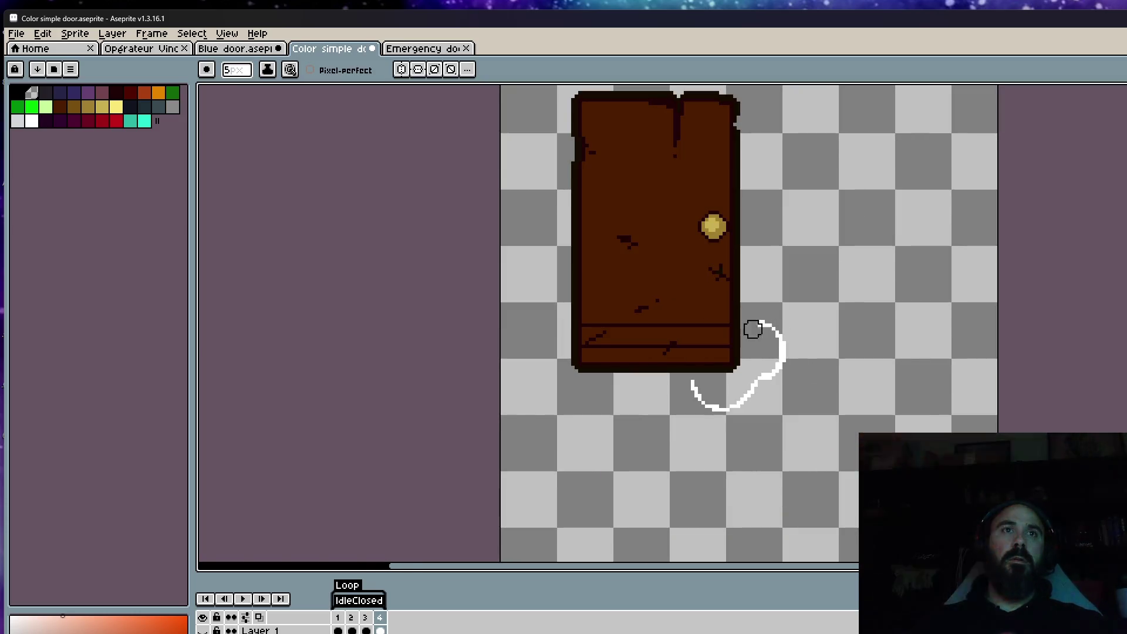
mouse_move(777, 328)
left_mouse_down()
mouse_move(767, 387)
mouse_move(712, 408)
mouse_move(696, 385)
left_mouse_up()
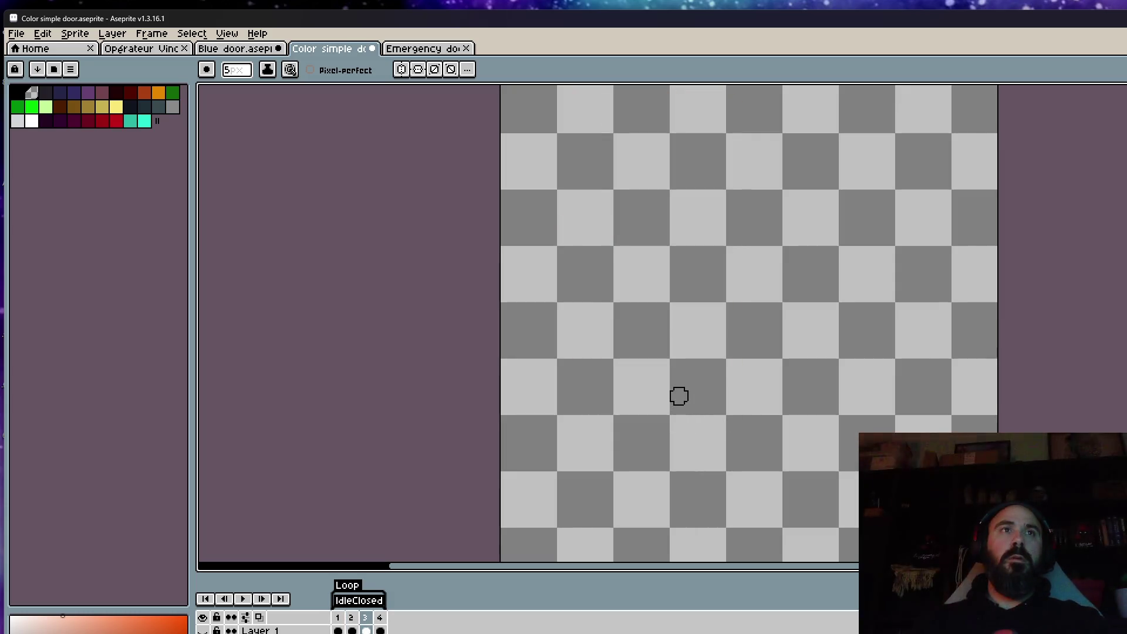
scroll(685, 372, "down", 4)
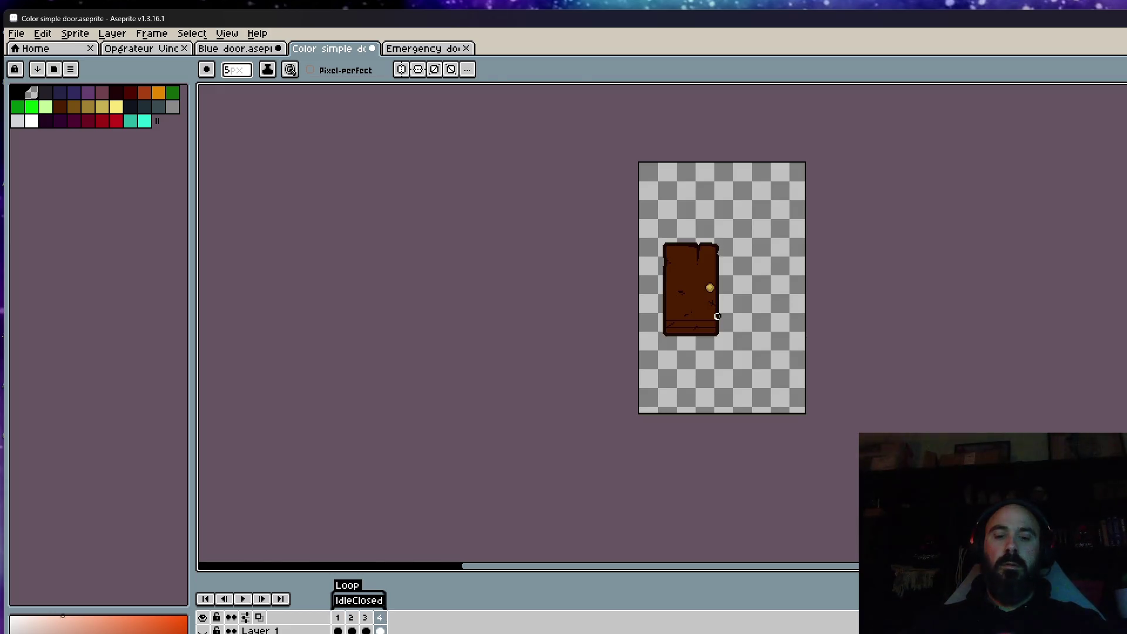
key("m")
left_click_drag(639, 202, 801, 408)
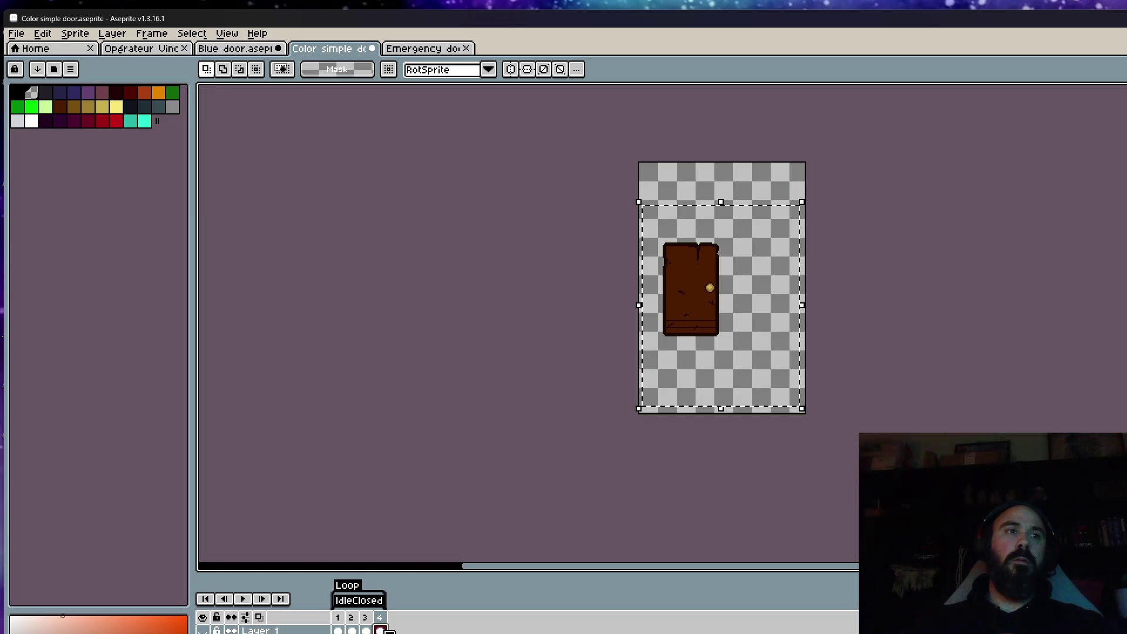
Step: Paste the red door over the brown door on frame 4
key("ctrl+v")
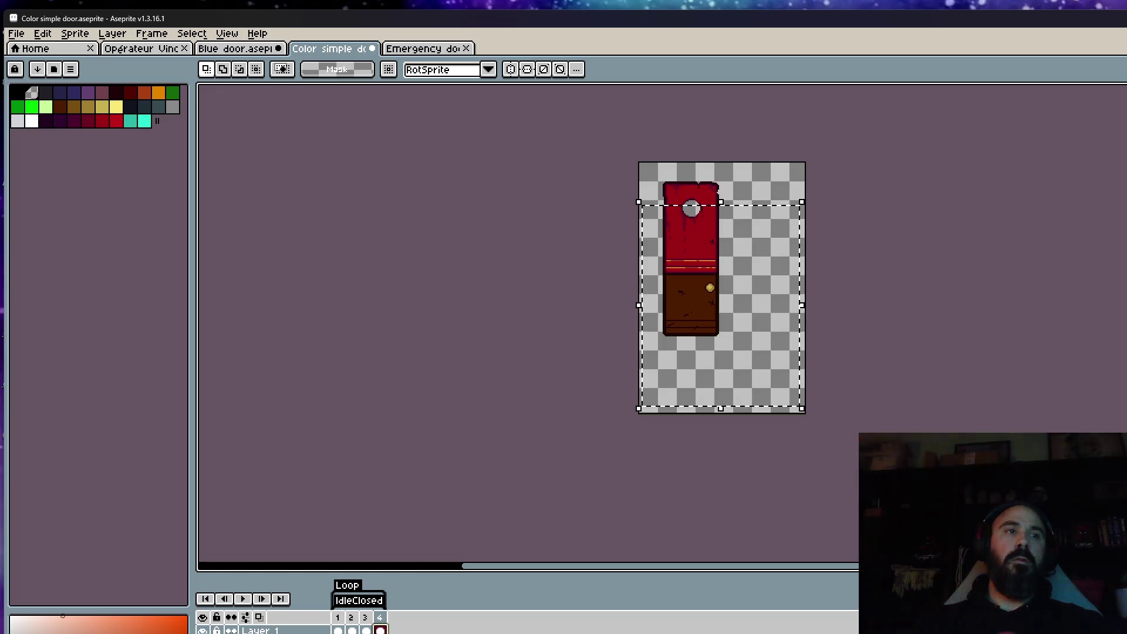
scroll(696, 331, "up", 2)
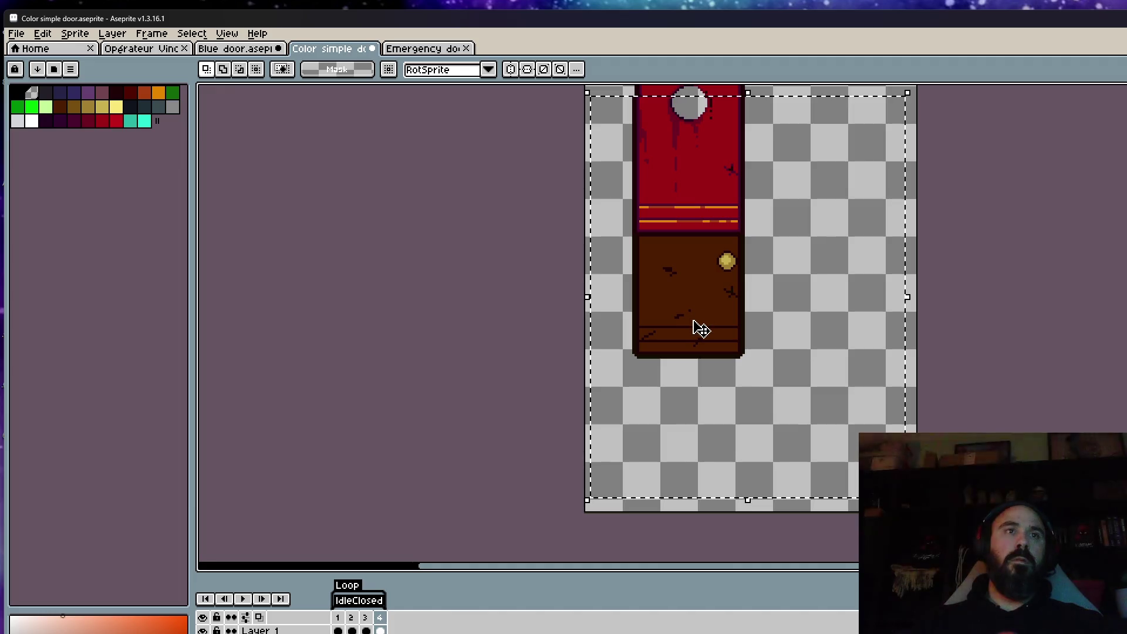
key("comma")
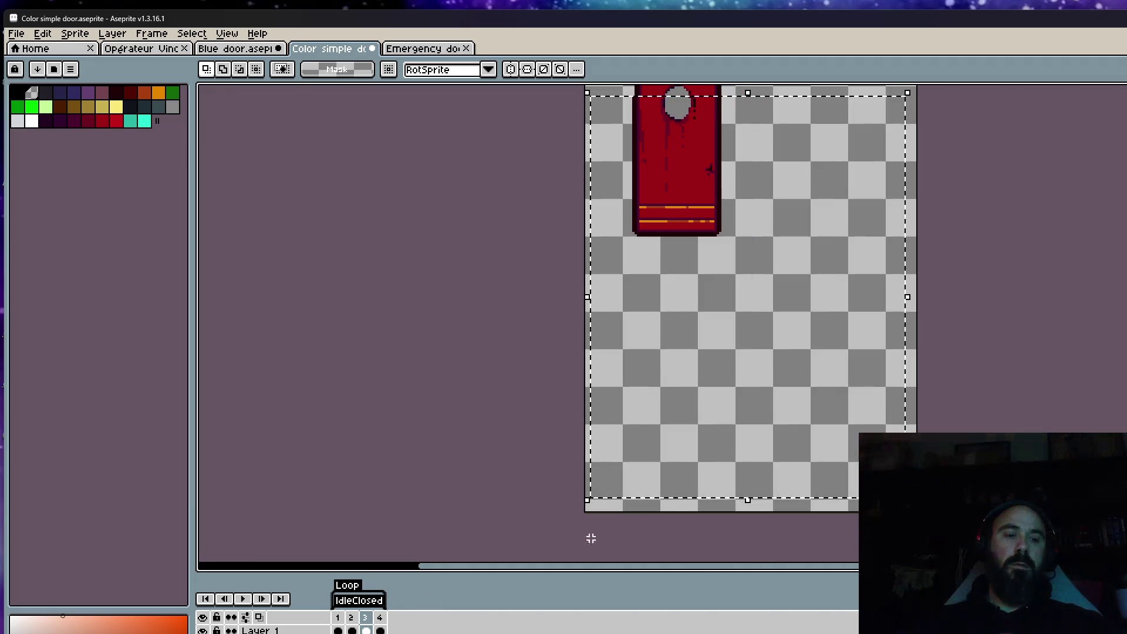
Step: Paste the brown door onto frame 3 and resize it to match the red door's width
key("ctrl+v")
left_click_drag(907, 297, 804, 315)
left_click_drag(702, 299, 719, 300)
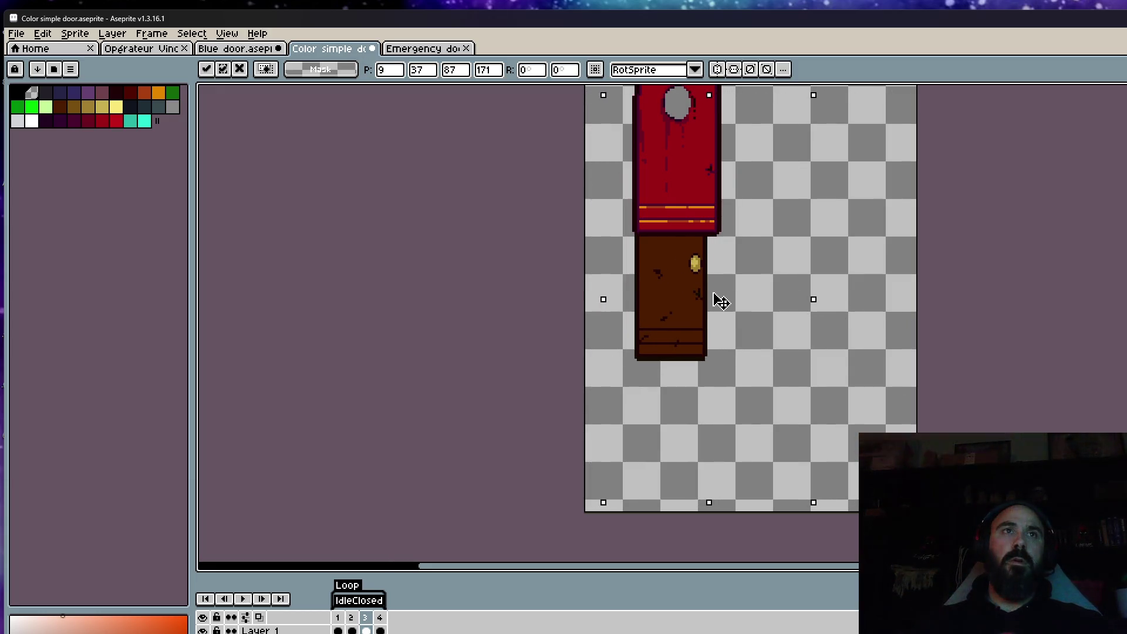
left_click_drag(813, 296, 853, 312)
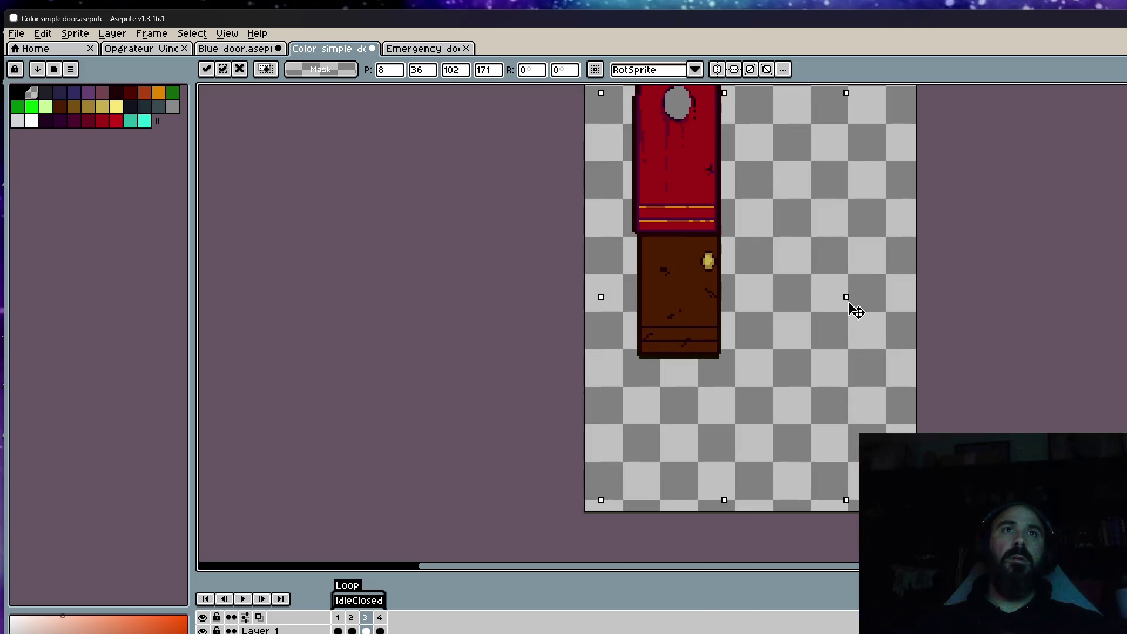
left_click_drag(677, 295, 704, 294)
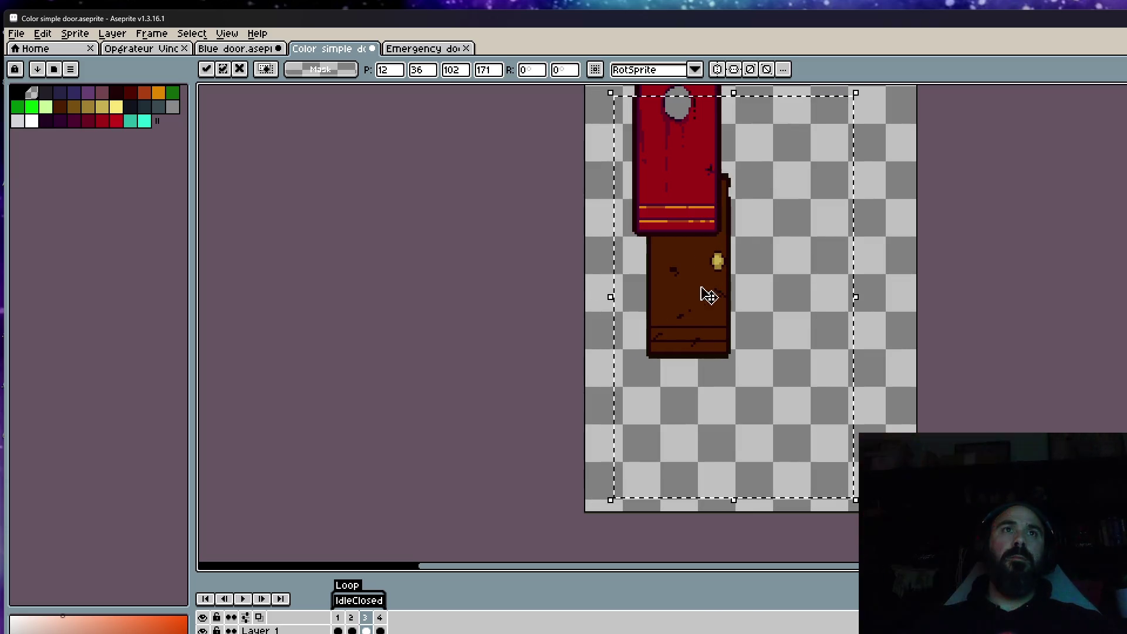
left_click_drag(854, 294, 868, 301)
left_click_drag(736, 305, 720, 305)
left_click_drag(852, 297, 851, 296)
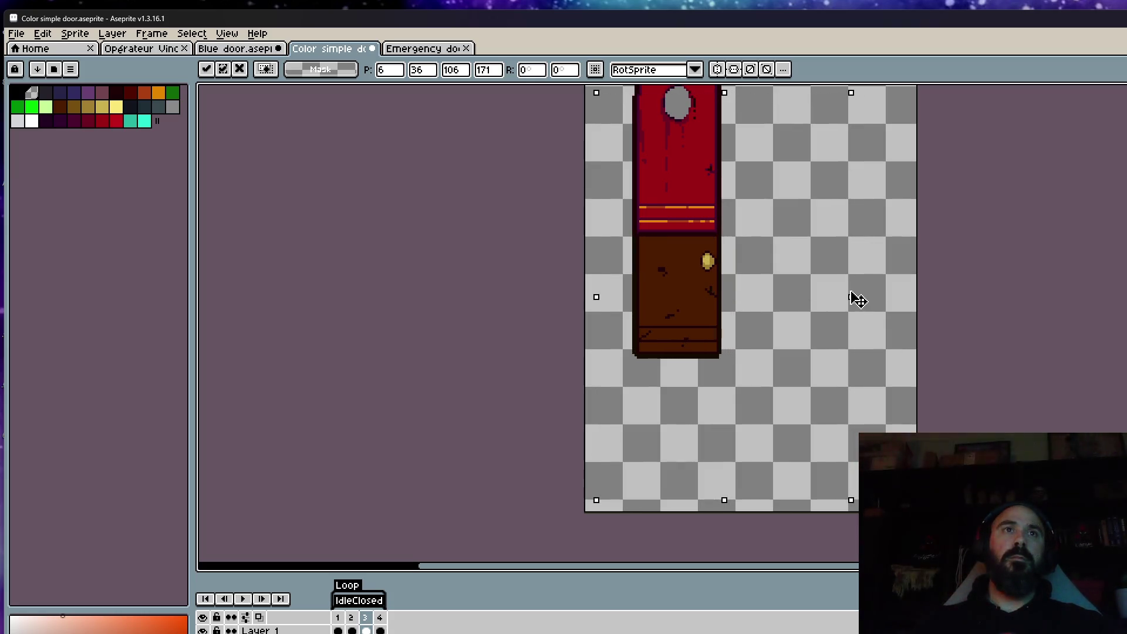
Step: Place frame 3's brown door directly under the red door and commit it
mouse_move(754, 289)
left_mouse_down()
mouse_move(730, 339)
mouse_move(829, 350)
mouse_move(780, 359)
left_mouse_up()
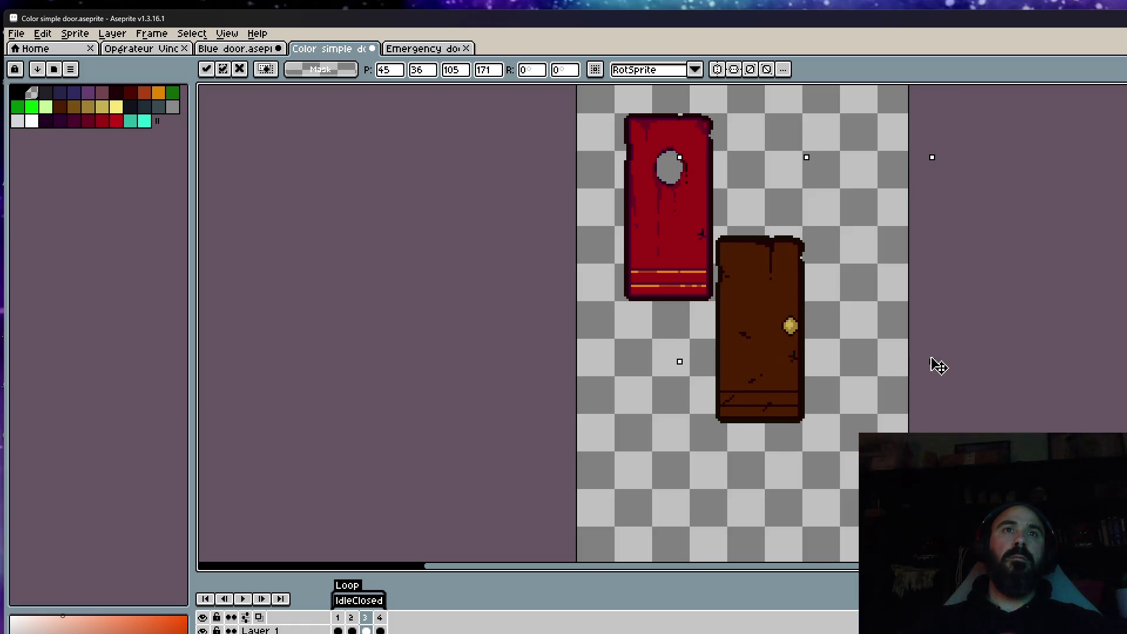
mouse_move(931, 364)
left_mouse_down()
mouse_move(726, 327)
mouse_move(693, 336)
mouse_move(700, 329)
left_mouse_up()
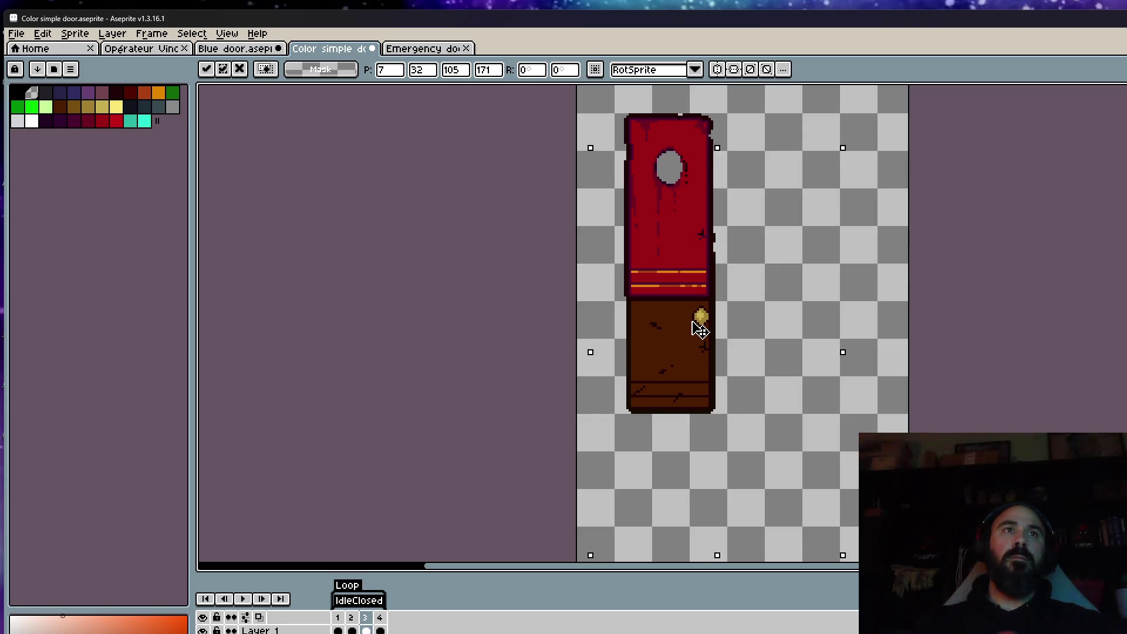
key("ctrl+d")
Step: Paste the brown door onto frame 2 and squash it to the narrow red door's width
key("Left")
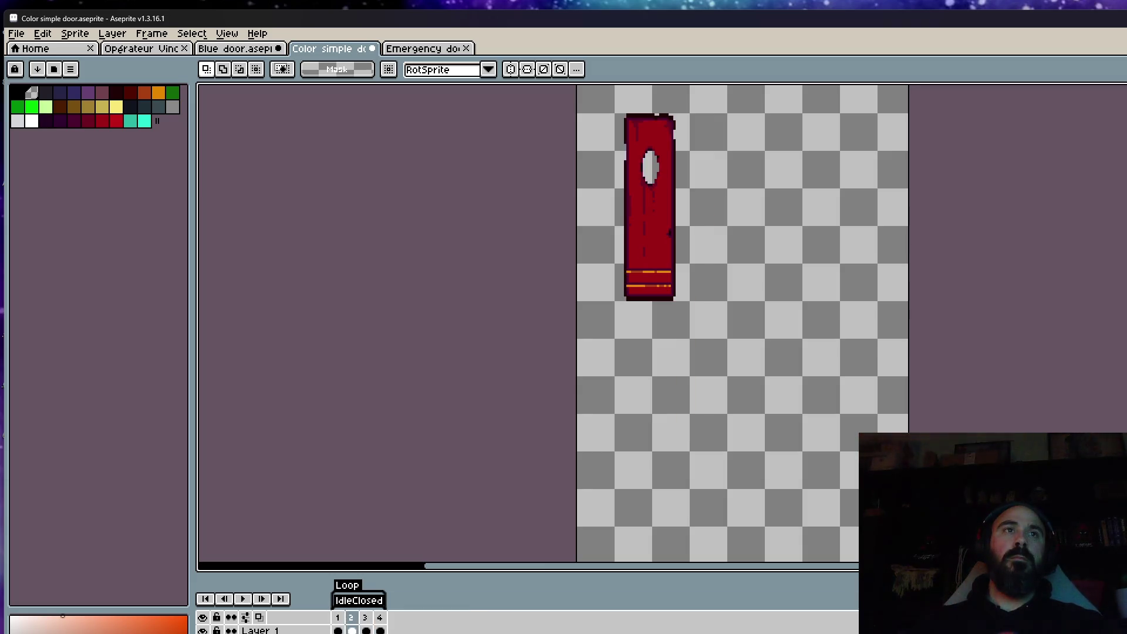
key("ctrl+v")
left_click_drag(574, 162, 842, 449)
mouse_move(839, 307)
left_mouse_down()
mouse_move(663, 327)
mouse_move(648, 358)
mouse_move(687, 339)
left_mouse_up()
left_click_drag(698, 300, 716, 302)
left_click_drag(657, 336, 644, 346)
mouse_move(721, 301)
left_mouse_down()
mouse_move(737, 307)
mouse_move(726, 309)
left_mouse_up()
left_click_drag(659, 349, 651, 346)
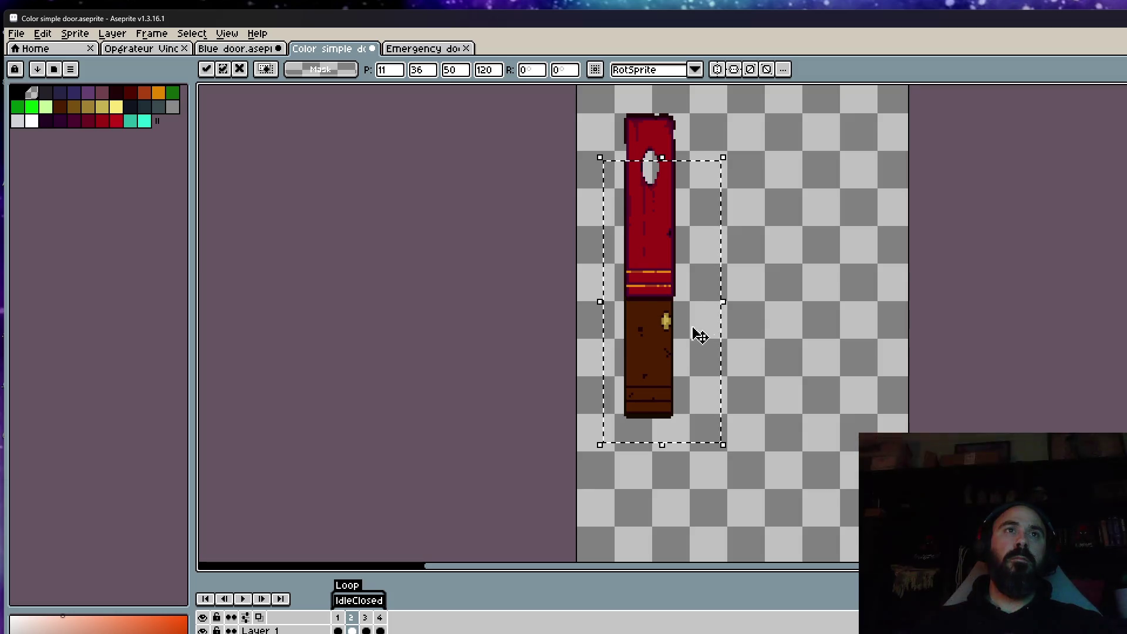
mouse_move(724, 304)
left_mouse_down()
mouse_move(716, 347)
mouse_move(670, 345)
left_mouse_up()
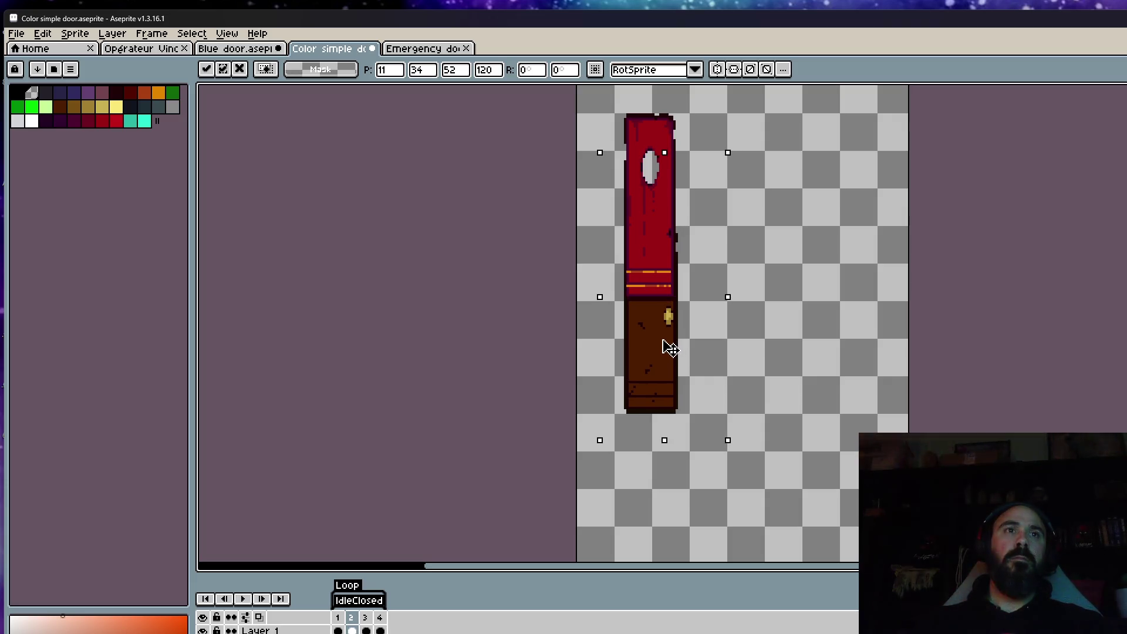
Step: Commit frame 2's brown door in place under the red door, then play the animation
left_click(843, 327)
left_click(675, 395)
key("Left")
key("Right")
key("Return")
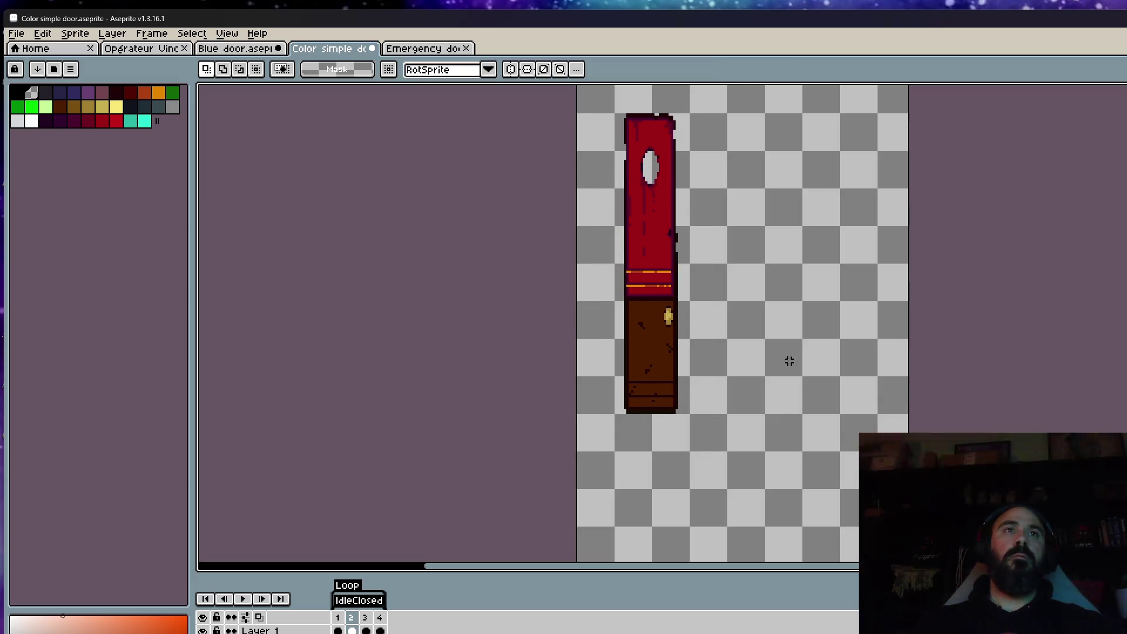
key("Return")
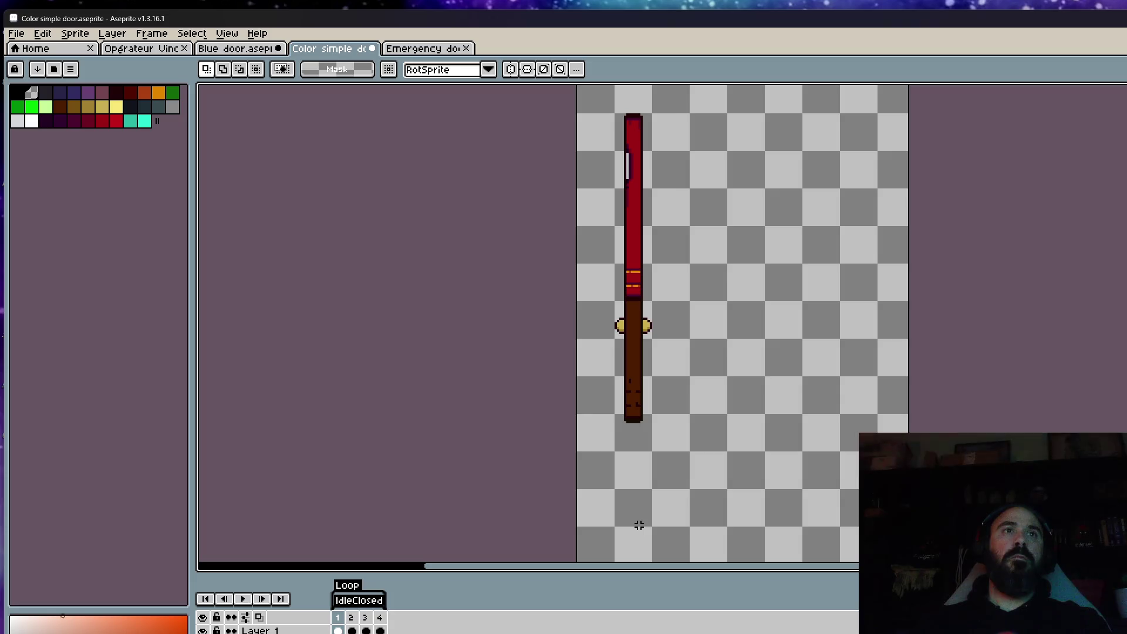
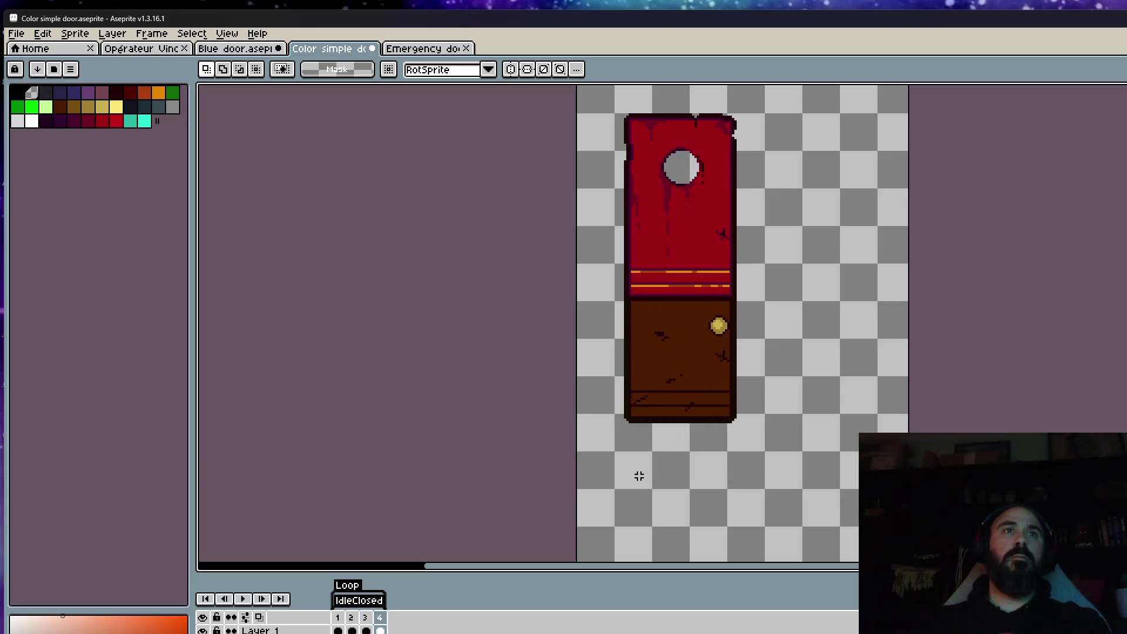
Step: Nudge the last frame's door up a few pixels to match the closed door, then preview the animation
mouse_move(574, 87)
left_mouse_down()
mouse_move(686, 281)
mouse_move(709, 472)
left_mouse_up()
key("Up")
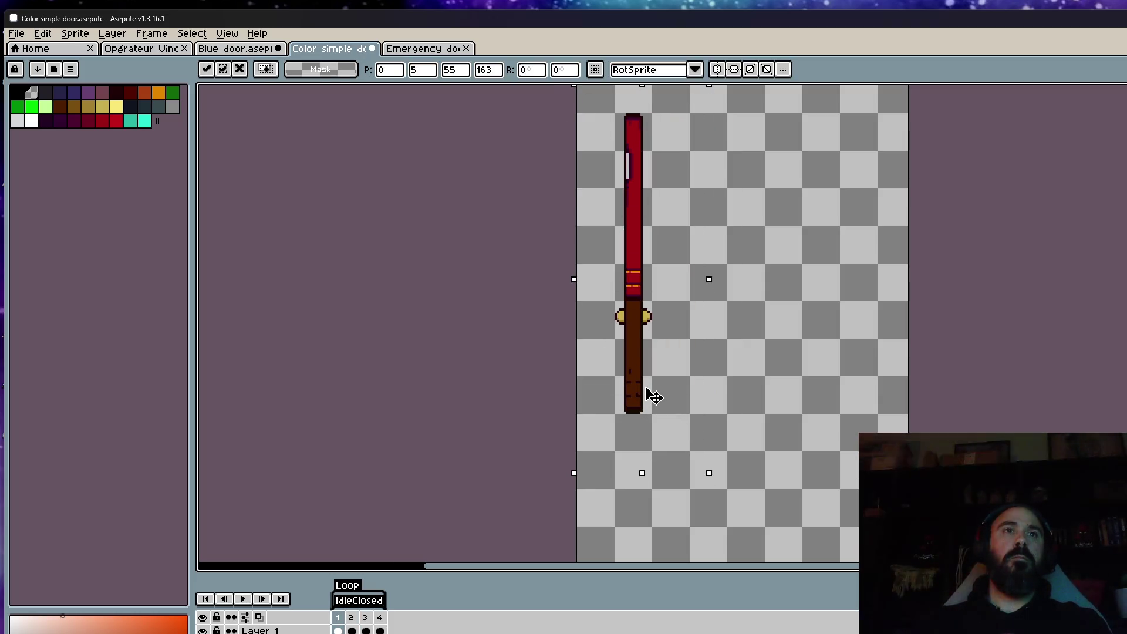
key("Return")
key("Return")
key("ctrl+shift+d")
key("Up")
key("Up")
key("Up")
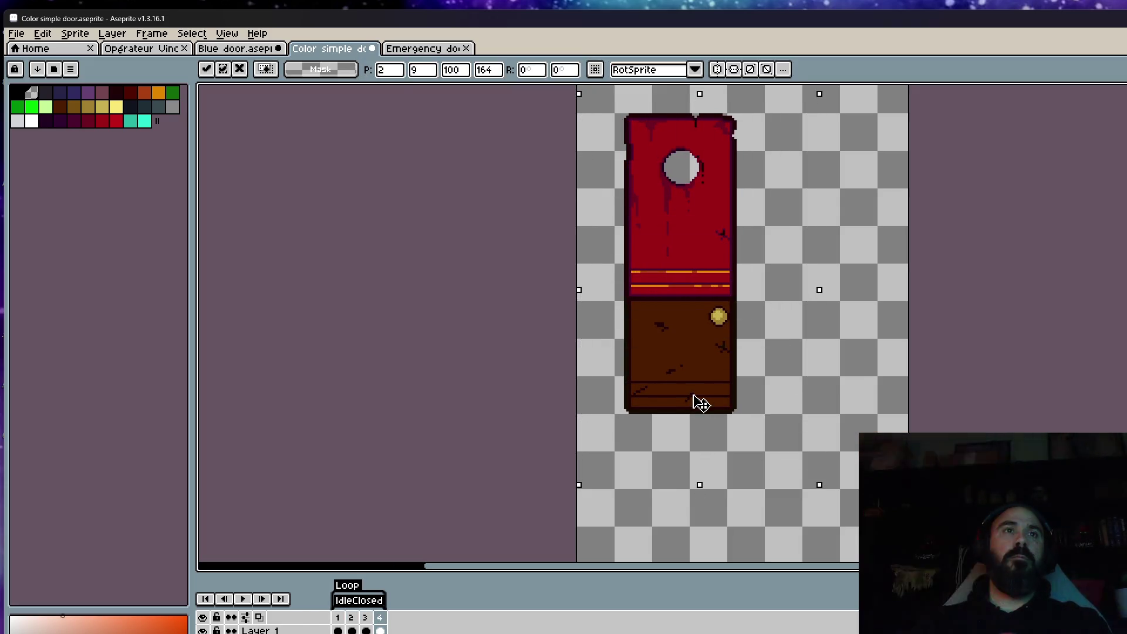
key("ctrl+d")
key("Return")
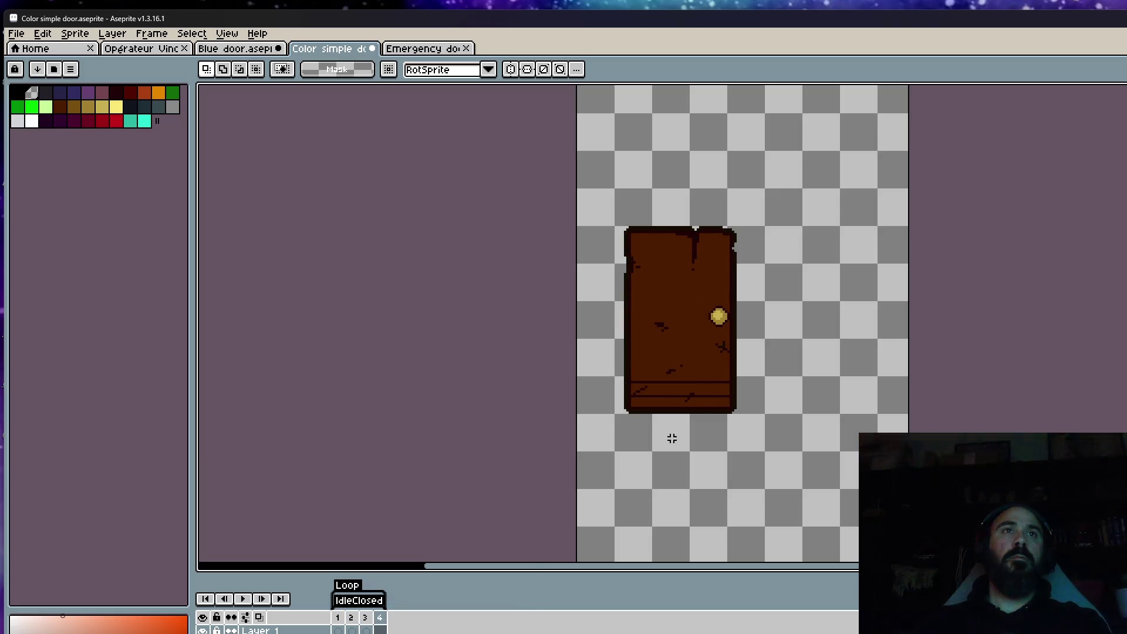
Step: Paint the light notches along the door top dark and erase the stray top-right corner pixel
scroll(712, 260, "up", 2)
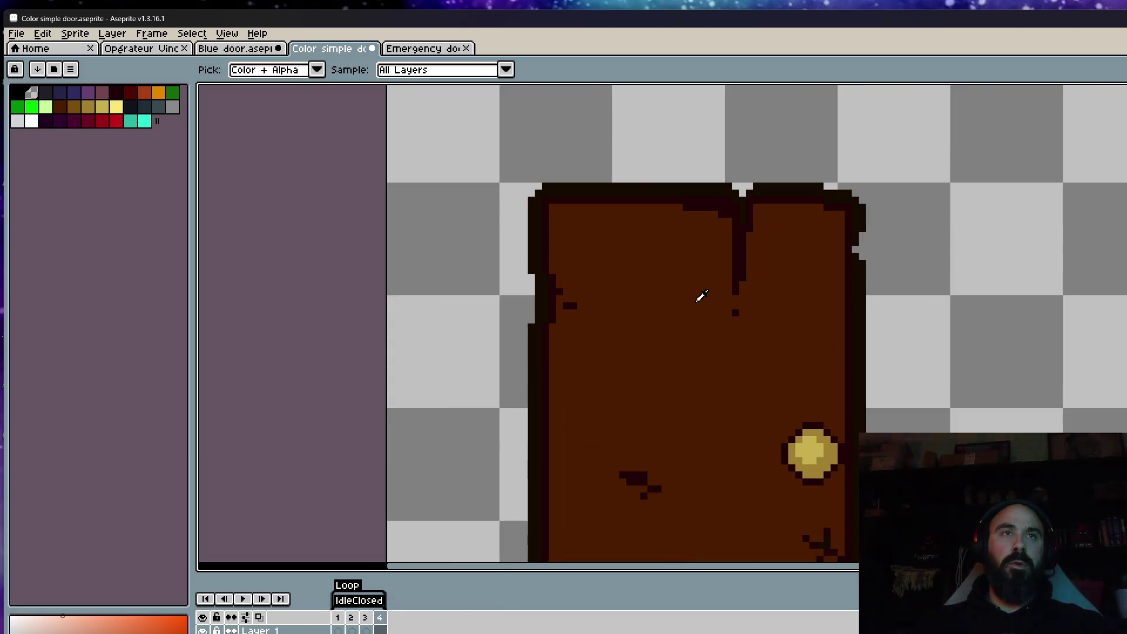
key("space")
scroll(694, 238, "up", 1)
scroll(809, 312, "up", 2)
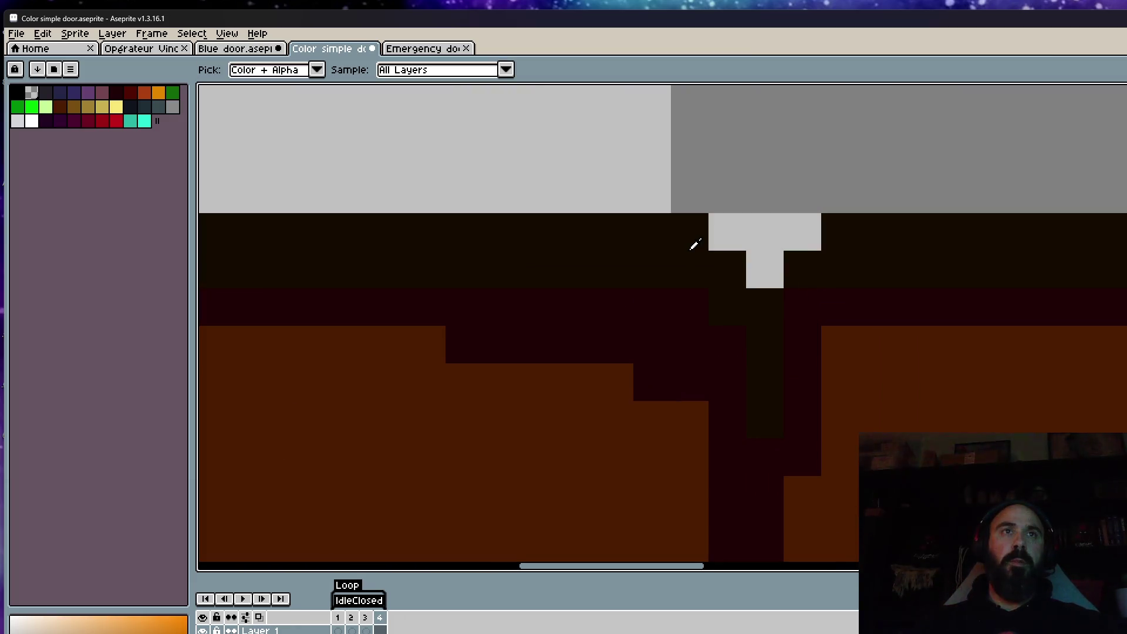
left_click_drag(713, 232, 760, 259)
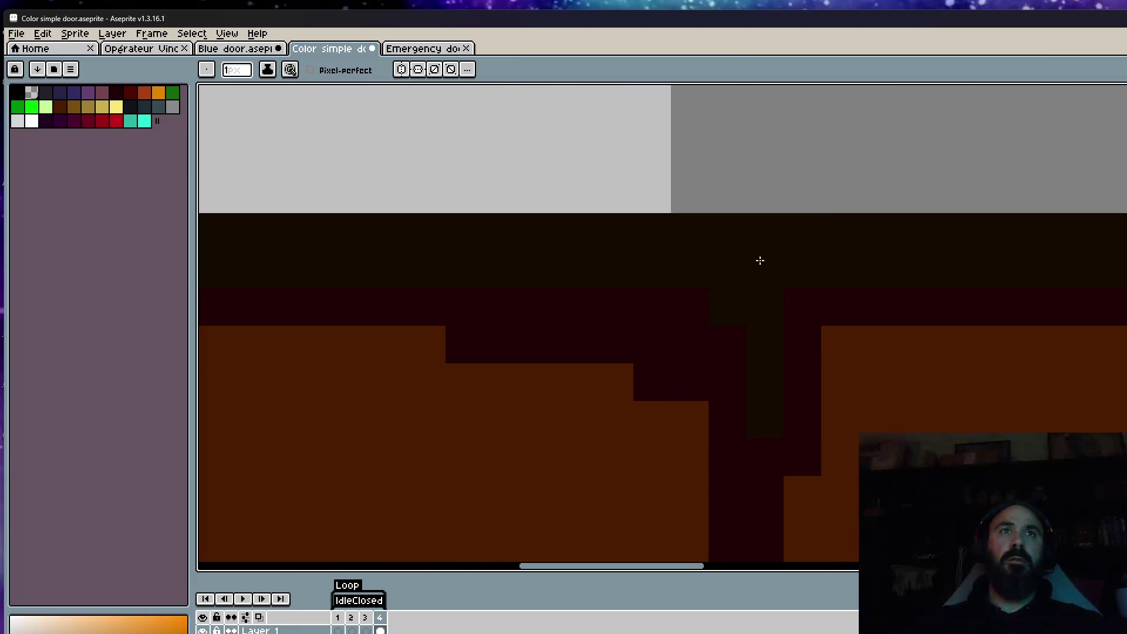
scroll(709, 266, "down", 2)
key("space")
scroll(709, 266, "up", 1)
mouse_move(648, 226)
left_mouse_down()
mouse_move(775, 226)
mouse_move(753, 382)
left_mouse_up()
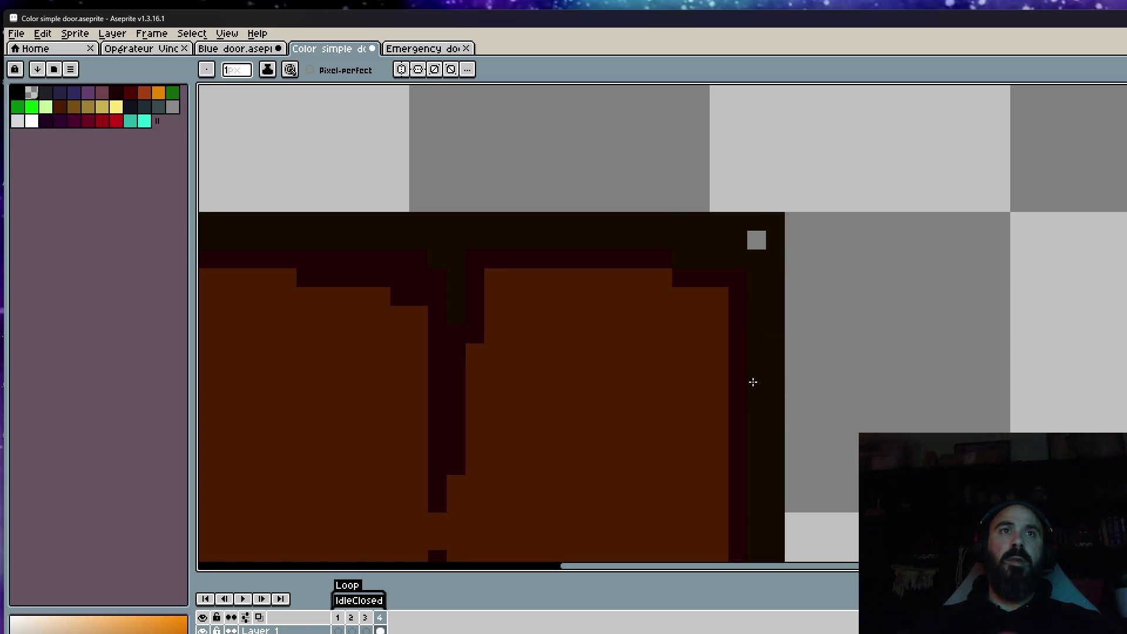
right_click(757, 223)
Step: Erase the dark notch left of the door's top-left edge
scroll(792, 246, "down", 2)
key("space")
left_click_drag(702, 328, 692, 123)
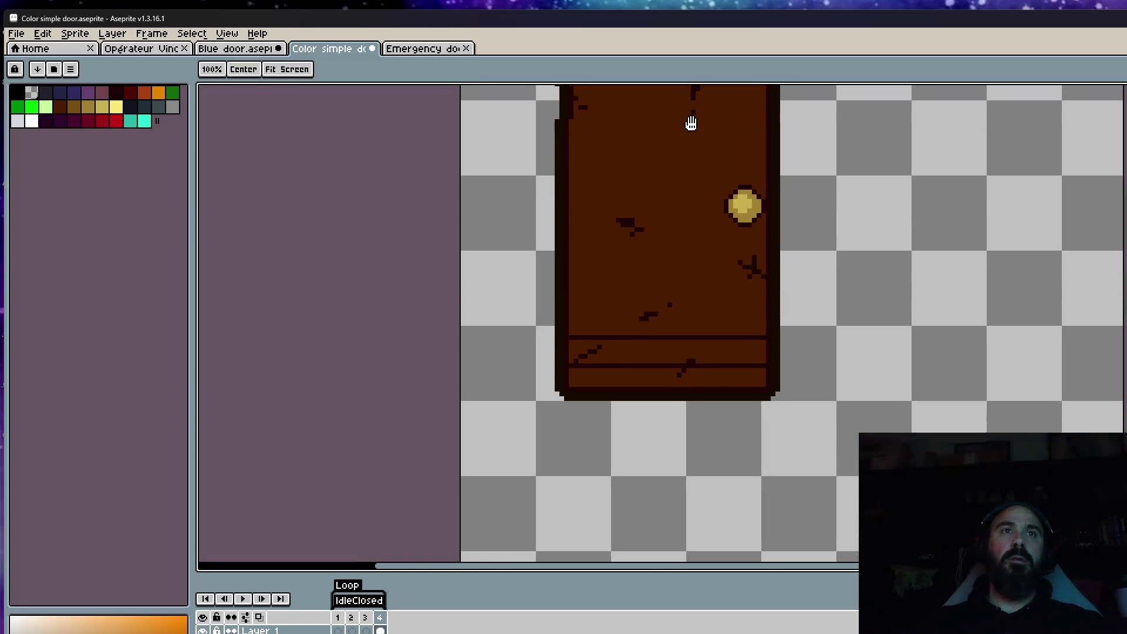
left_click_drag(637, 365, 658, 540)
scroll(582, 294, "up", 3)
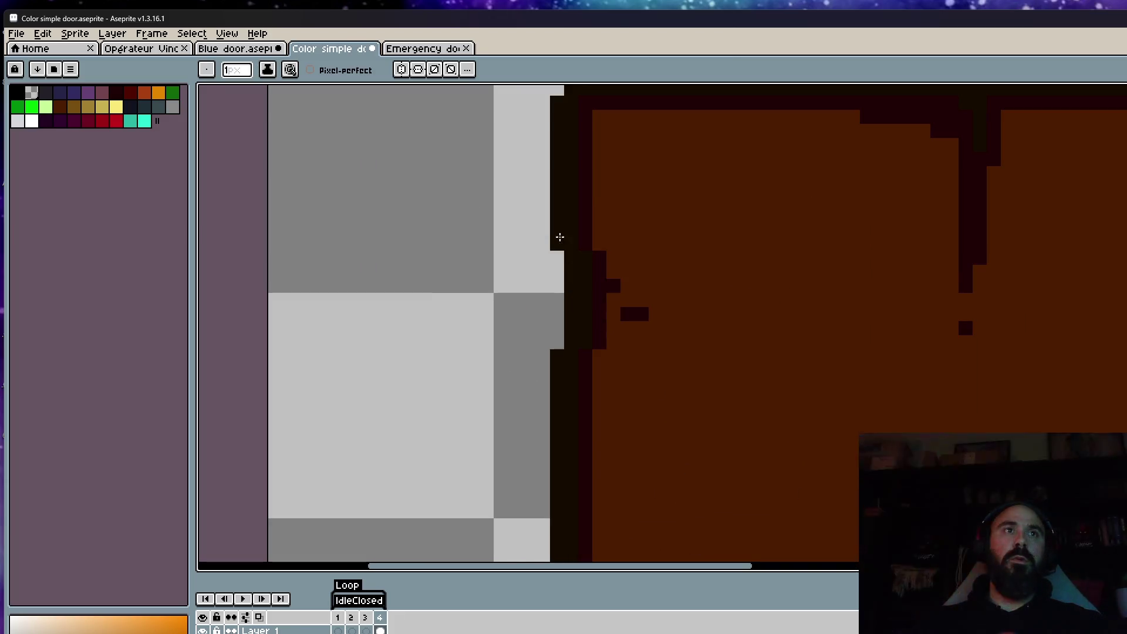
right_click(548, 376)
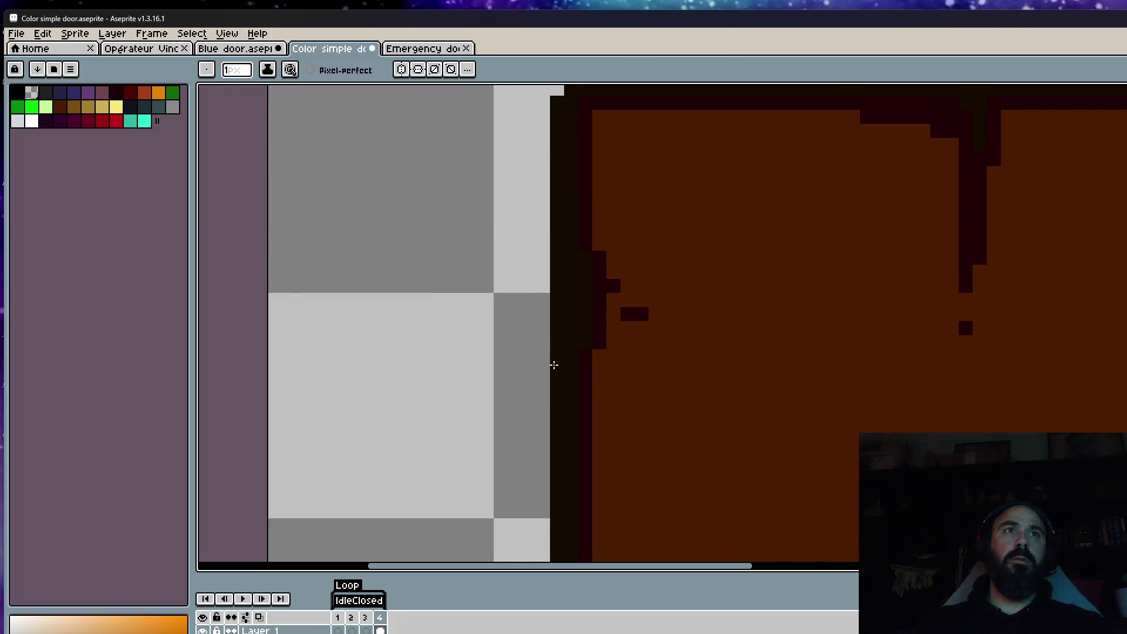
Step: Sample the door's brown and add a brown pixel at the top-left corner
left_click(604, 309, "alt")
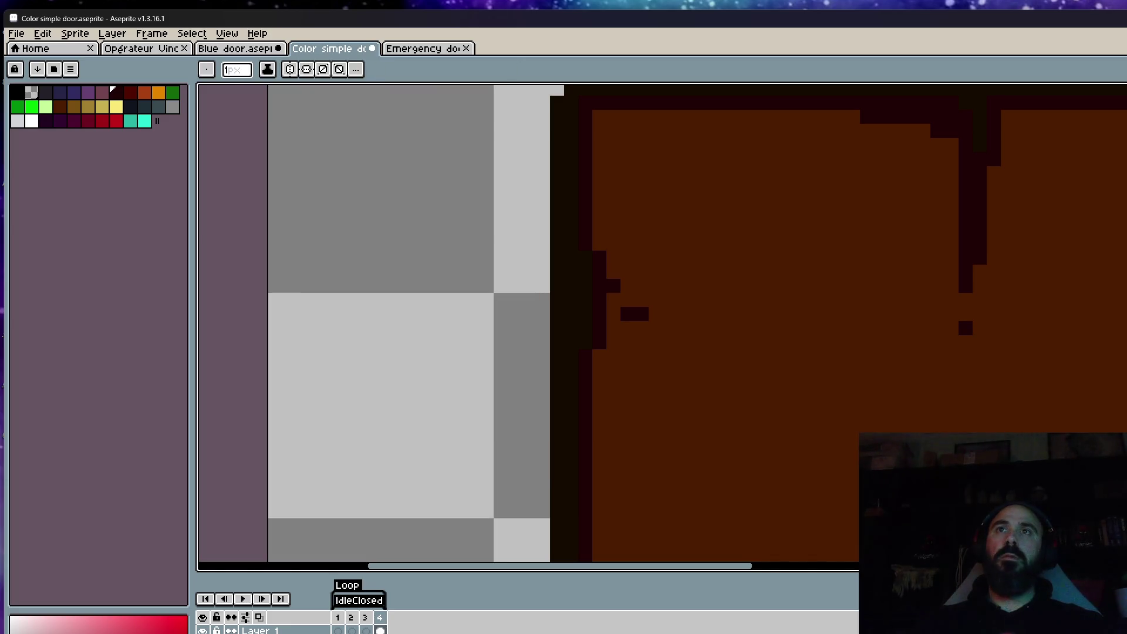
scroll(652, 239, "down", 4)
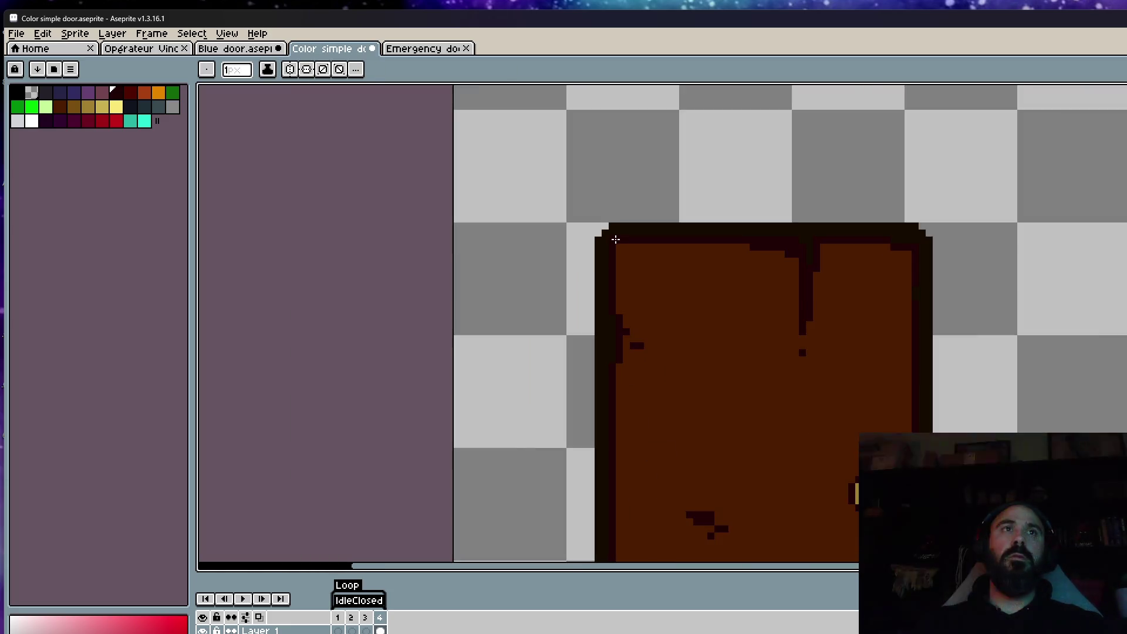
scroll(825, 544, "up", 2)
scroll(969, 271, "down", 3)
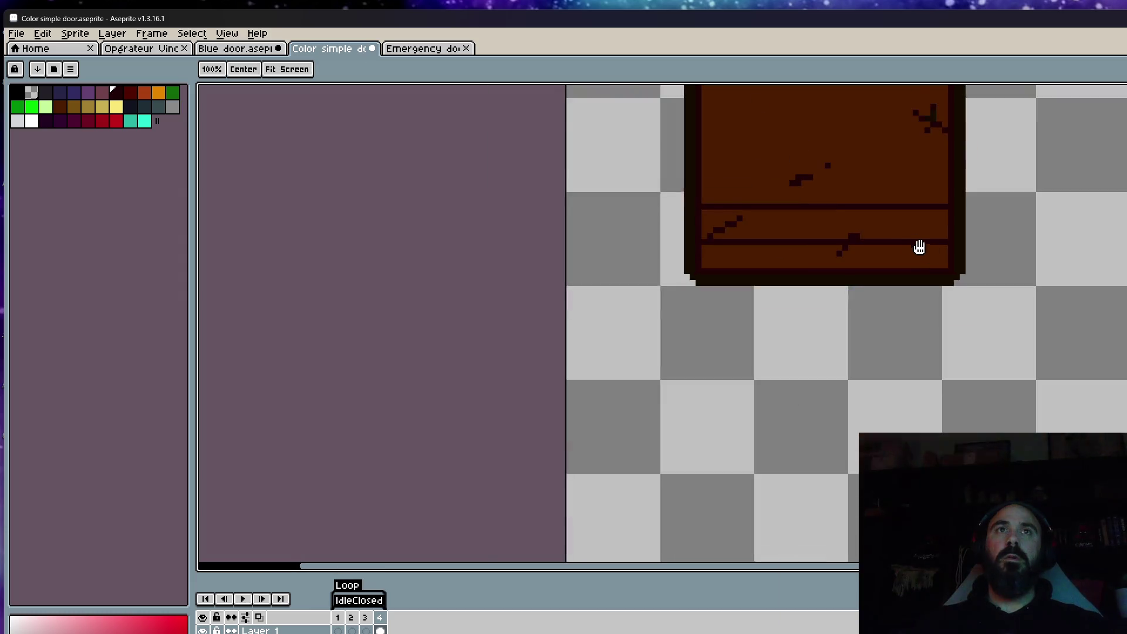
left_click_drag(918, 246, 823, 318)
scroll(737, 244, "down", 1)
scroll(717, 229, "up", 2)
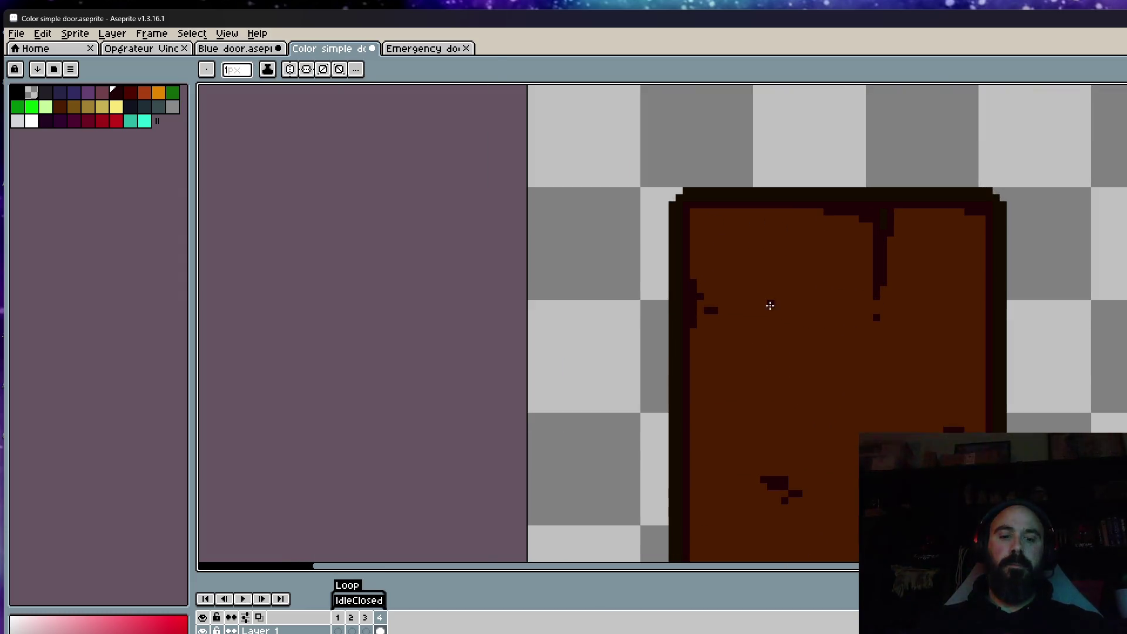
left_click(767, 304, "alt")
scroll(690, 220, "up", 4)
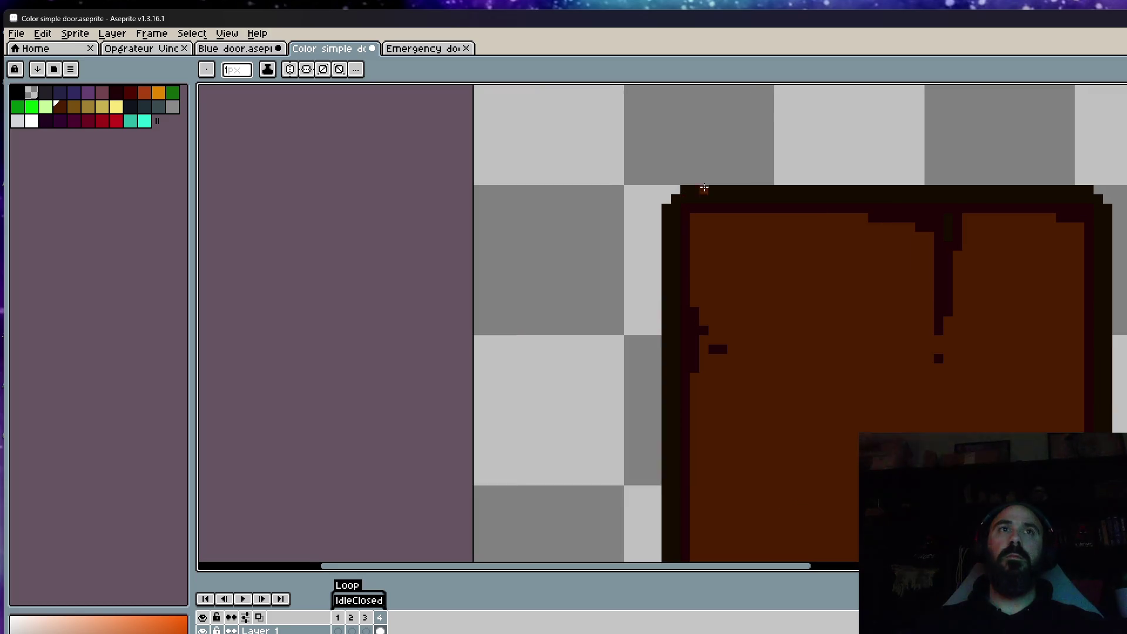
left_click(690, 222)
scroll(803, 211, "down", 5)
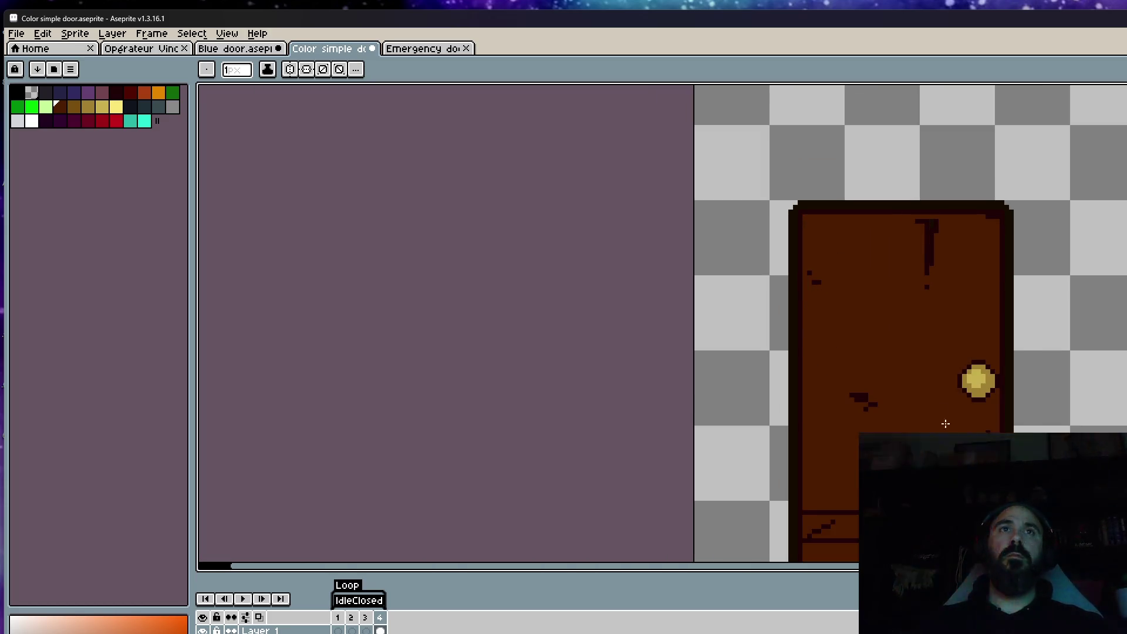
scroll(961, 465, "up", 2)
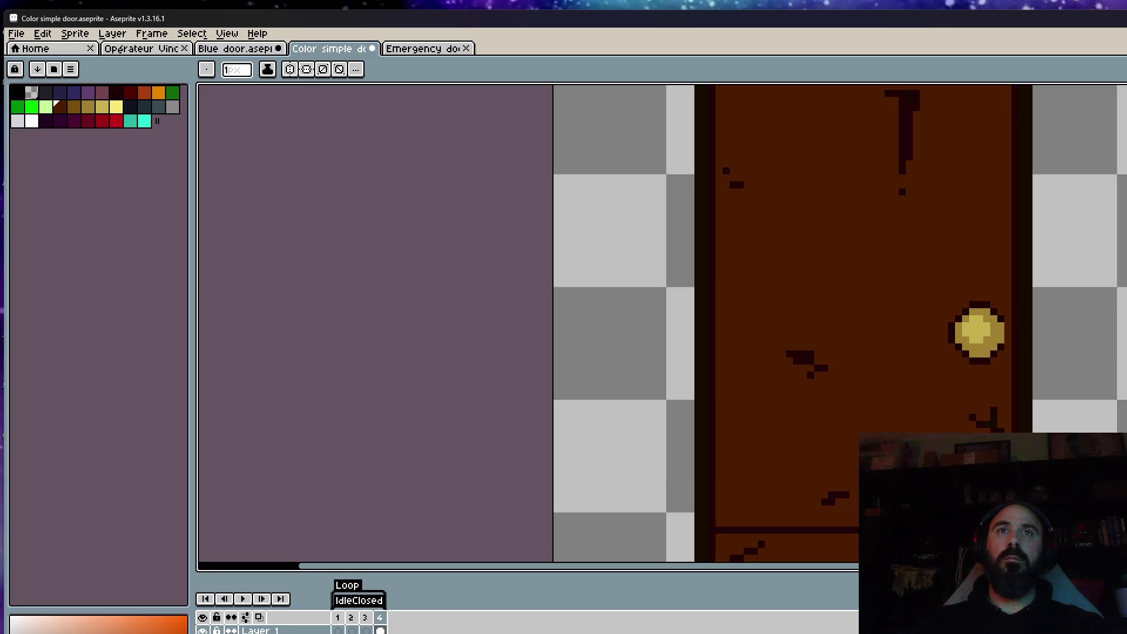
scroll(991, 321, "up", 2)
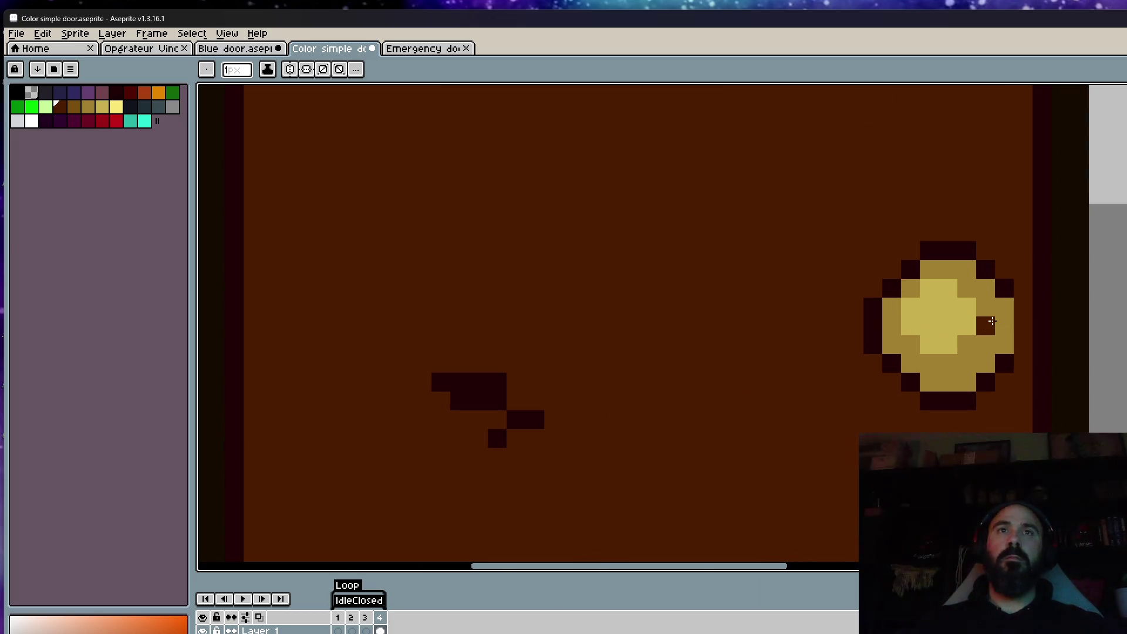
Step: Flood-fill the gold knob's centre, ring and last yellow pixel with the dark outline colour
key("ctrl+z")
key("i")
left_click(1009, 285)
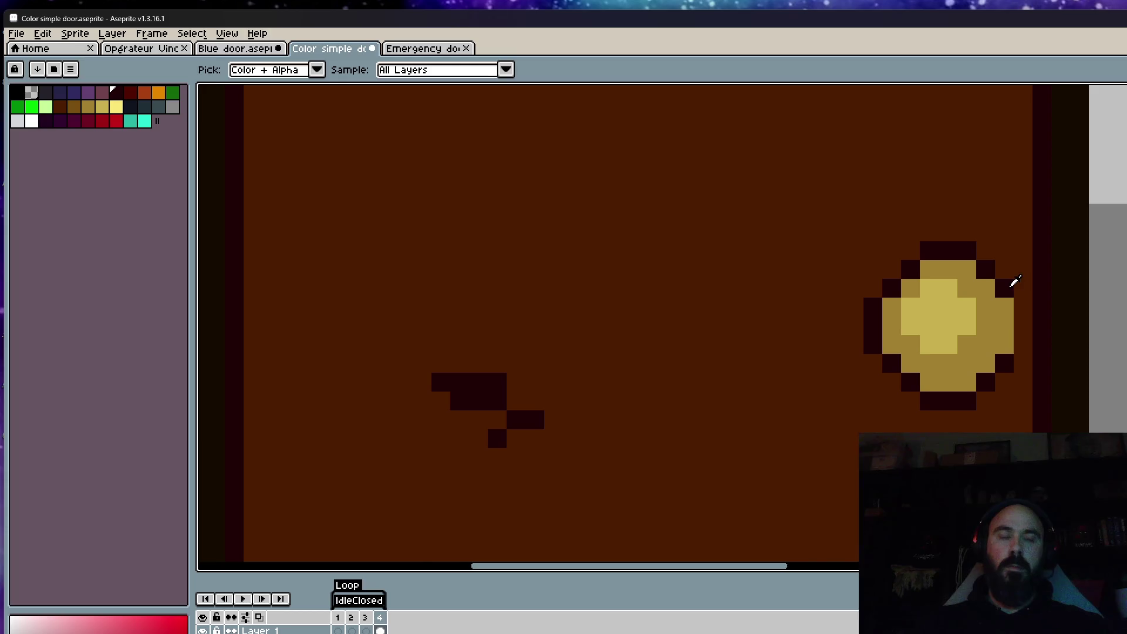
key("b")
scroll(1015, 293, "up", 2)
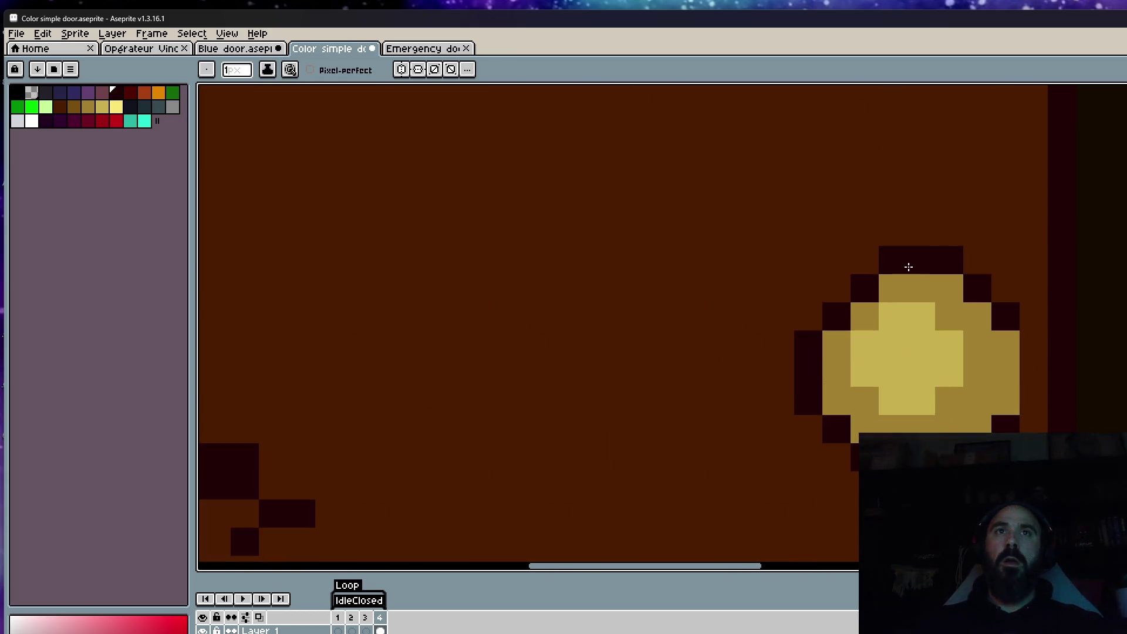
key("i")
left_click(839, 222)
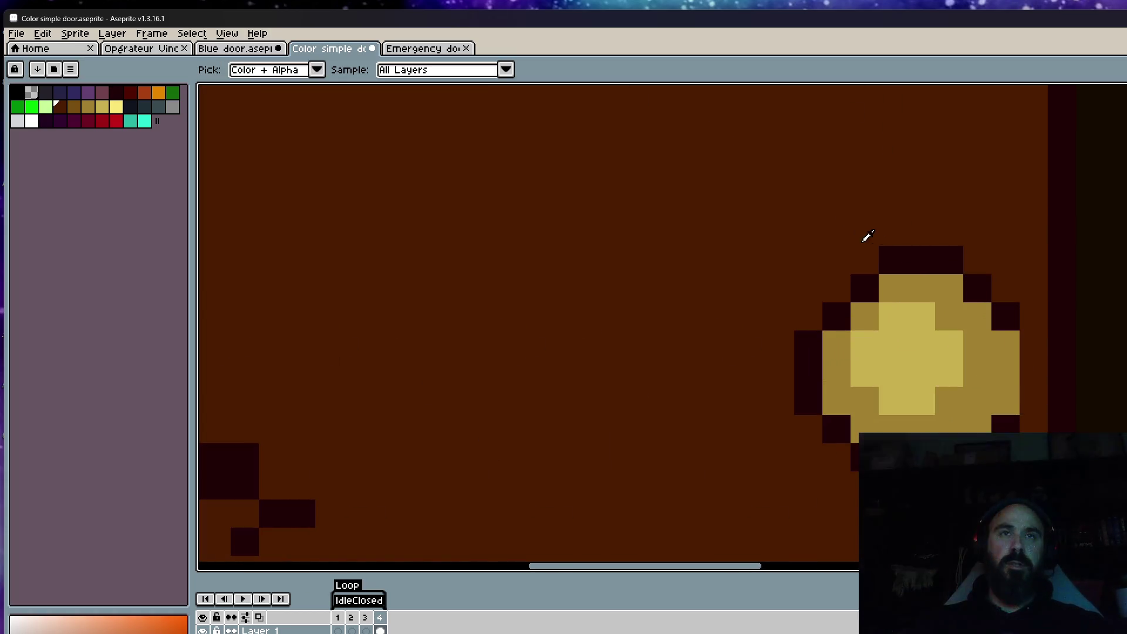
left_click(899, 253)
key("g")
left_click(907, 282)
key("ctrl+z")
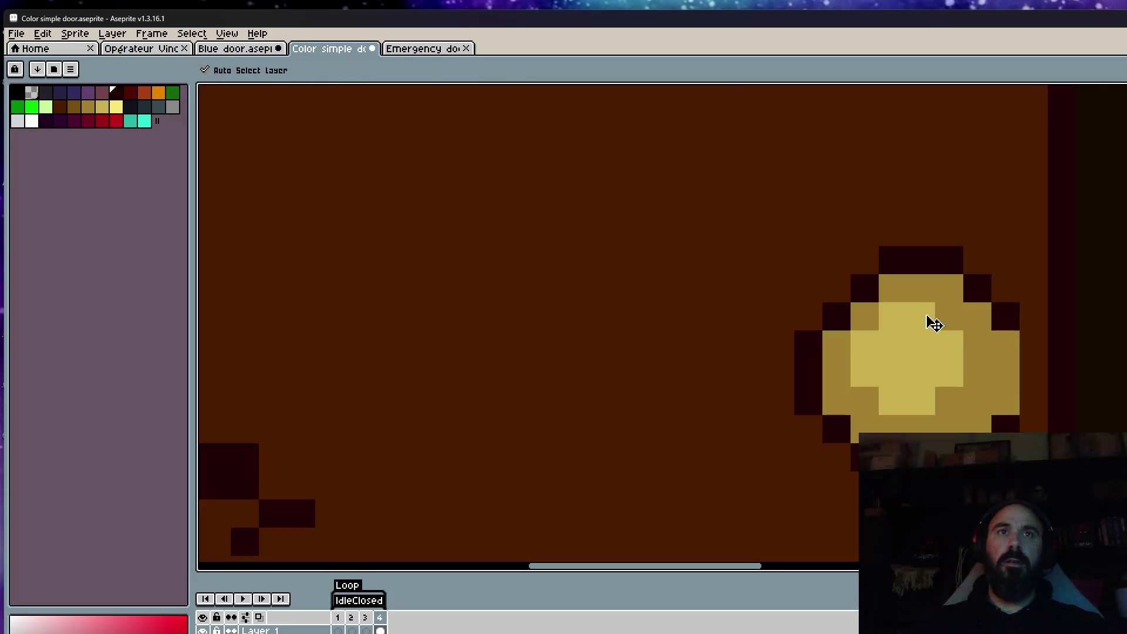
left_click(885, 400)
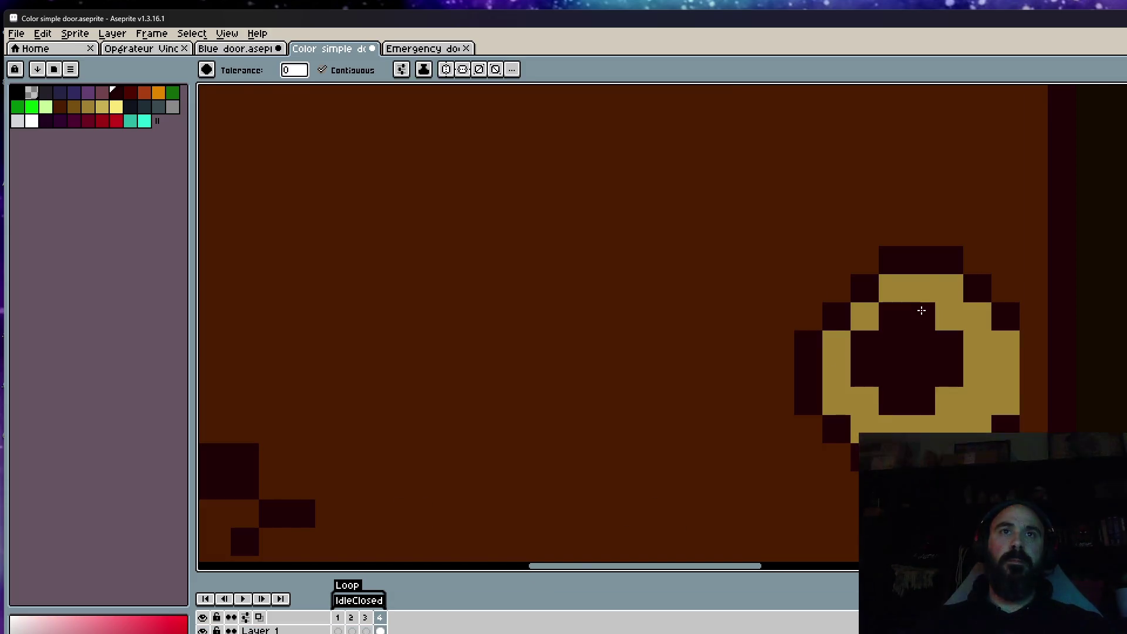
left_click(933, 294)
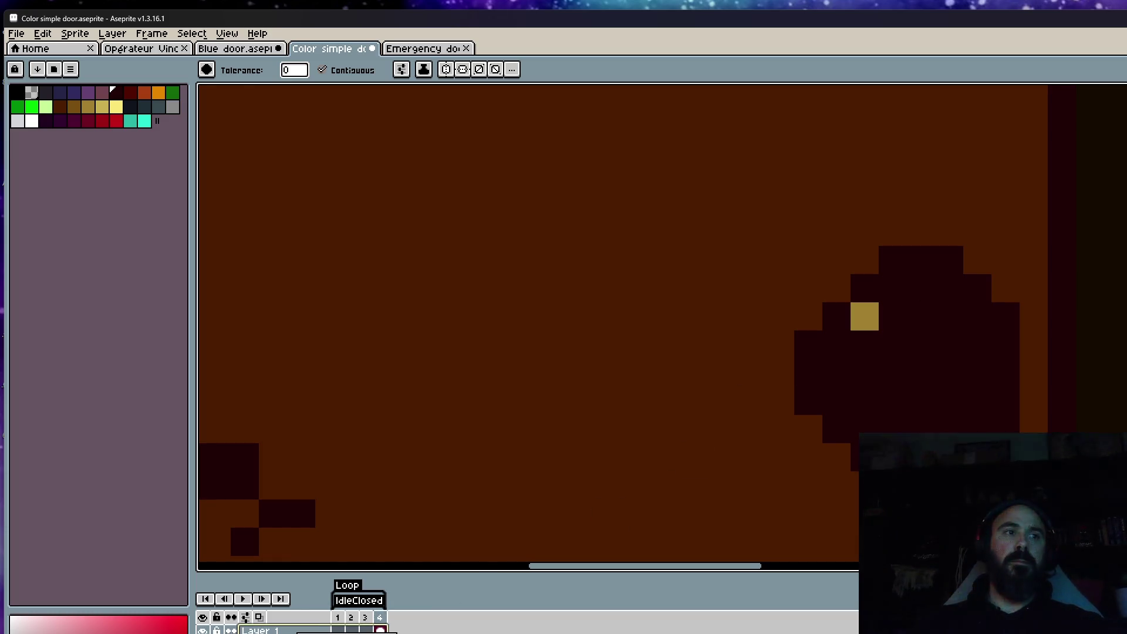
left_click(865, 317)
scroll(883, 315, "down", 3)
scroll(915, 328, "up", 5)
Step: Paint over the dark knob's top rows, lower rows and right column in door brown, leaving a handle bar
key("b")
mouse_move(918, 332)
left_mouse_down()
mouse_move(911, 296)
mouse_move(906, 385)
left_mouse_up()
left_click_drag(689, 200, 810, 194)
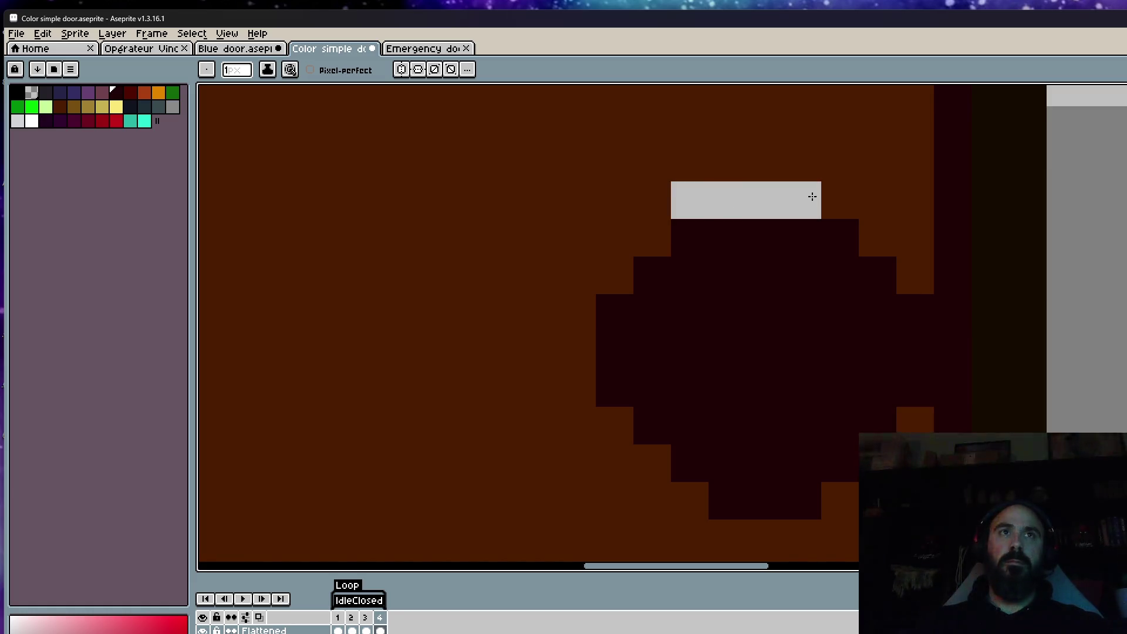
key("v")
key("ctrl+z")
left_click(616, 197, "alt")
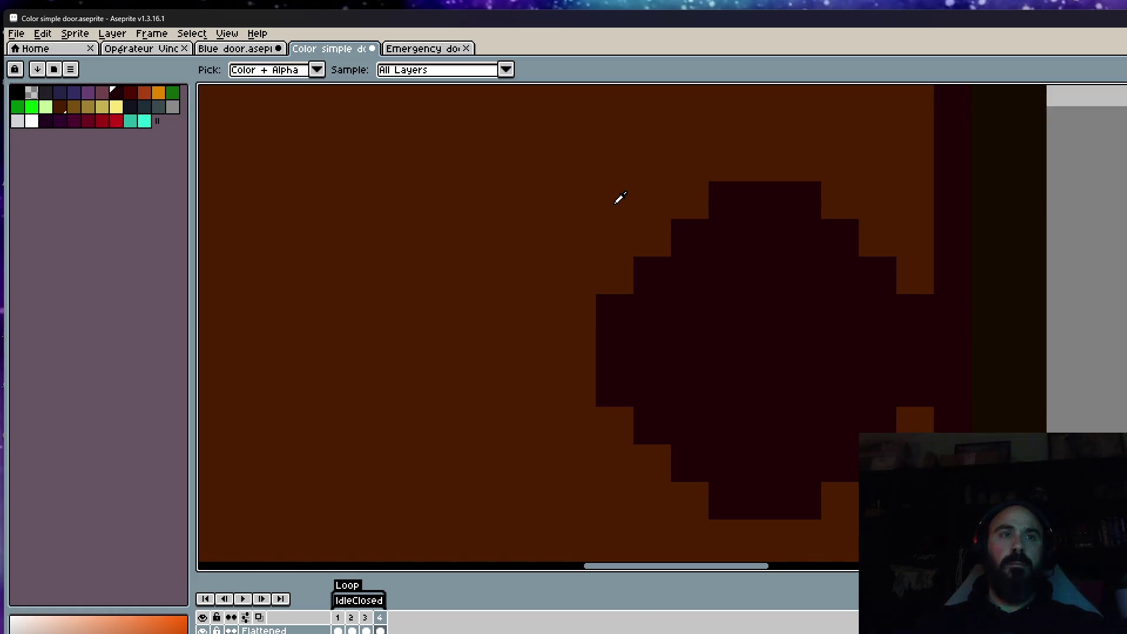
left_click_drag(650, 207, 647, 237)
left_click_drag(889, 274, 637, 275)
mouse_move(816, 500)
left_mouse_down()
mouse_move(631, 470)
mouse_move(609, 418)
left_mouse_up()
left_click_drag(912, 300, 912, 390)
scroll(877, 326, "down", 10)
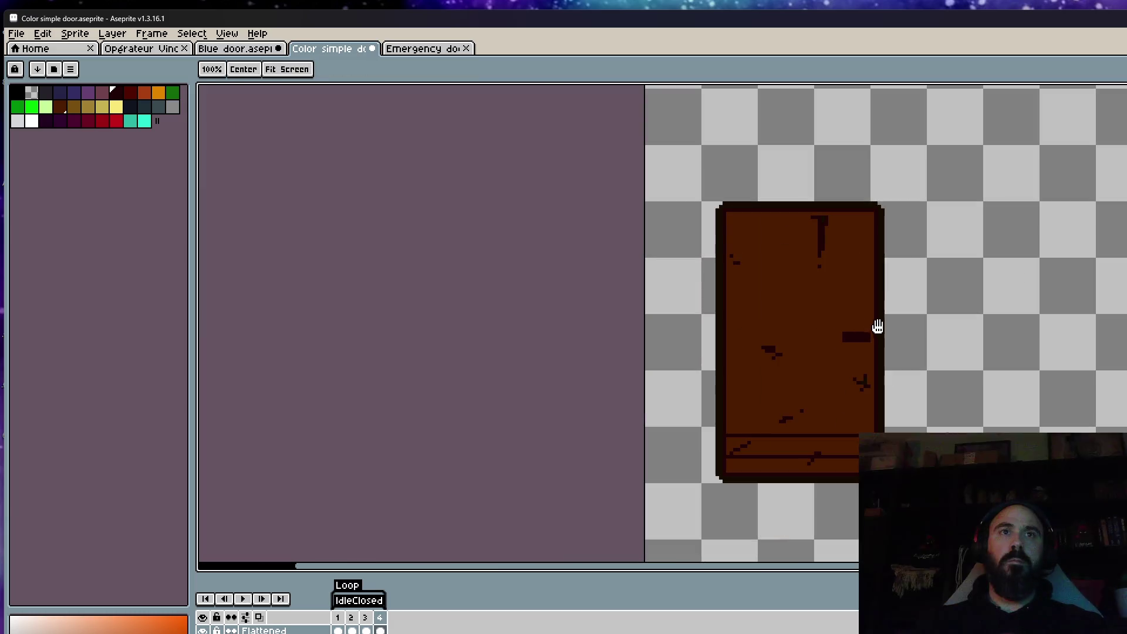
Step: Sample the door's dark brown and shrink the Pencil to 2 px to cover the lower-panel scratches
scroll(830, 371, "up", 2)
left_click(808, 329, "alt")
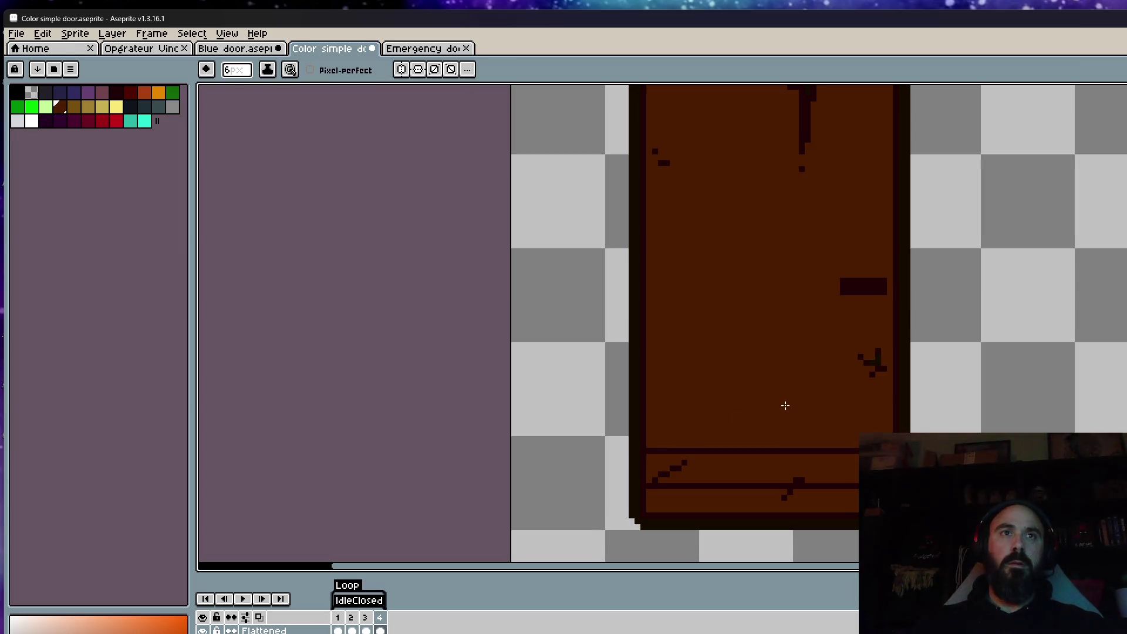
scroll(773, 526, "up", 3)
key("minus")
key("minus")
key("minus")
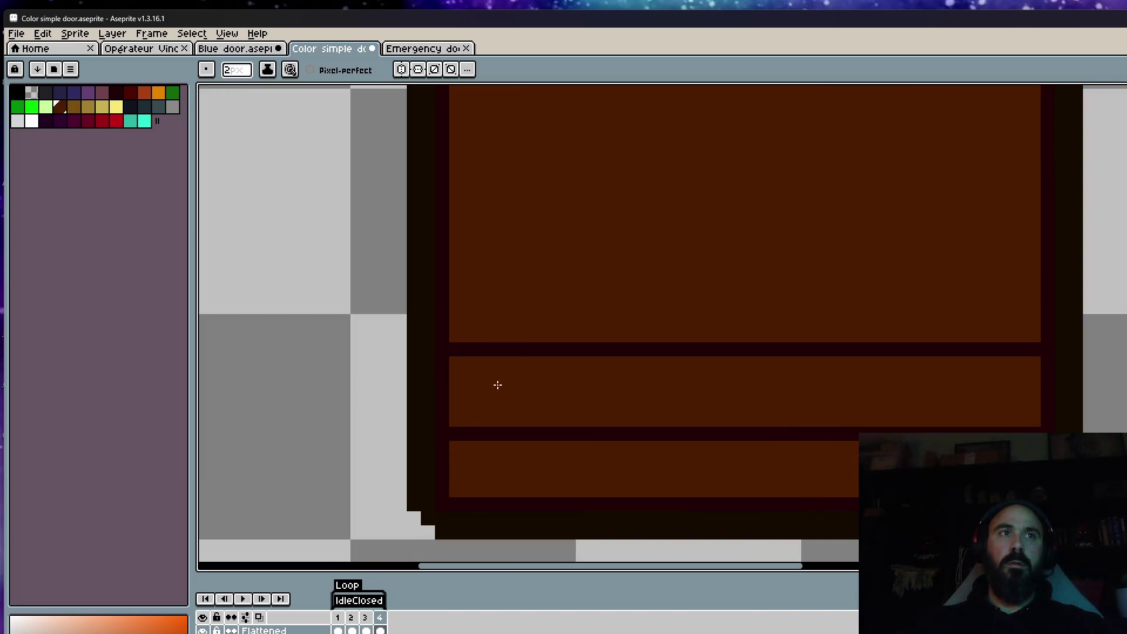
scroll(498, 384, "down", 5)
scroll(558, 419, "up", 4)
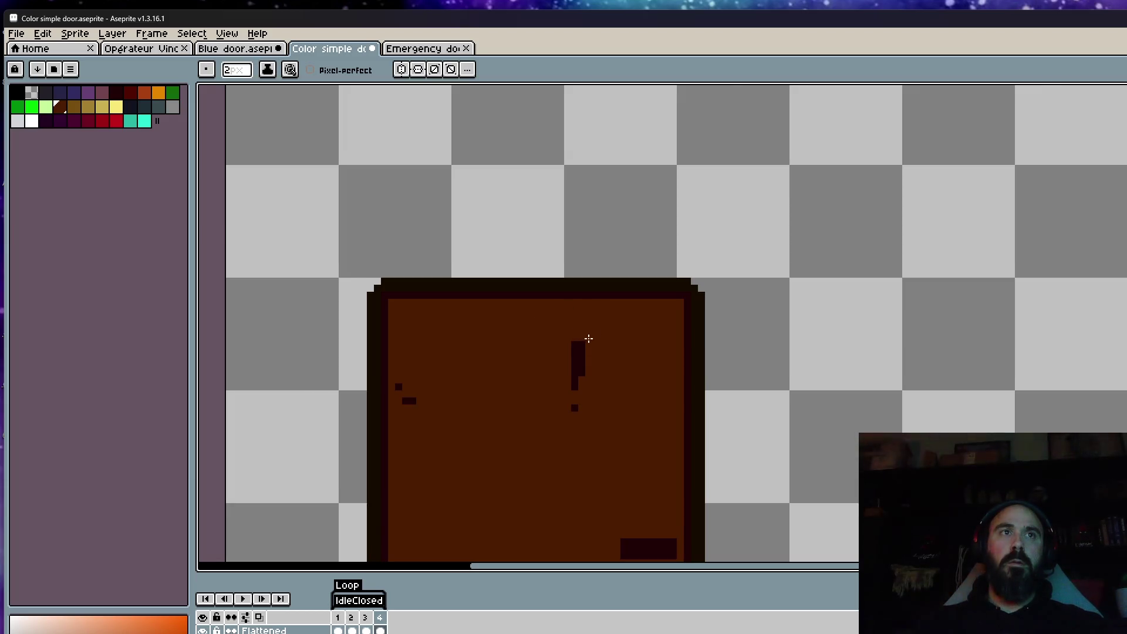
scroll(403, 384, "down", 3)
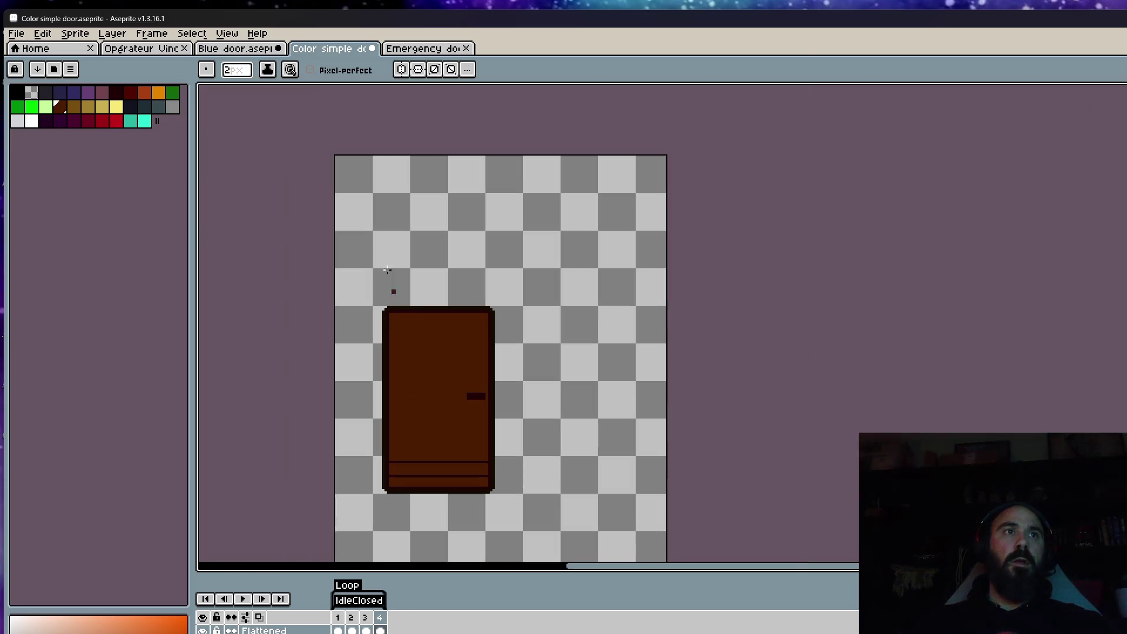
left_click(422, 49)
Step: Copy the whole blue door from Blue door and paste it right of the brown door in Color simple door
left_click(245, 50)
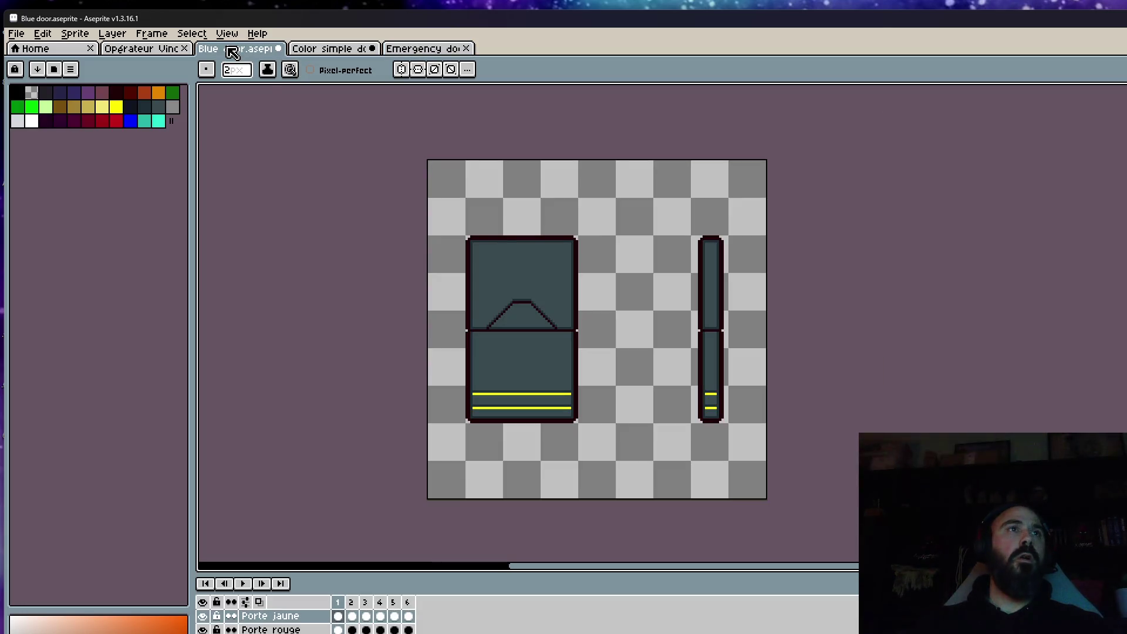
scroll(568, 320, "up", 1)
key("m")
left_click_drag(396, 170, 658, 516)
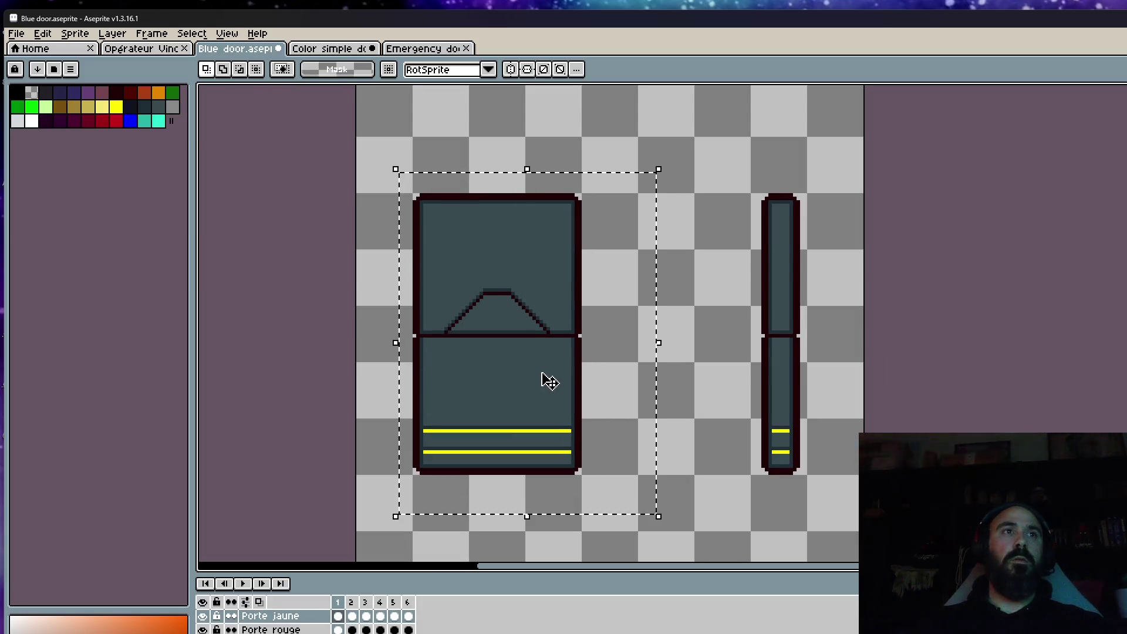
left_click(329, 49)
scroll(524, 254, "up", 1)
key("ctrl+v")
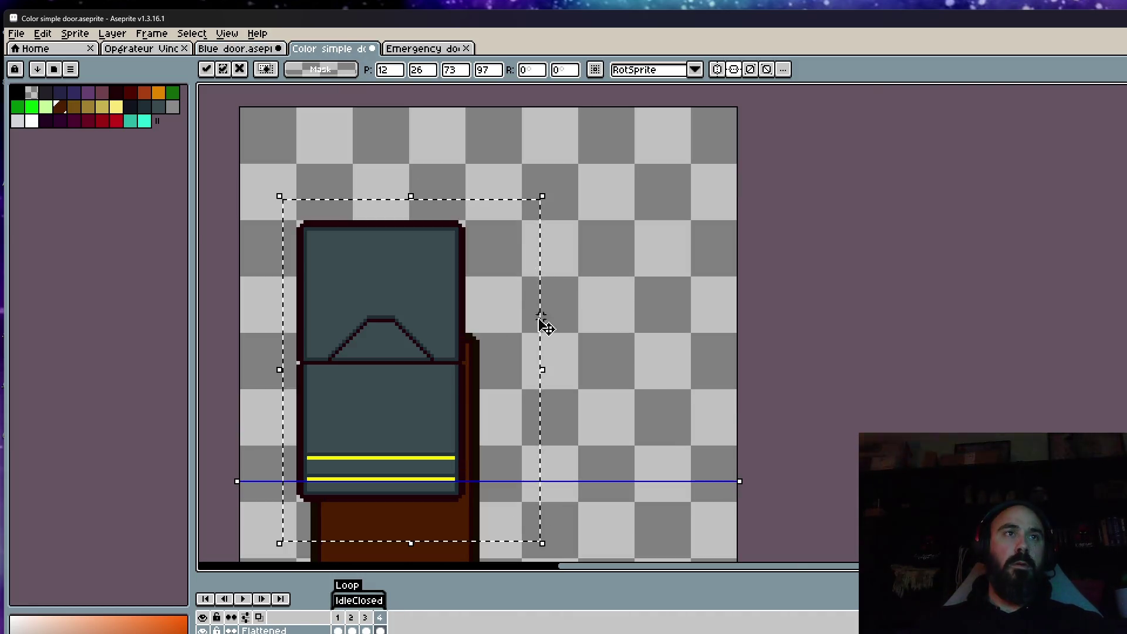
left_click_drag(540, 322, 749, 272)
key("Return")
left_click_drag(528, 346, 717, 284)
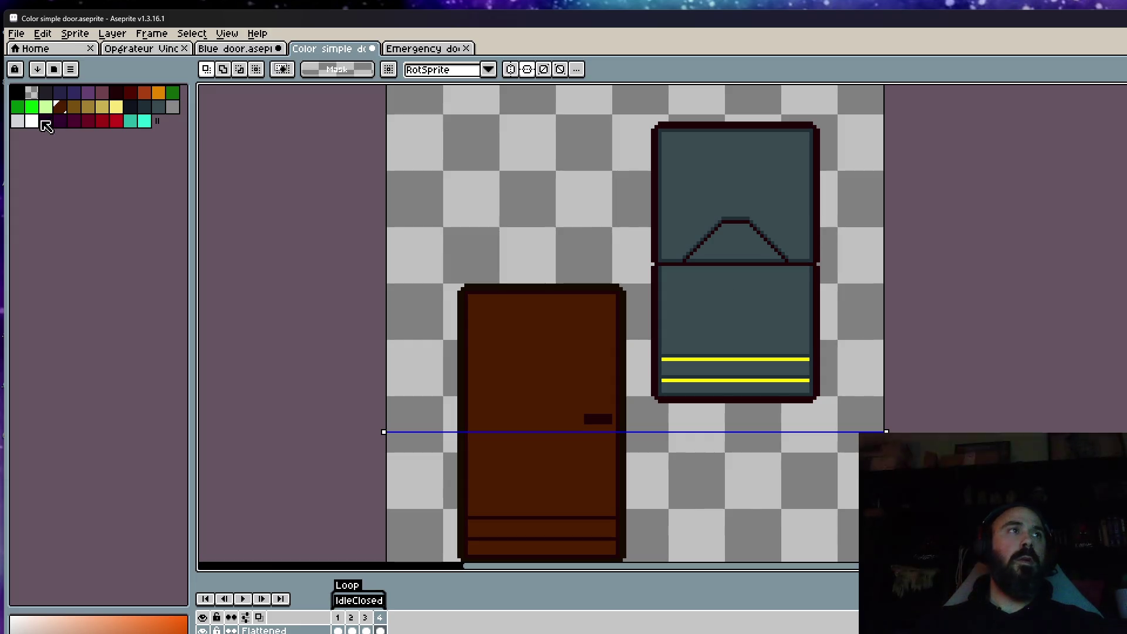
Step: Load the Void Operators palette from file and return to the Color simple door sprite
left_click(70, 69)
left_click(176, 249)
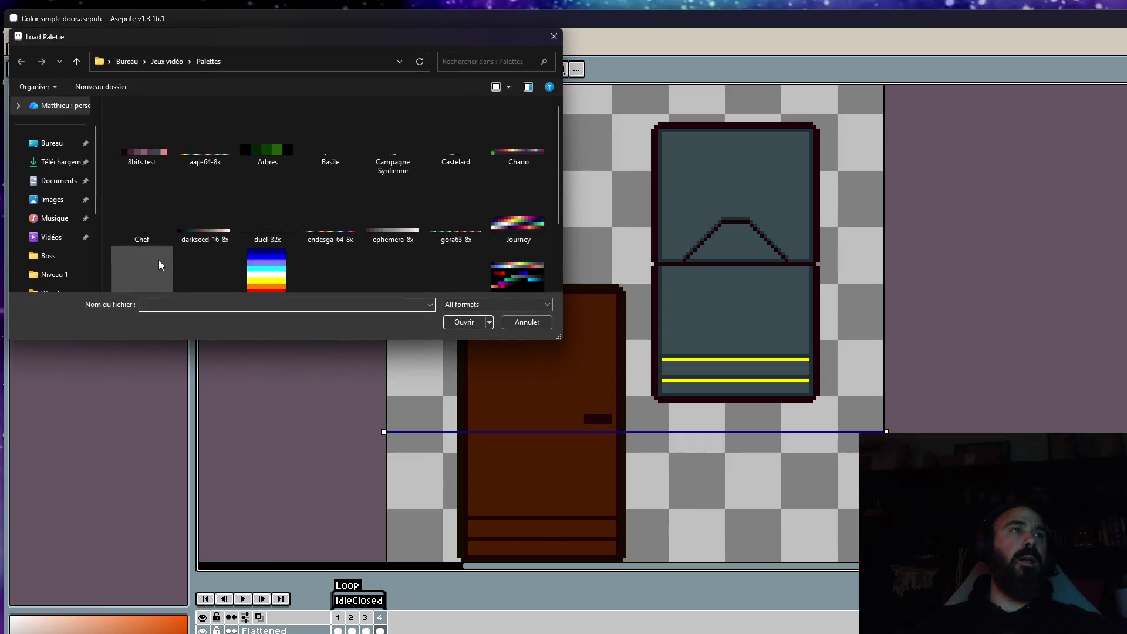
scroll(241, 246, "down", 2)
left_click(204, 258)
left_click(482, 324)
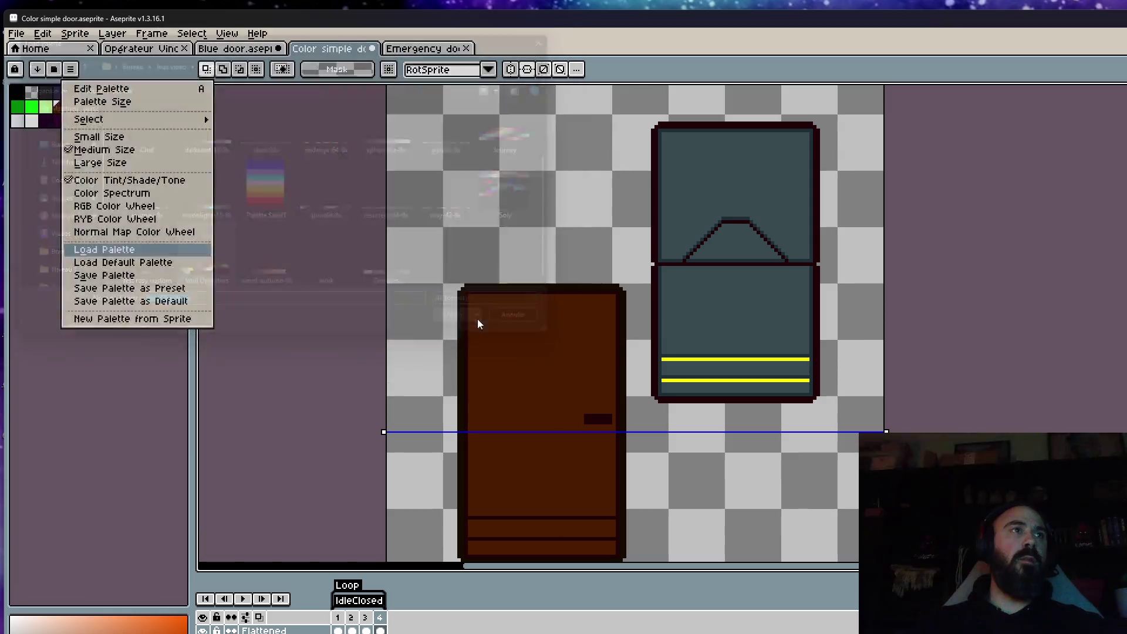
left_click(13, 49)
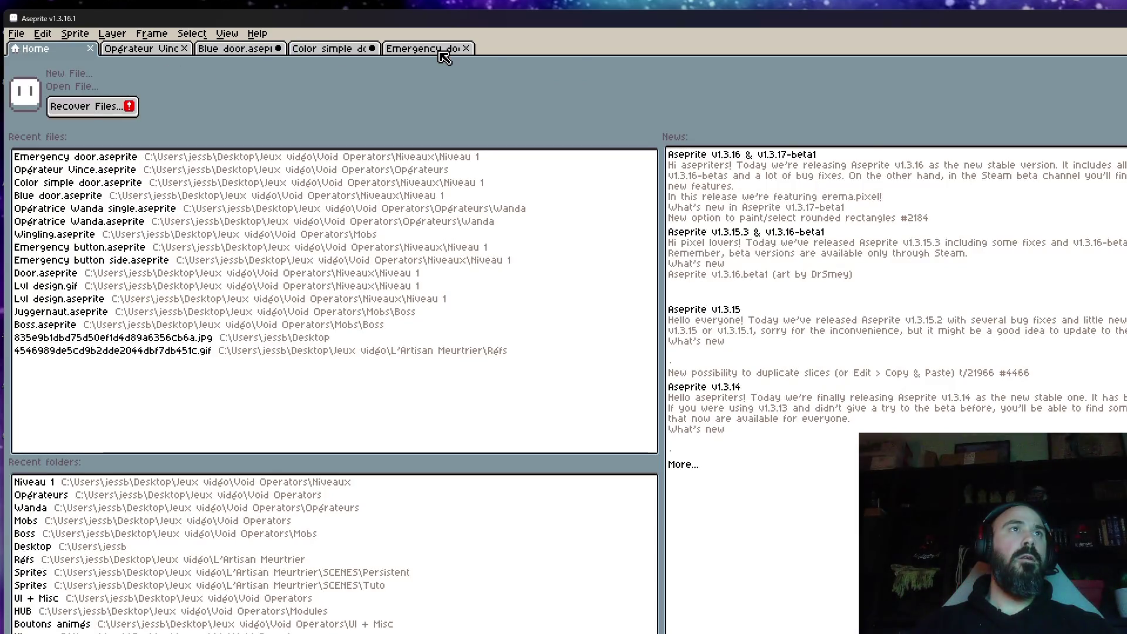
left_click(439, 51)
left_click(327, 52)
left_click(17, 34)
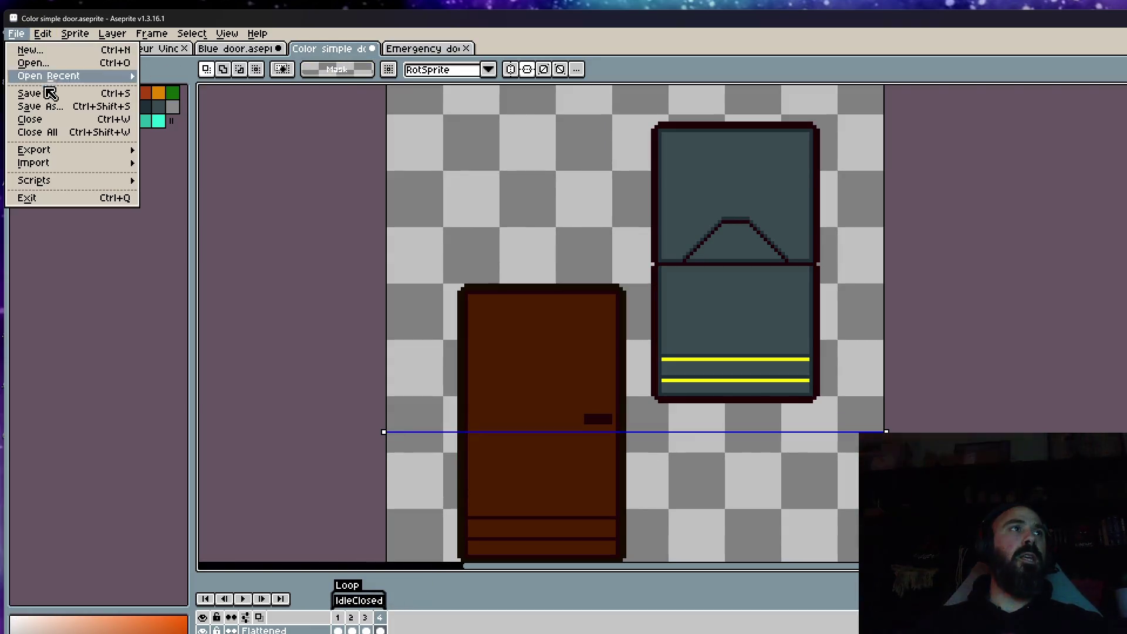
left_click(188, 151)
scroll(530, 201, "down", 1)
scroll(530, 202, "up", 1)
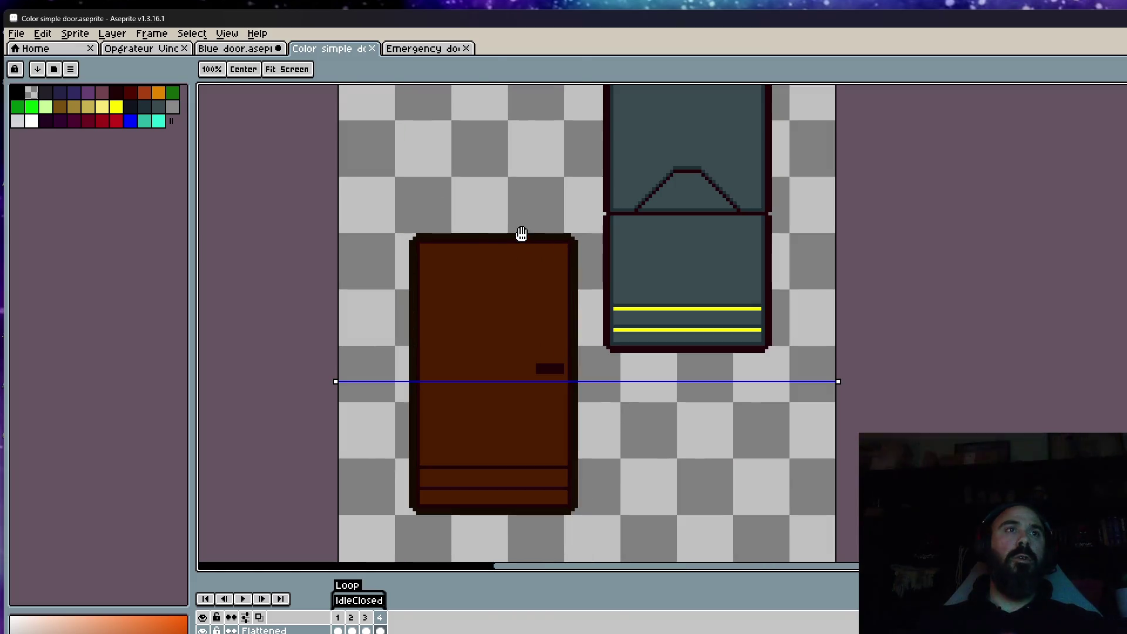
Step: Flood-fill the three brown door panels with the grey-blue sampled from the other door
key("i")
left_click(655, 124)
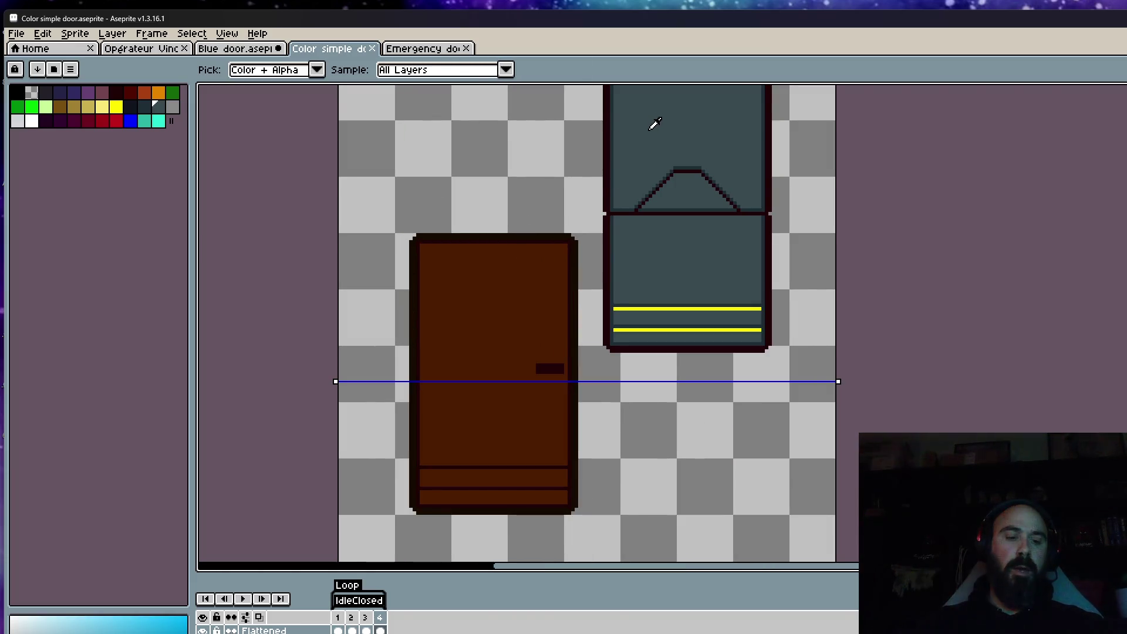
key("g")
left_click(473, 319)
left_click(477, 476)
left_click(477, 496)
scroll(694, 280, "up", 2)
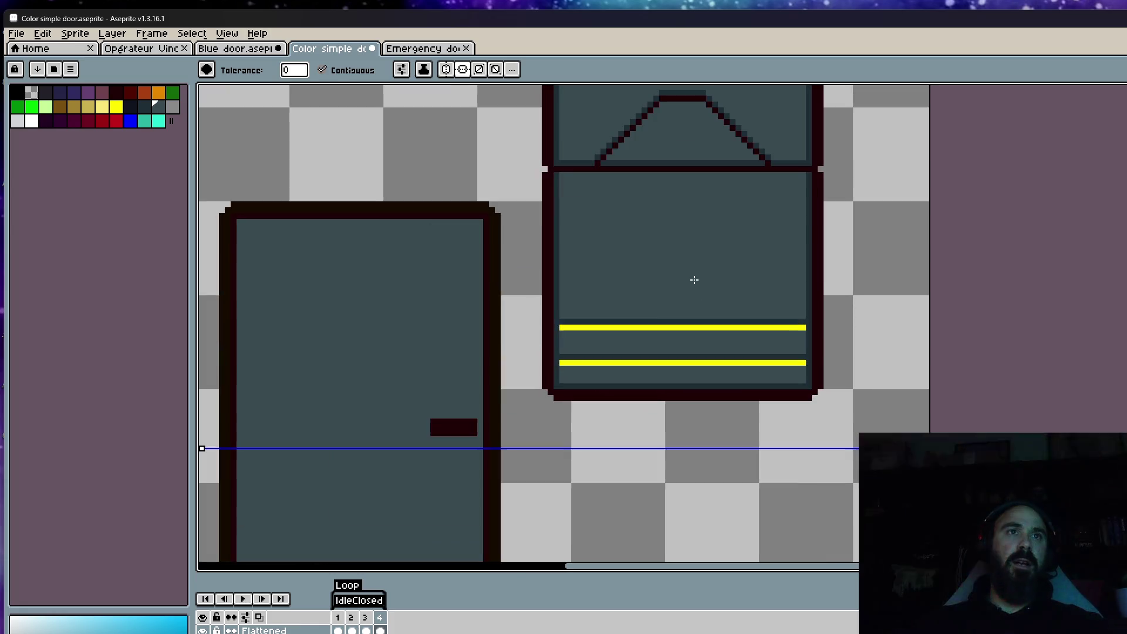
scroll(673, 305, "up", 1)
Step: Try darker interior fills, undoing each, then fill the divider line and inner edge lighter
key("i")
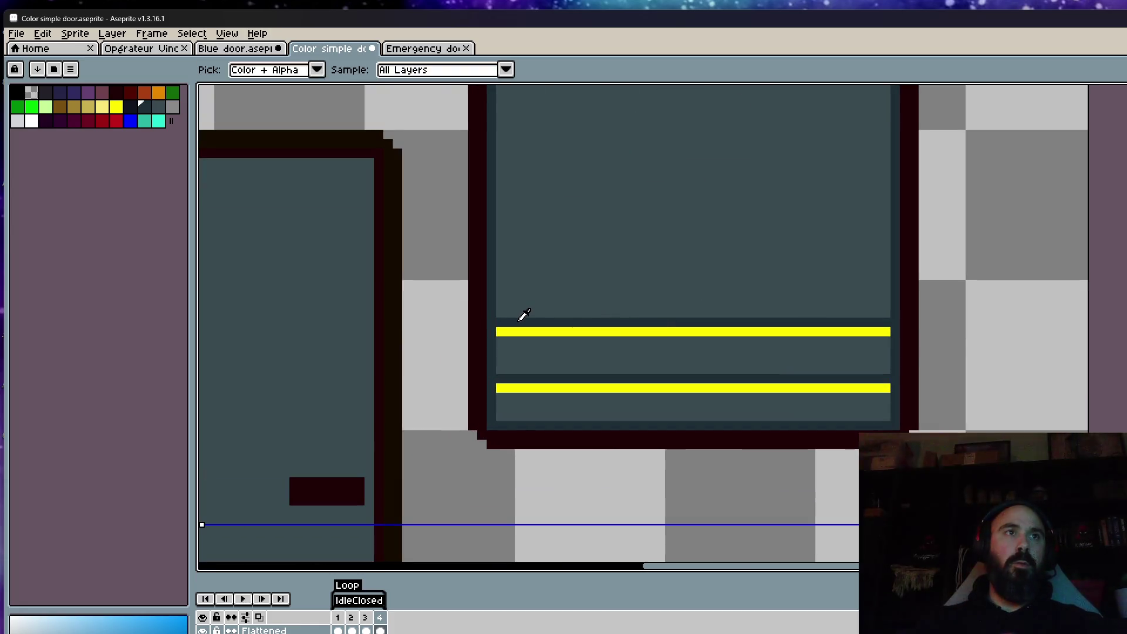
key("g")
scroll(568, 284, "down", 3)
scroll(460, 435, "up", 2)
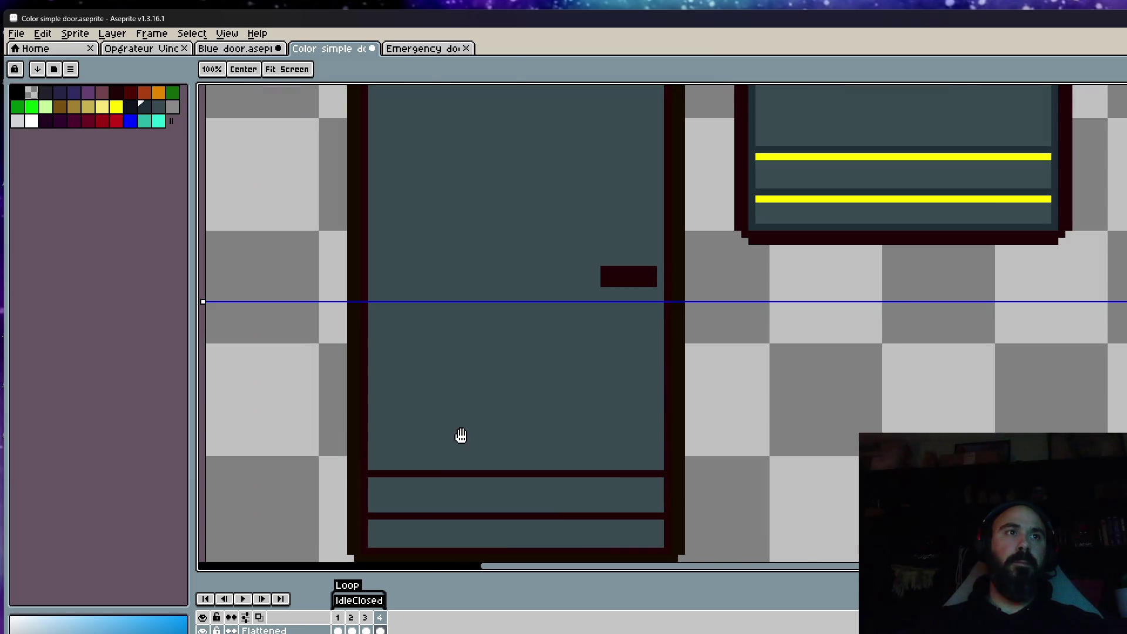
left_click(441, 471)
key("ctrl+z")
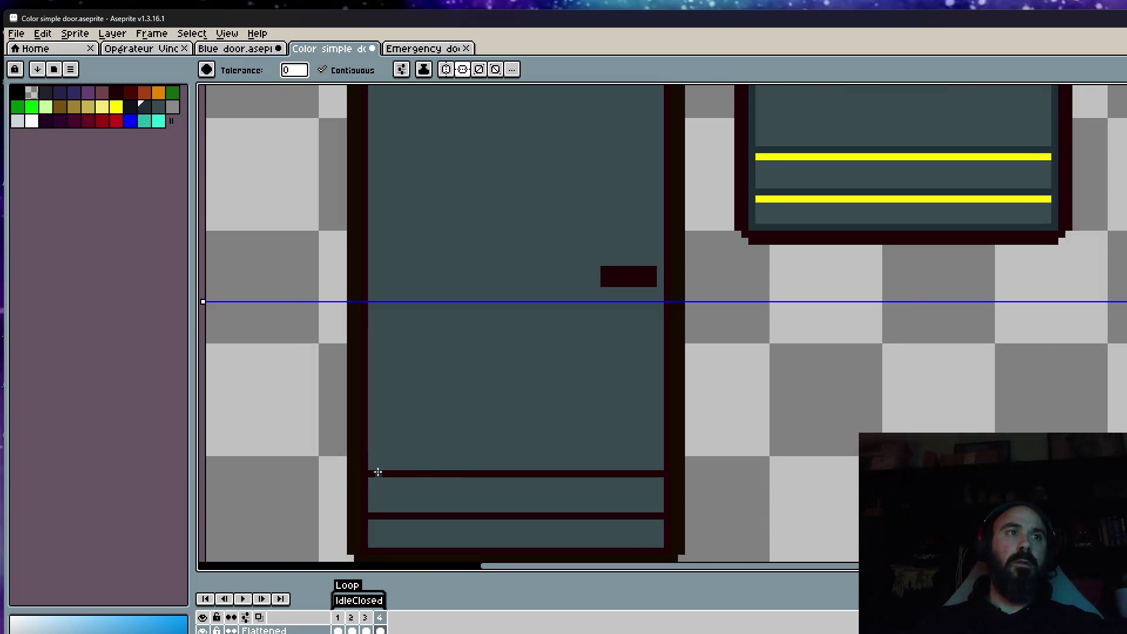
left_click(377, 471)
key("ctrl+z")
left_click(412, 441)
key("ctrl+z")
left_click(365, 473)
Step: Test a dark fill of the door interior again and undo it
scroll(391, 462, "down", 2)
left_click(538, 346)
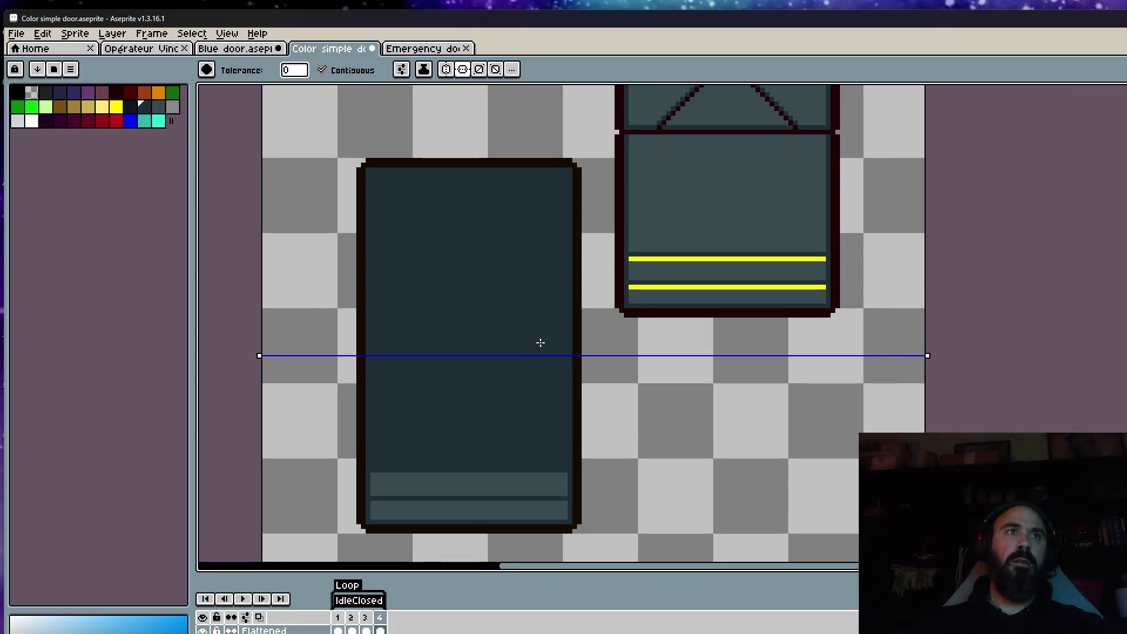
key("ctrl+z")
key("ctrl+y")
key("ctrl+z")
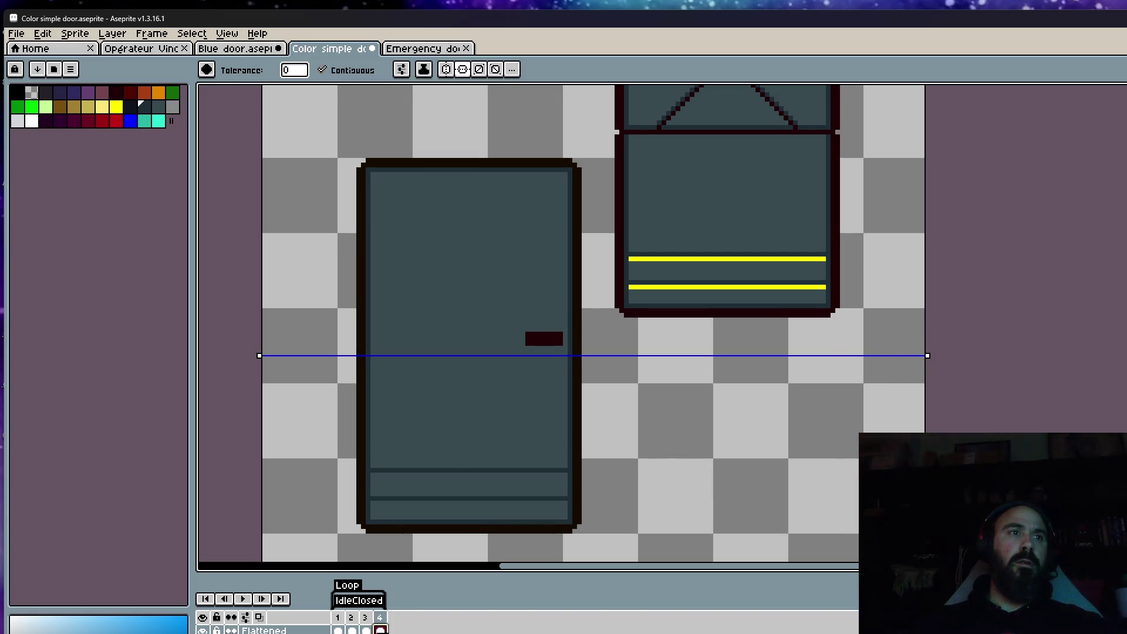
left_click(540, 348)
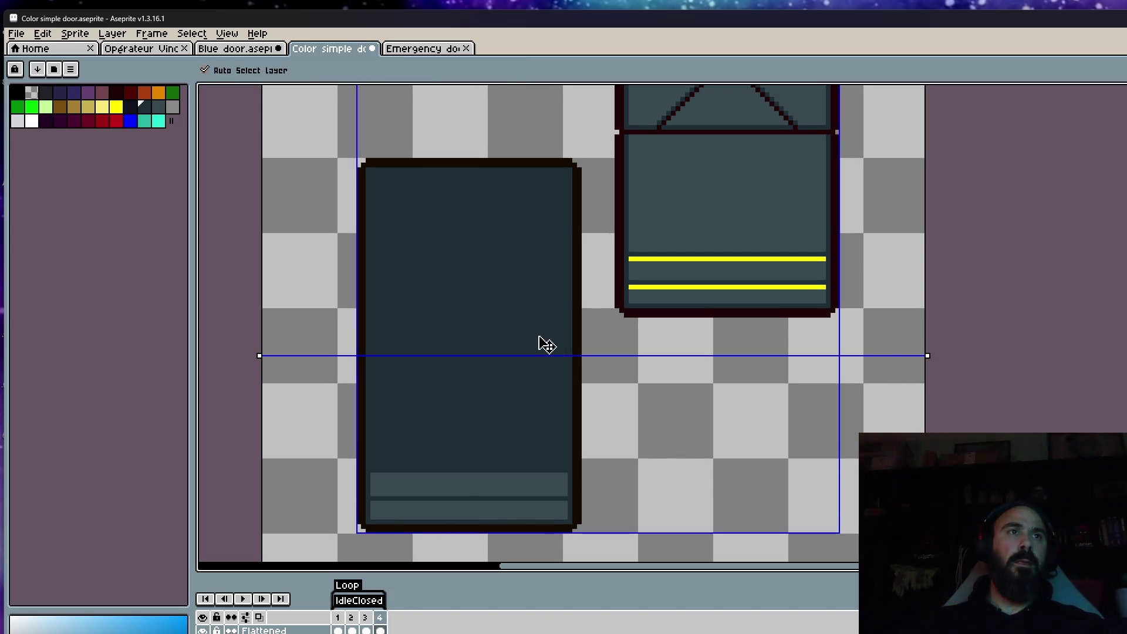
key("ctrl+z")
Step: Turn mirrored drawing off and refill the maroon handle with dark grey
left_click(448, 71)
left_click(447, 69)
left_click(462, 69)
left_click(543, 339)
scroll(542, 339, "down", 4)
scroll(563, 311, "up", 8)
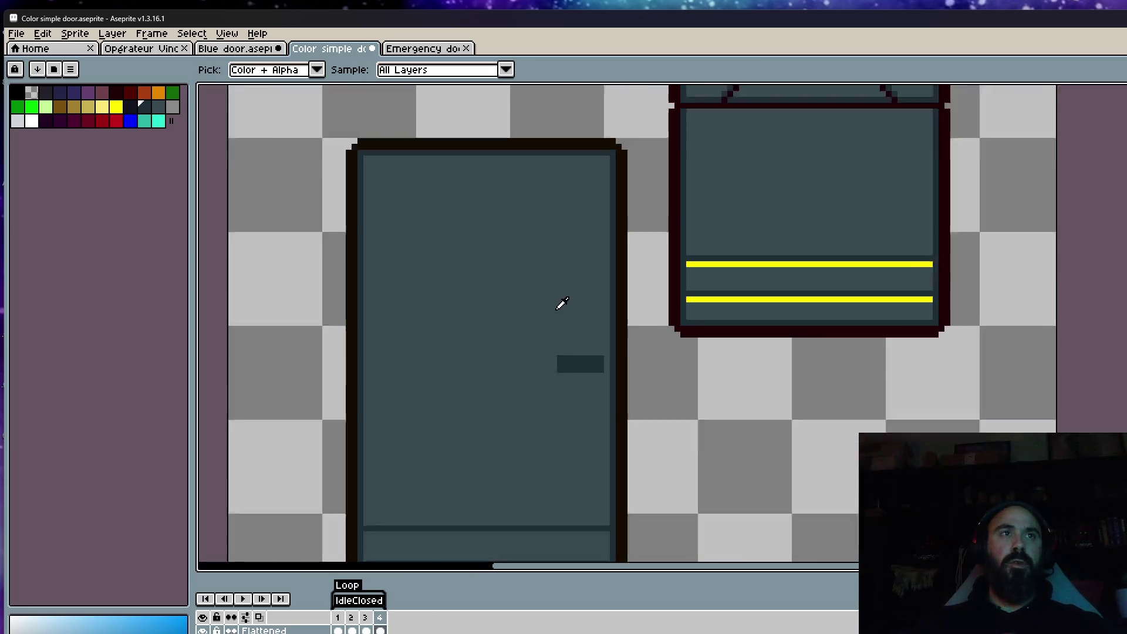
scroll(558, 301, "down", 2)
left_click_drag(558, 301, 538, 397)
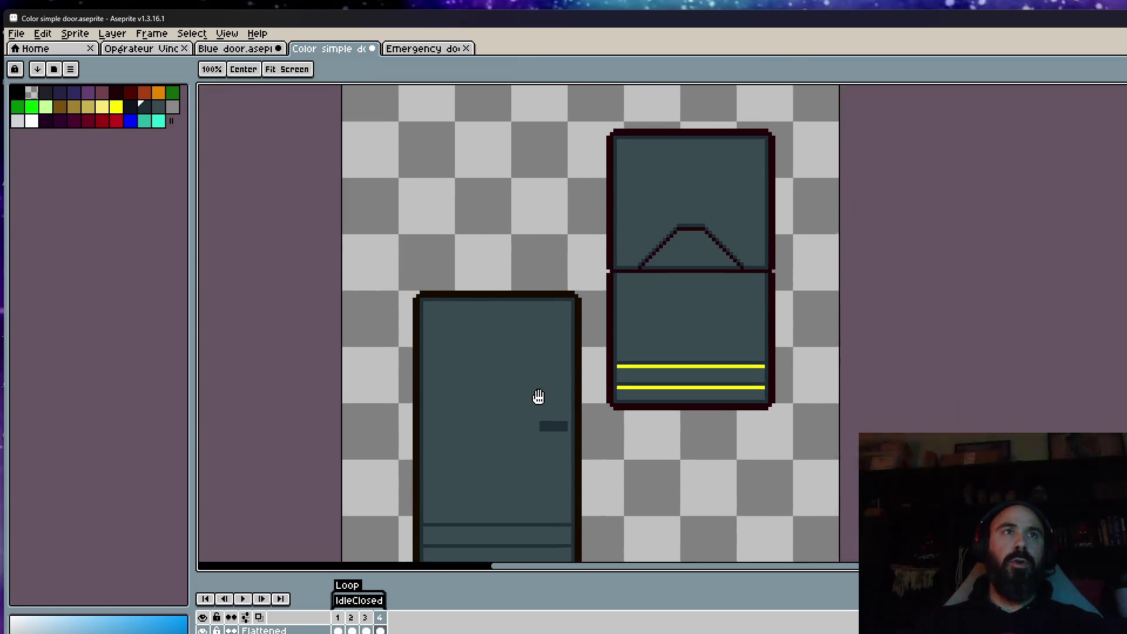
scroll(593, 318, "up", 1)
Step: Pick the stripe yellow and draw two horizontal yellow stripes across the lower door panel
key("i")
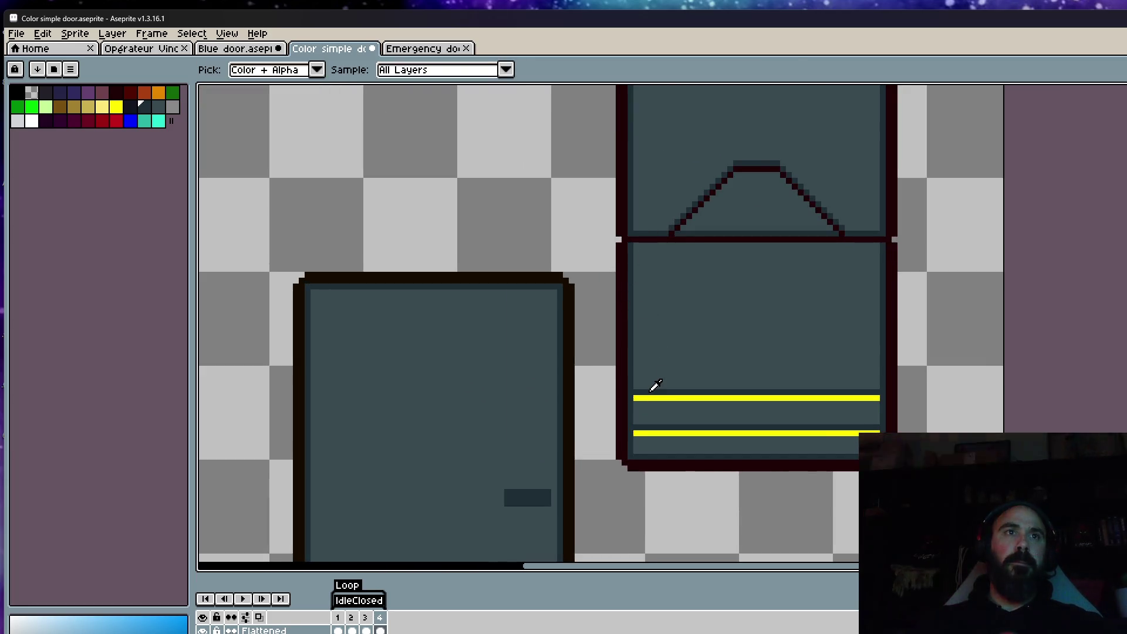
left_click(651, 398)
key("h")
scroll(563, 323, "down", 3)
scroll(469, 399, "up", 3)
key("i")
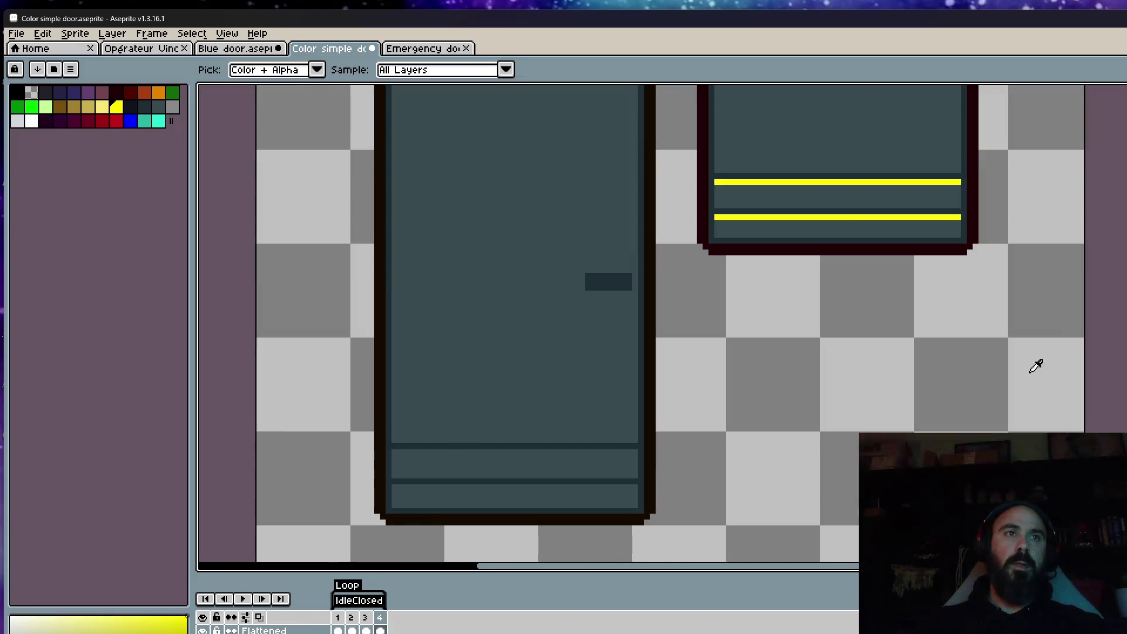
key("b")
scroll(417, 492, "up", 3)
mouse_move(365, 403)
left_mouse_down()
mouse_move(604, 415)
mouse_move(933, 404)
left_mouse_up()
mouse_move(854, 487)
left_mouse_down()
mouse_move(373, 501)
mouse_move(365, 486)
left_mouse_up()
Step: Sample the door handle's colour from the canvas
scroll(411, 458, "down", 3)
key("h")
scroll(557, 302, "up", 2)
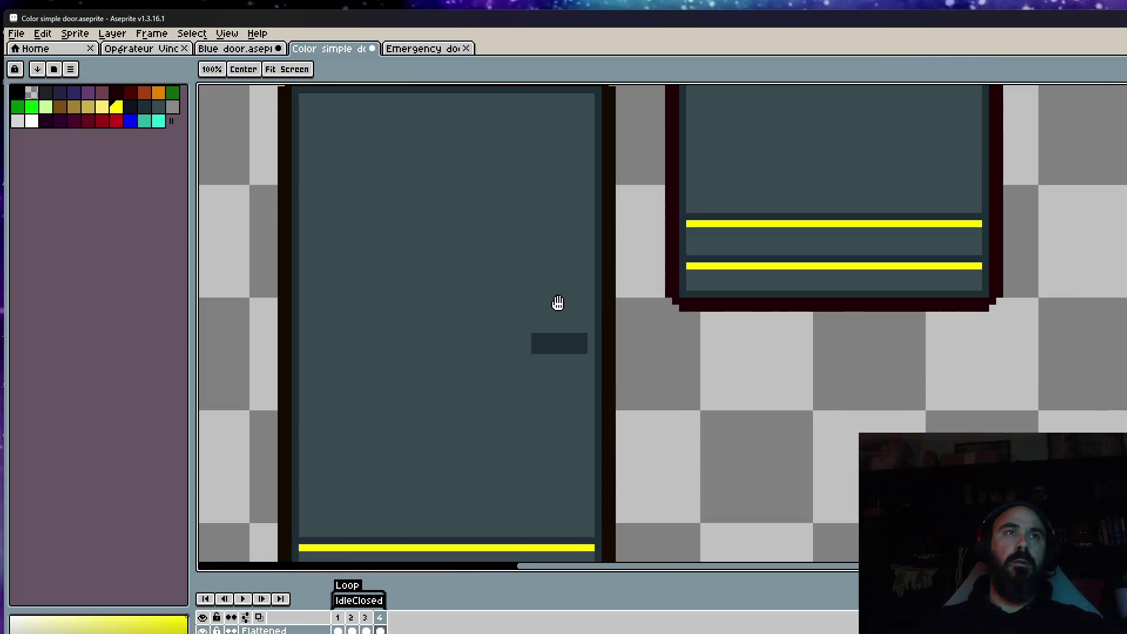
key("b")
scroll(557, 302, "up", 1)
key("i")
left_click(546, 350)
Step: Compare frame 3's brown door with frame 4's grey doors on the timeline
scroll(546, 328, "down", 2)
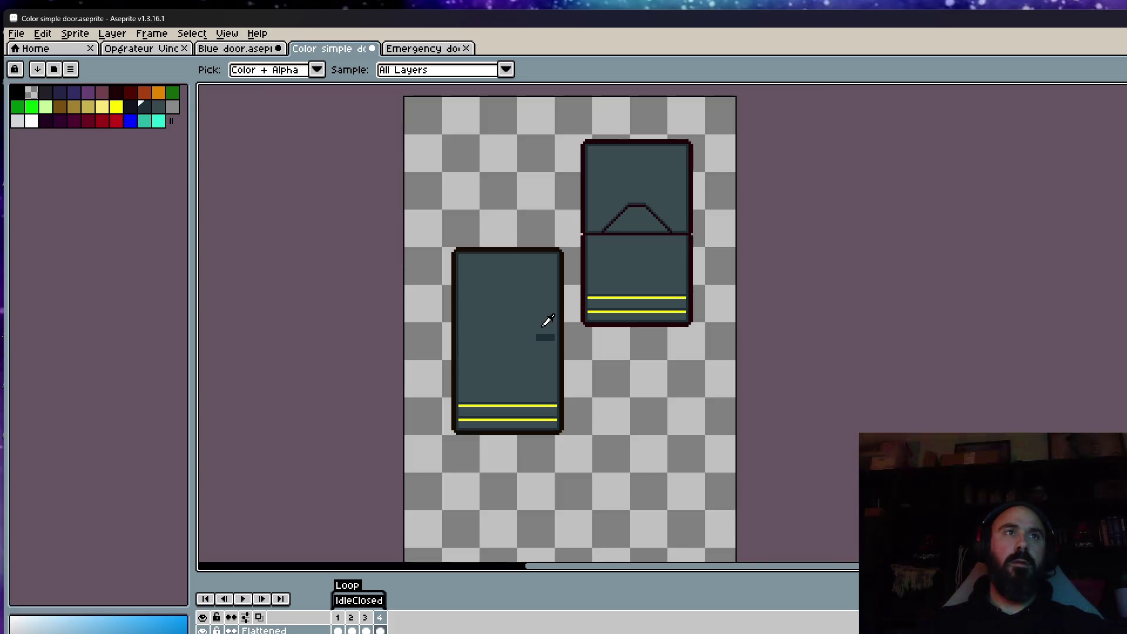
scroll(510, 314, "up", 1)
scroll(564, 314, "up", 1)
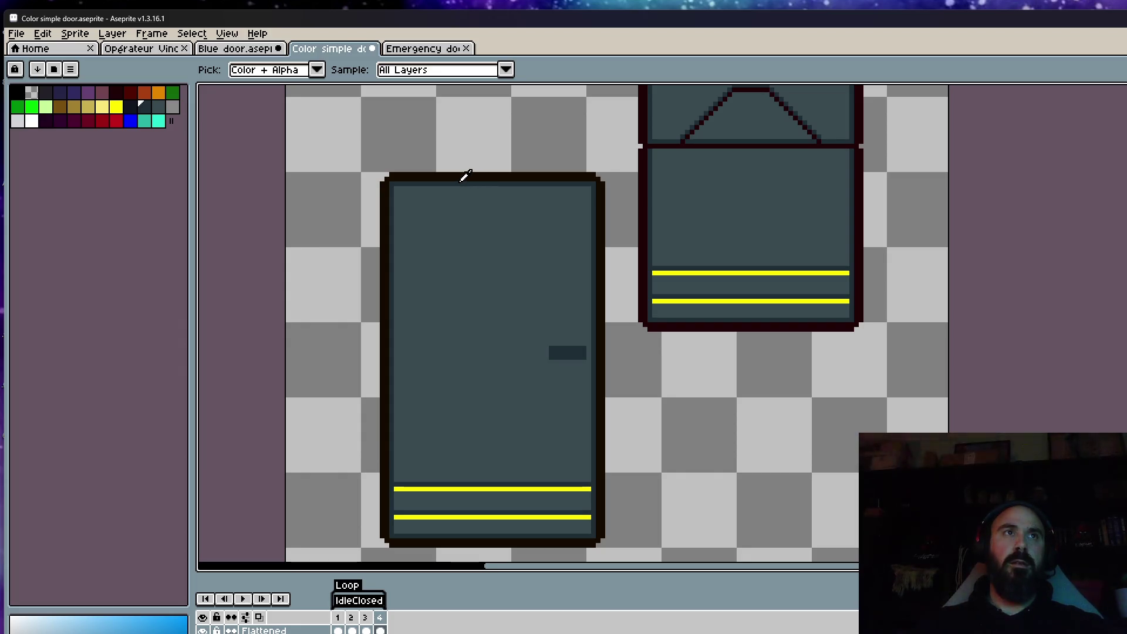
scroll(463, 176, "down", 1)
left_click_drag(487, 252, 476, 265)
mouse_move(380, 621)
left_mouse_down()
mouse_move(351, 617)
mouse_move(365, 617)
left_mouse_up()
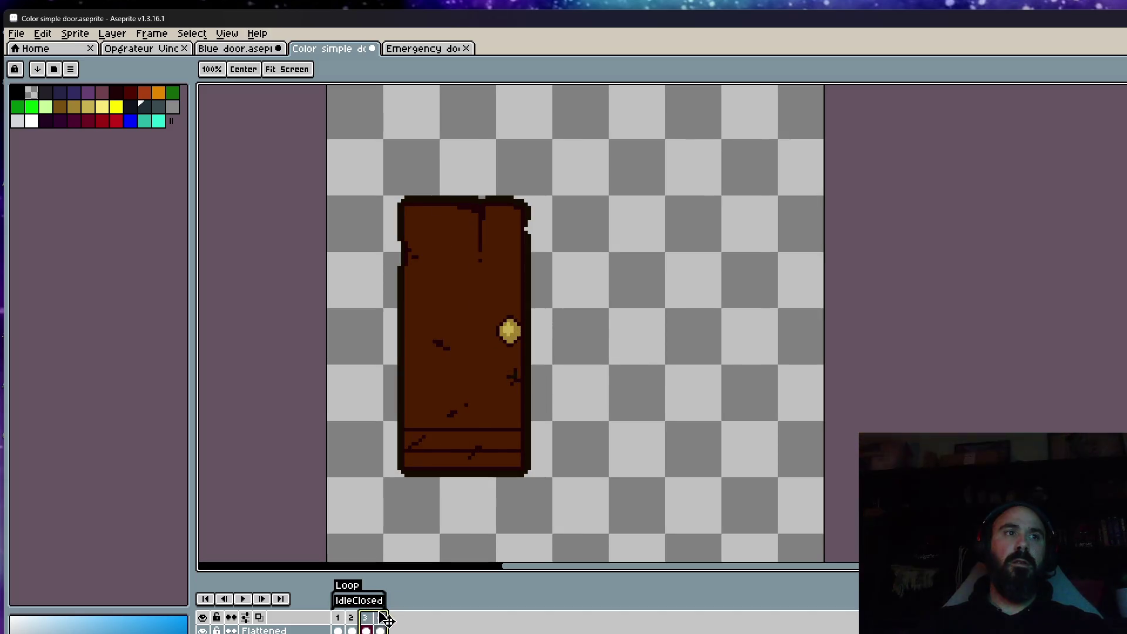
left_click(382, 617)
scroll(594, 347, "down", 3)
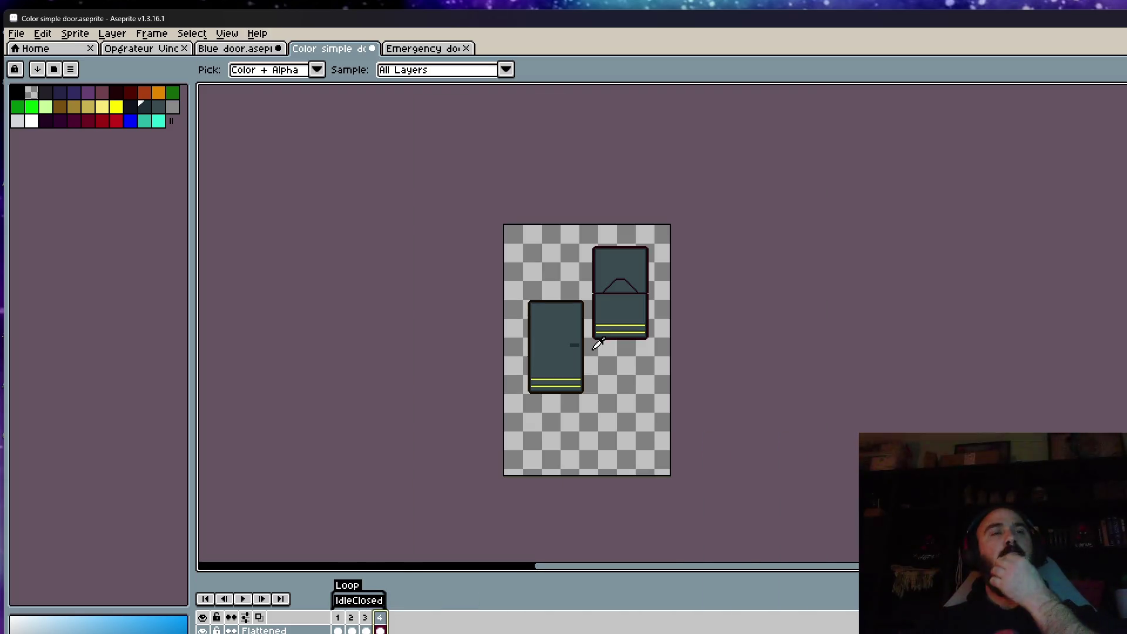
Step: Extend the door handle leftward with dark pixels and fill its notch
scroll(572, 337, "up", 5)
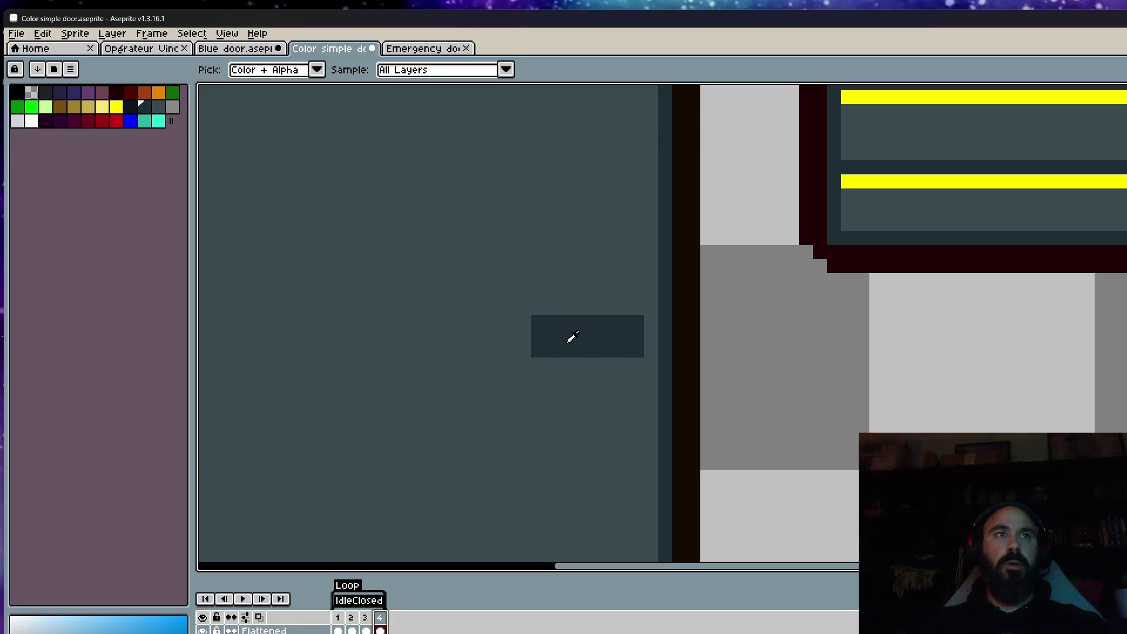
scroll(573, 327, "down", 3)
scroll(546, 323, "up", 3)
key("b")
scroll(548, 344, "up", 2)
left_click_drag(548, 344, 489, 366)
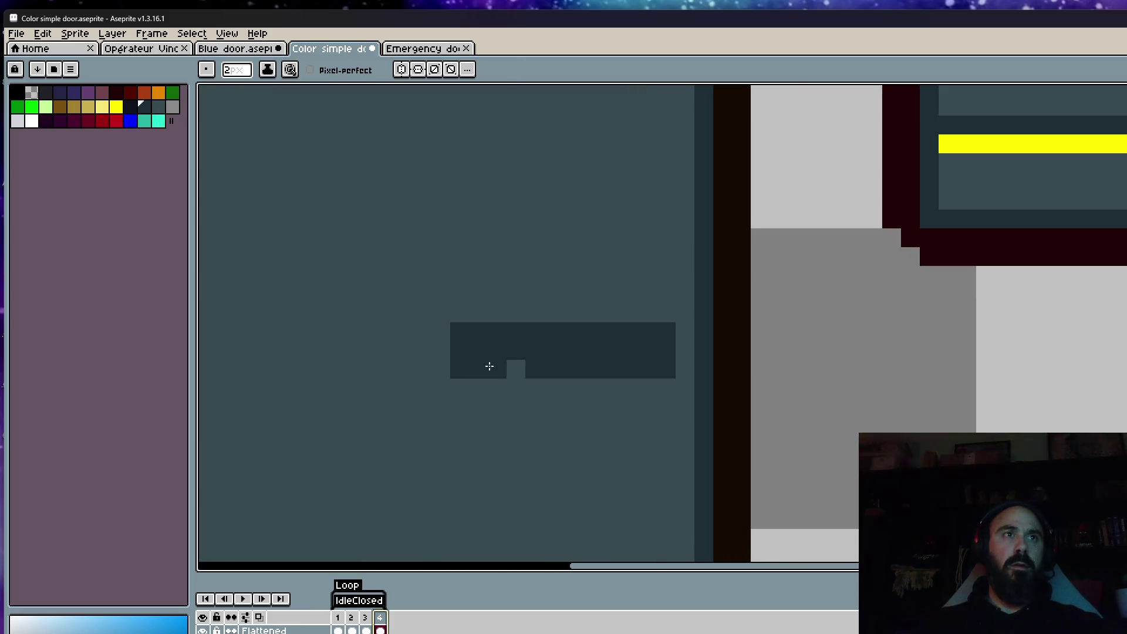
left_click(516, 369)
scroll(533, 357, "down", 4)
scroll(533, 359, "down", 1)
Step: Pick a light grey and paint a highlight along the handle's top
key("i")
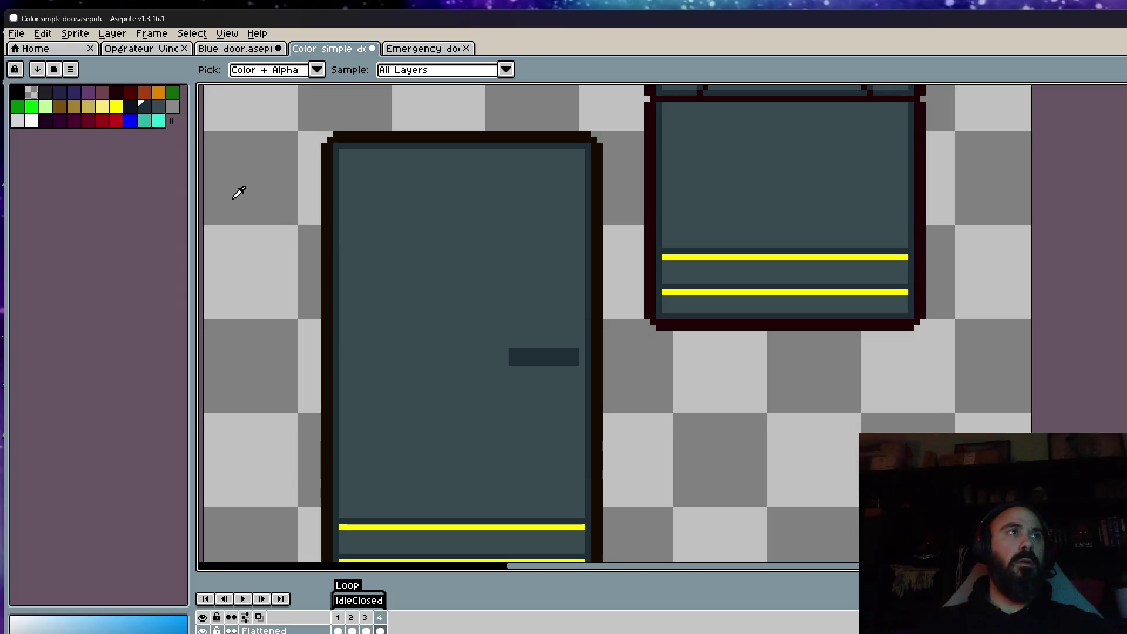
left_click(170, 108)
scroll(569, 364, "up", 2)
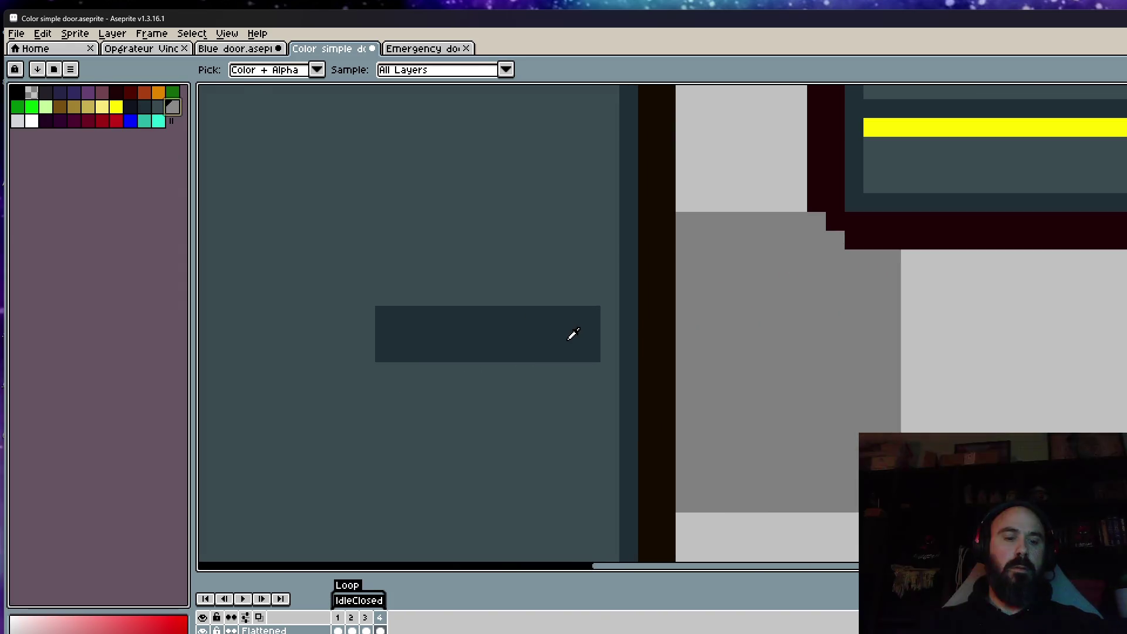
key("b")
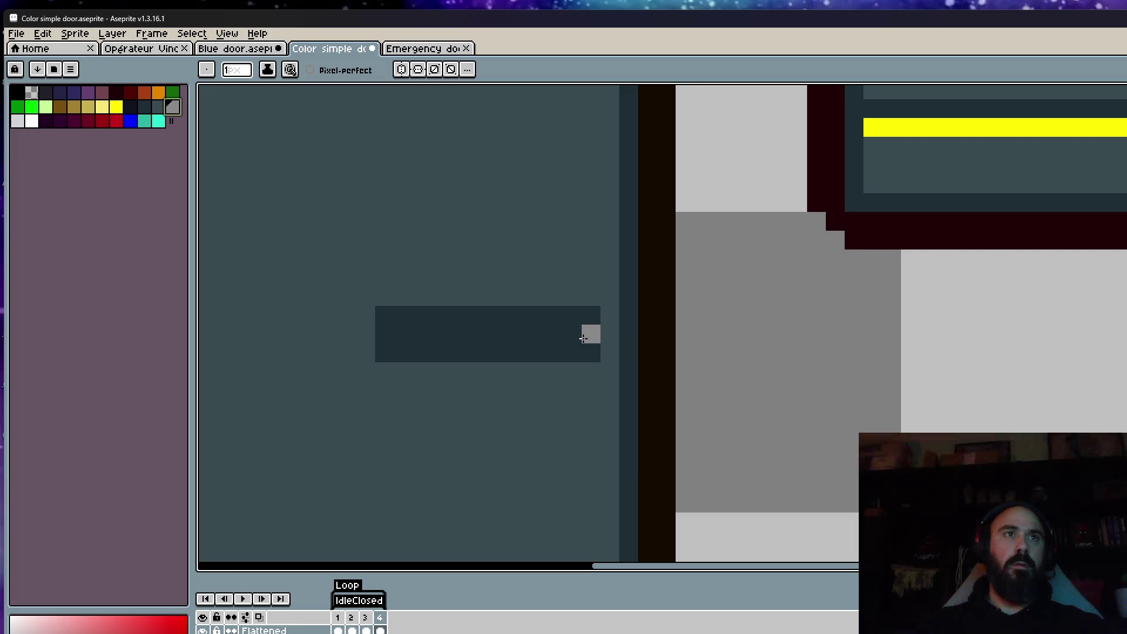
mouse_move(579, 342)
left_mouse_down()
mouse_move(568, 319)
mouse_move(436, 320)
left_mouse_up()
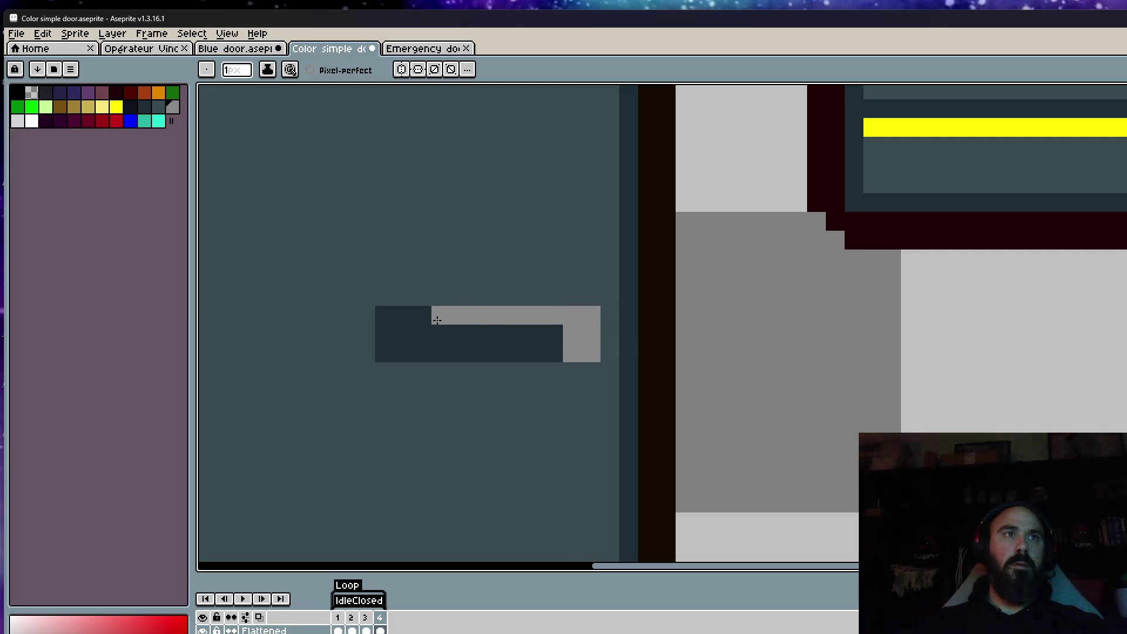
Step: Zoom in and out to inspect the handle, then bring both doors back into view
scroll(399, 326, "down", 5)
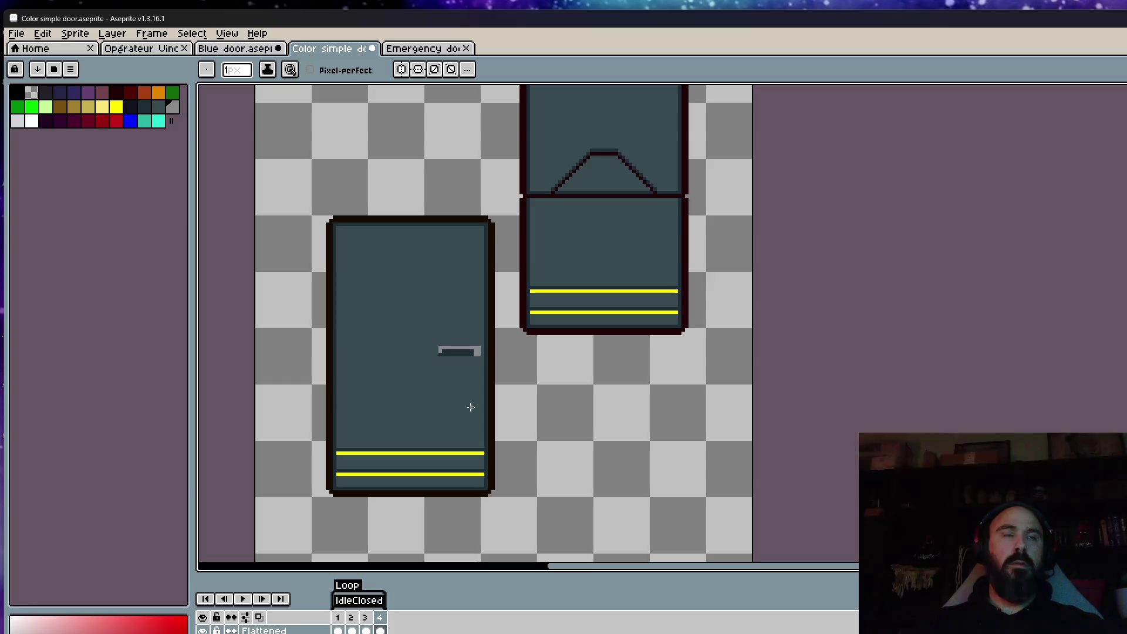
scroll(457, 369, "up", 3)
scroll(443, 357, "down", 1)
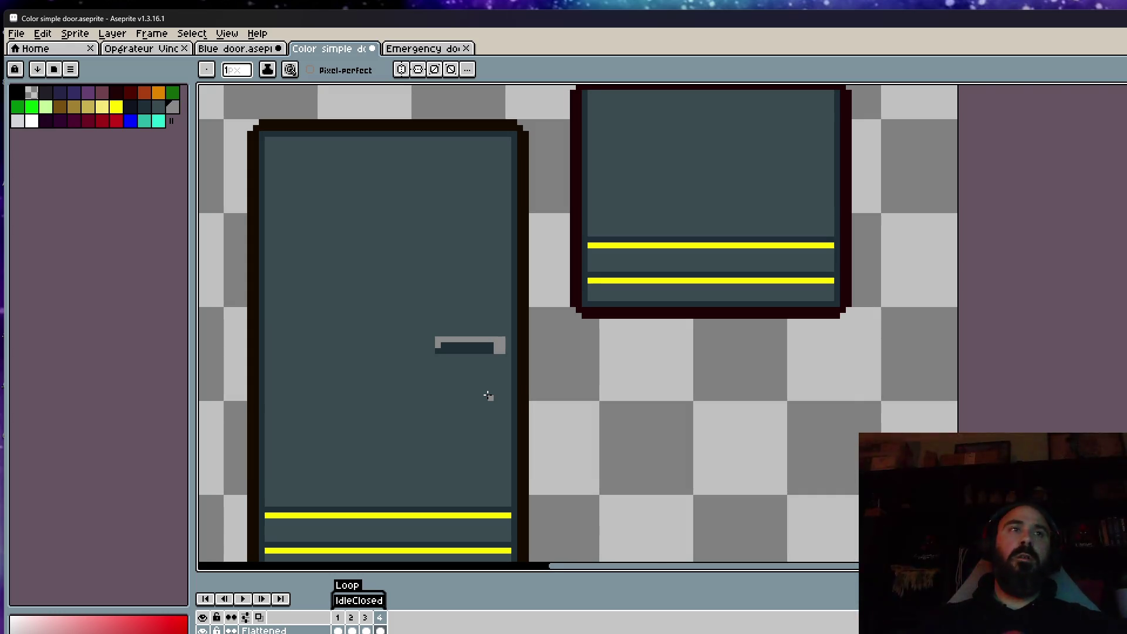
scroll(487, 396, "down", 2)
scroll(487, 384, "up", 3)
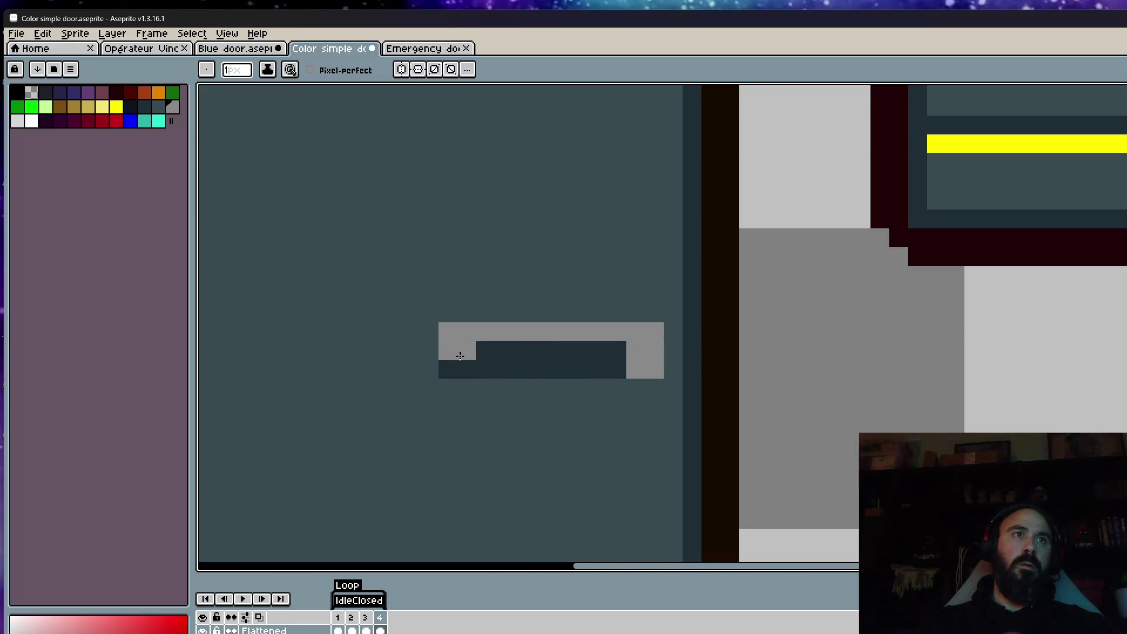
scroll(452, 369, "down", 4)
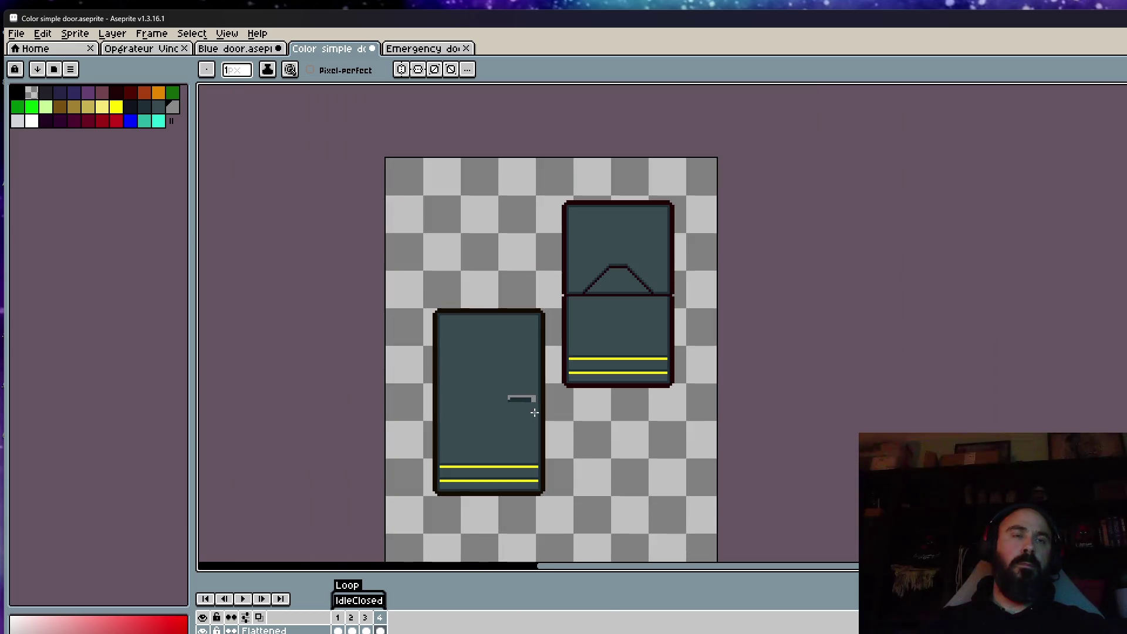
scroll(481, 401, "up", 1)
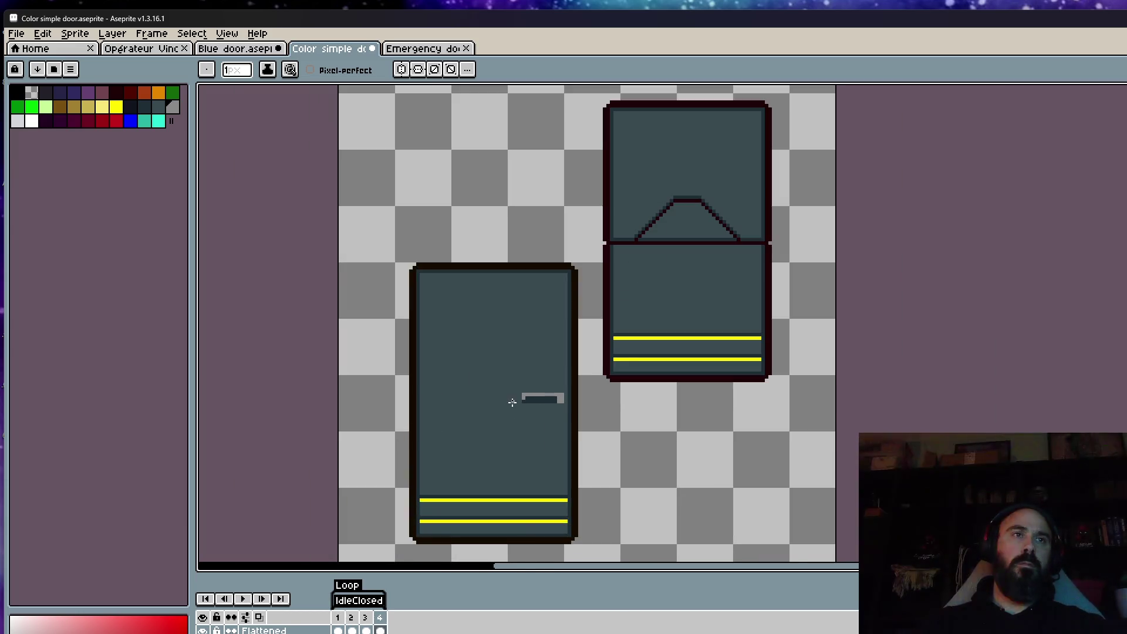
scroll(513, 403, "down", 3)
left_click_drag(599, 367, 569, 377)
scroll(586, 370, "up", 2)
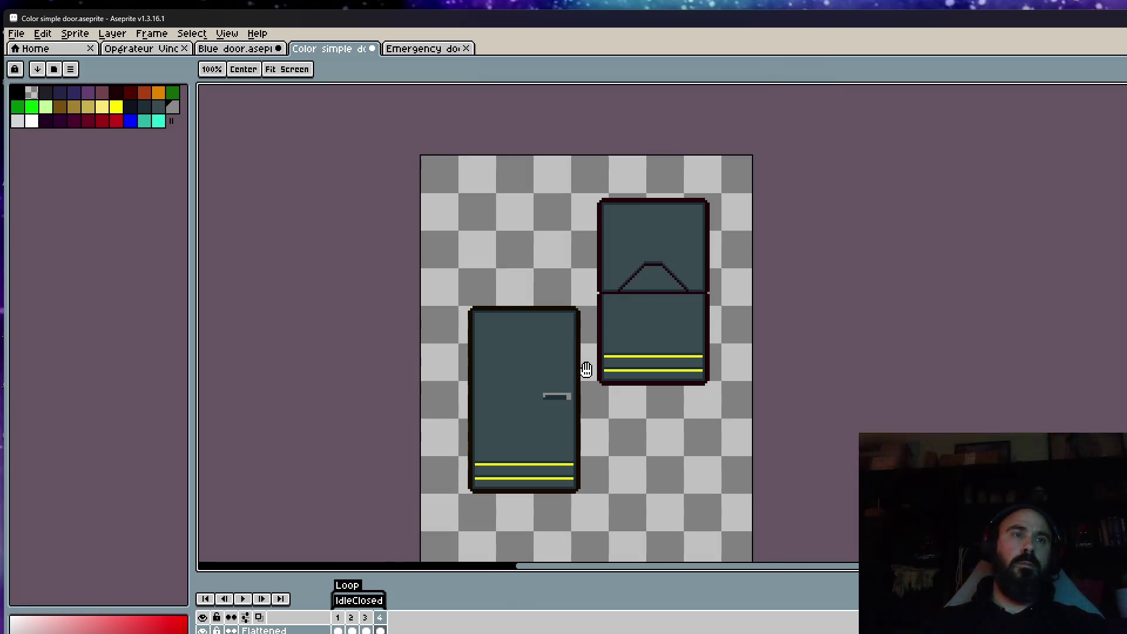
Step: Recentre and zoom the view on the two doors
scroll(585, 392, "up", 2)
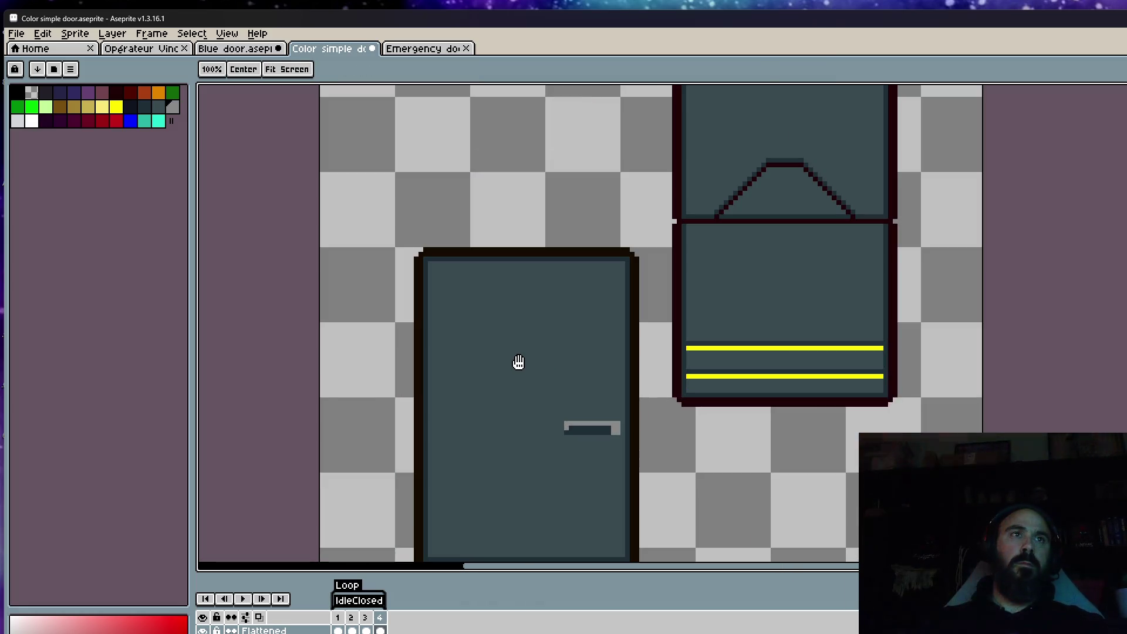
key("alt")
scroll(784, 155, "up", 1)
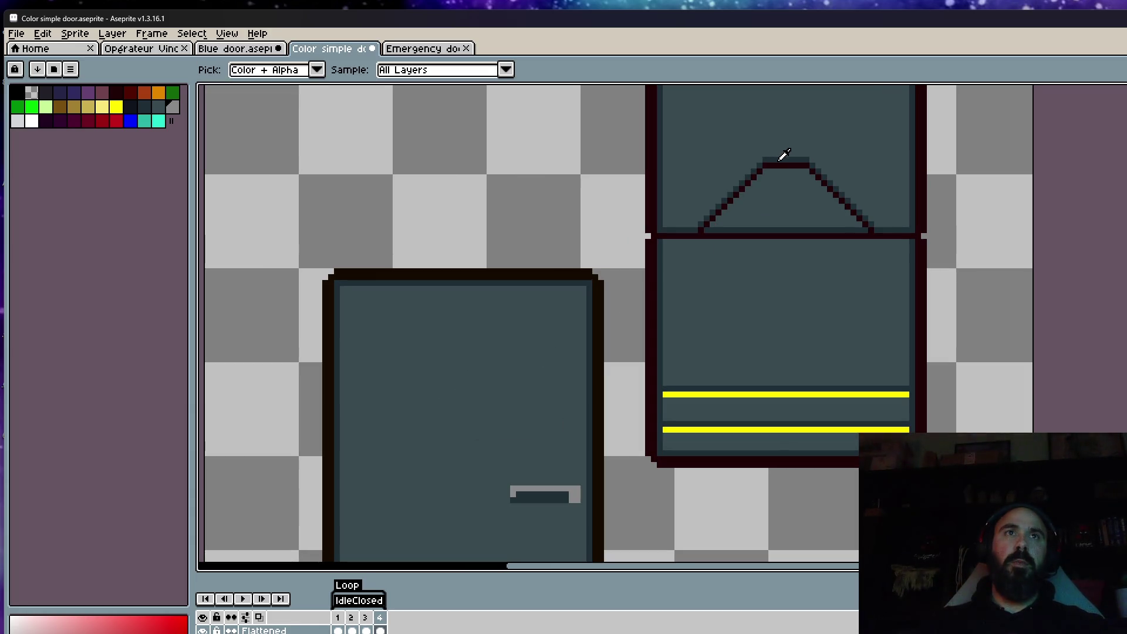
scroll(548, 310, "down", 1)
scroll(480, 360, "down", 1)
left_click_drag(481, 360, 504, 306)
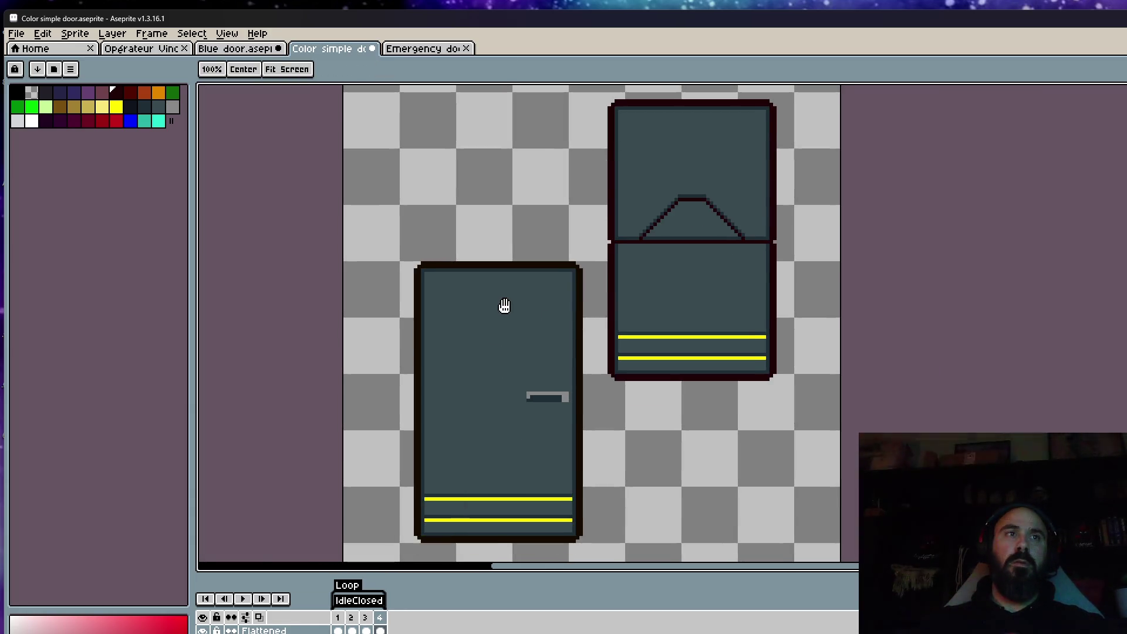
scroll(435, 319, "up", 5)
key("alt")
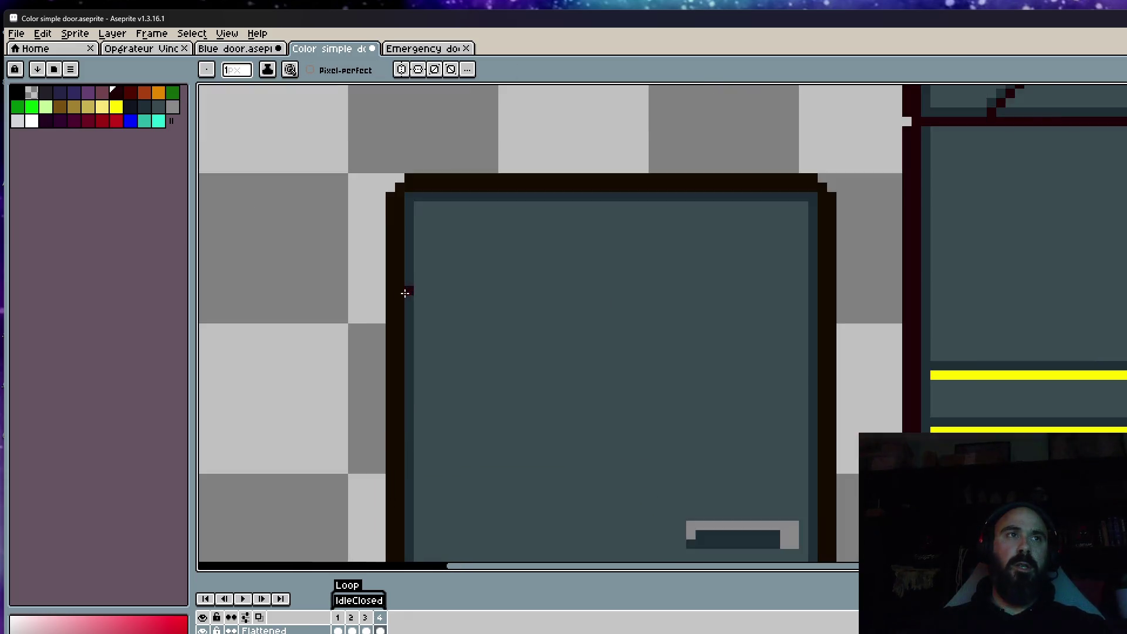
scroll(408, 292, "down", 3)
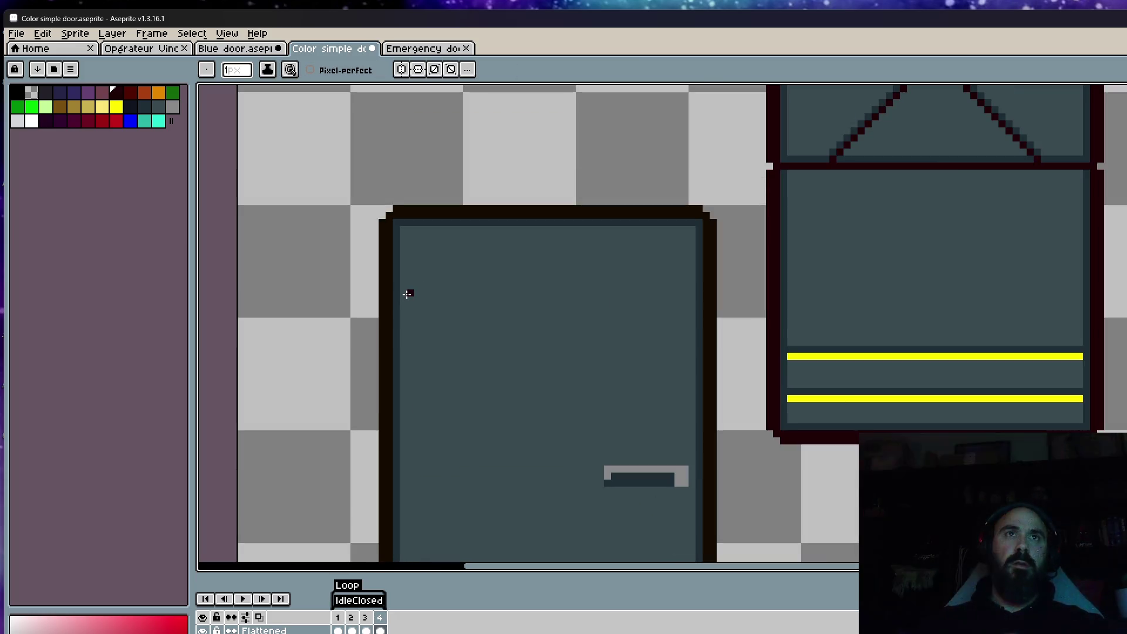
scroll(593, 460, "up", 3)
scroll(761, 249, "up", 2)
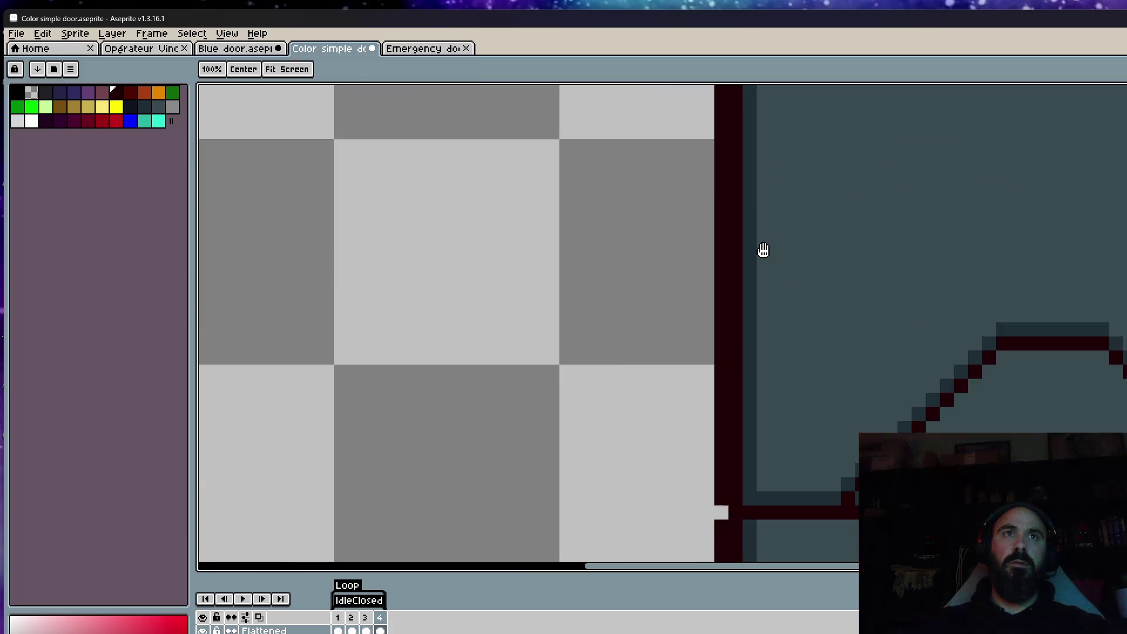
scroll(745, 314, "down", 4)
scroll(603, 319, "up", 5)
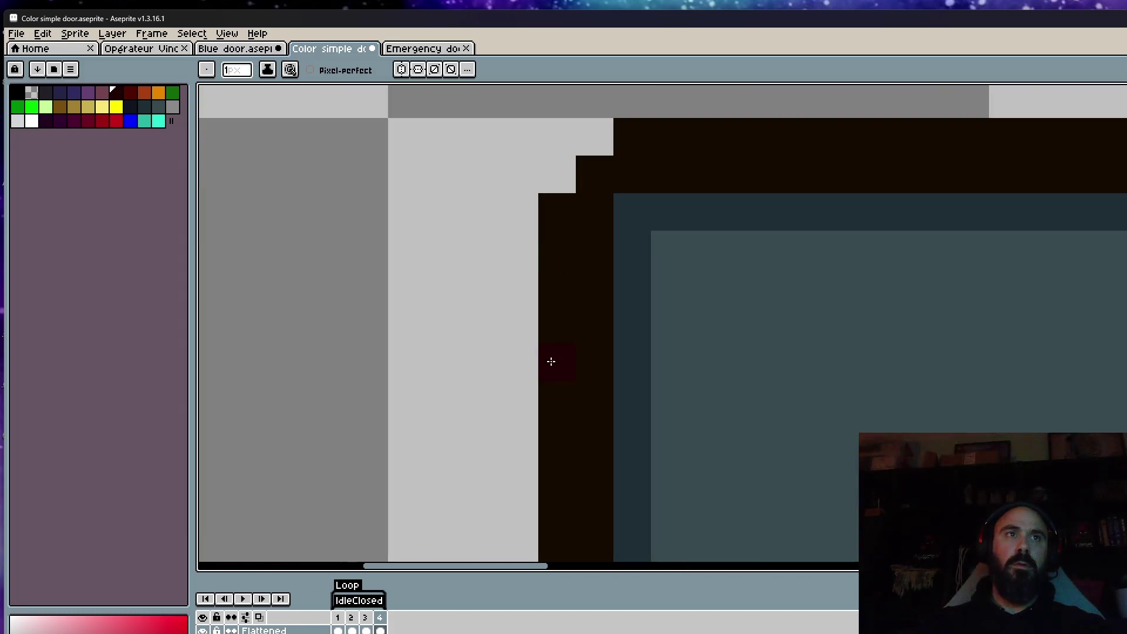
Step: Flood-fill the left door's outline dark red
key("g")
left_click(662, 151)
scroll(737, 232, "down", 3)
key("v")
key("g")
scroll(890, 252, "up", 1)
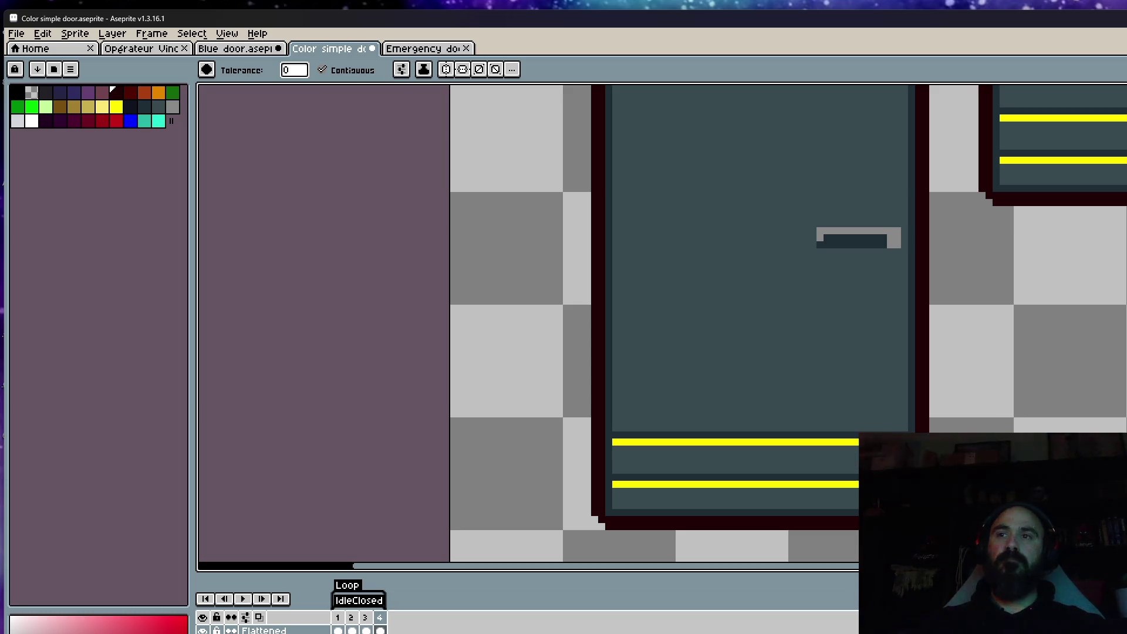
Step: Paint two dark-red hinges on the door's left edge, one high and one lower
key("b")
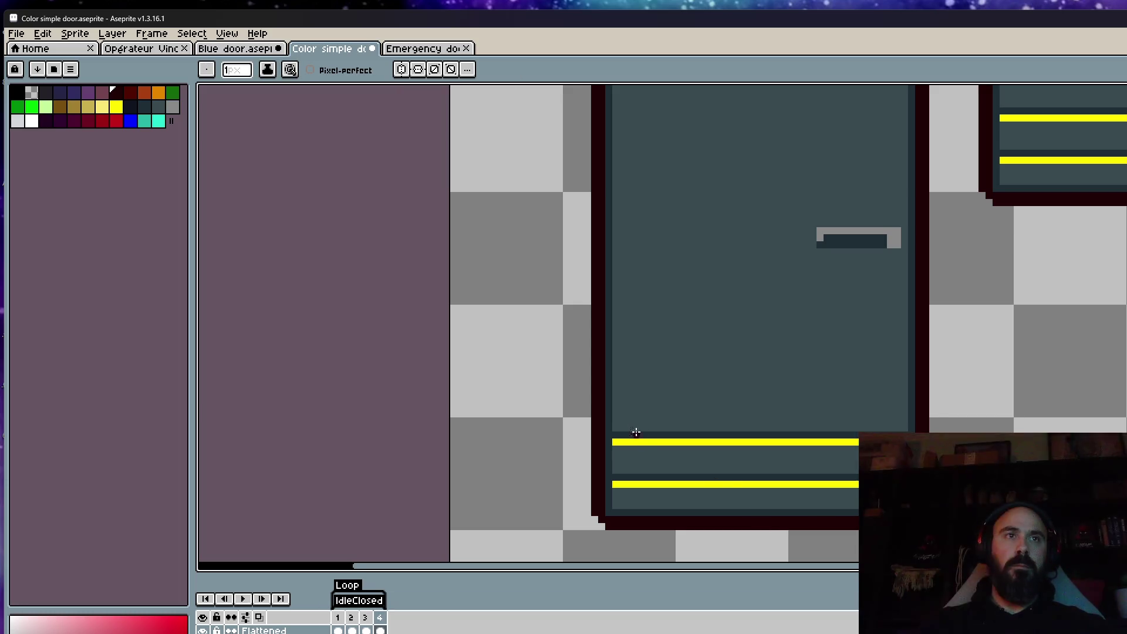
scroll(646, 420, "up", 3)
scroll(614, 242, "up", 2)
scroll(612, 259, "up", 1)
left_click(612, 259)
mouse_move(612, 259)
left_mouse_down()
mouse_move(674, 335)
mouse_move(614, 378)
mouse_move(608, 397)
mouse_move(661, 454)
mouse_move(611, 473)
left_mouse_up()
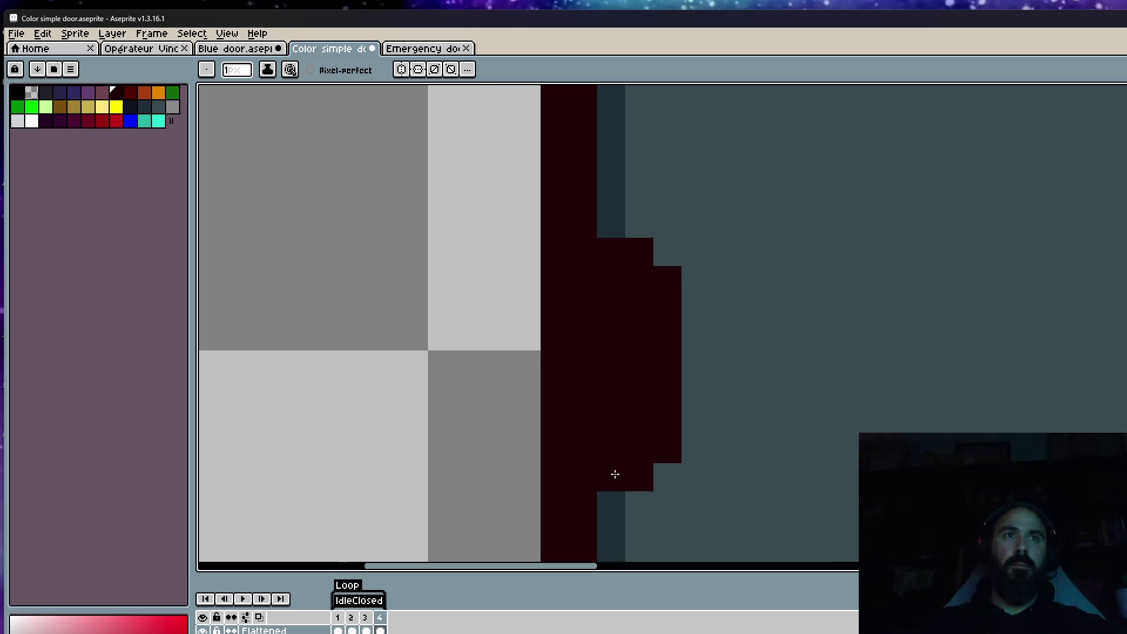
scroll(679, 294, "down", 8)
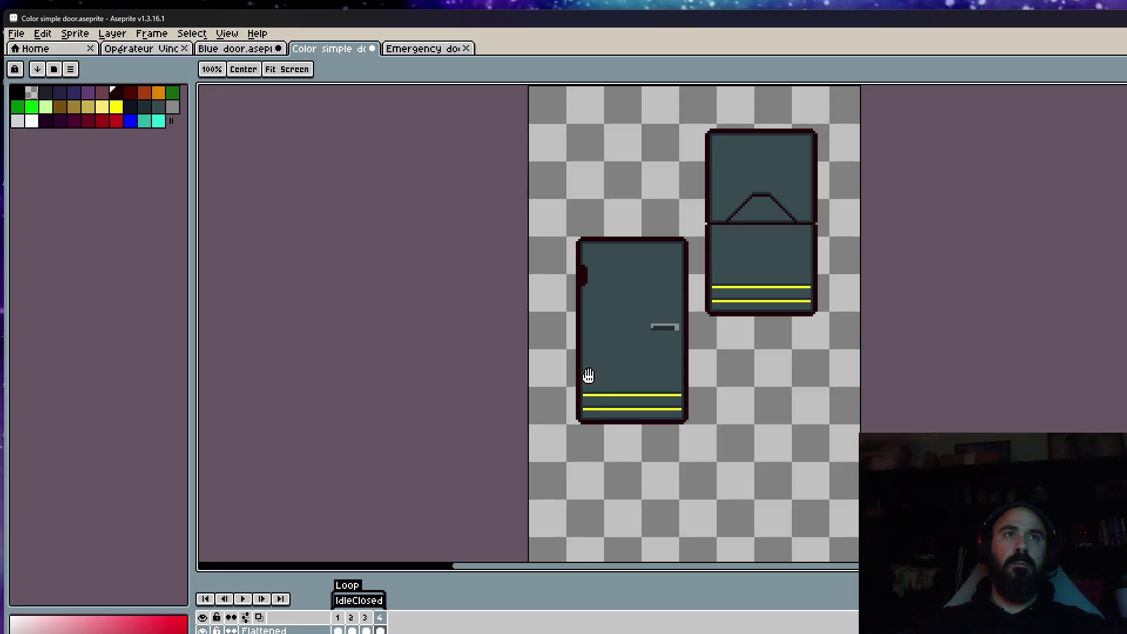
scroll(588, 375, "up", 4)
left_click_drag(559, 414, 558, 379)
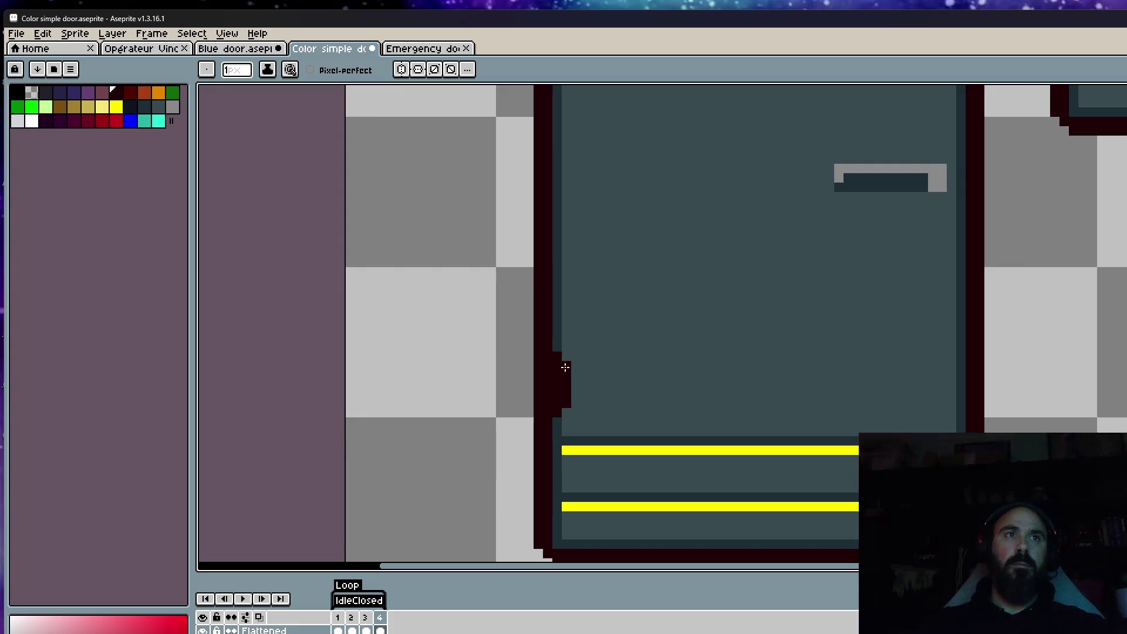
Step: Turn on horizontal symmetry for mirrored drawing
scroll(564, 367, "down", 2)
scroll(563, 341, "up", 2)
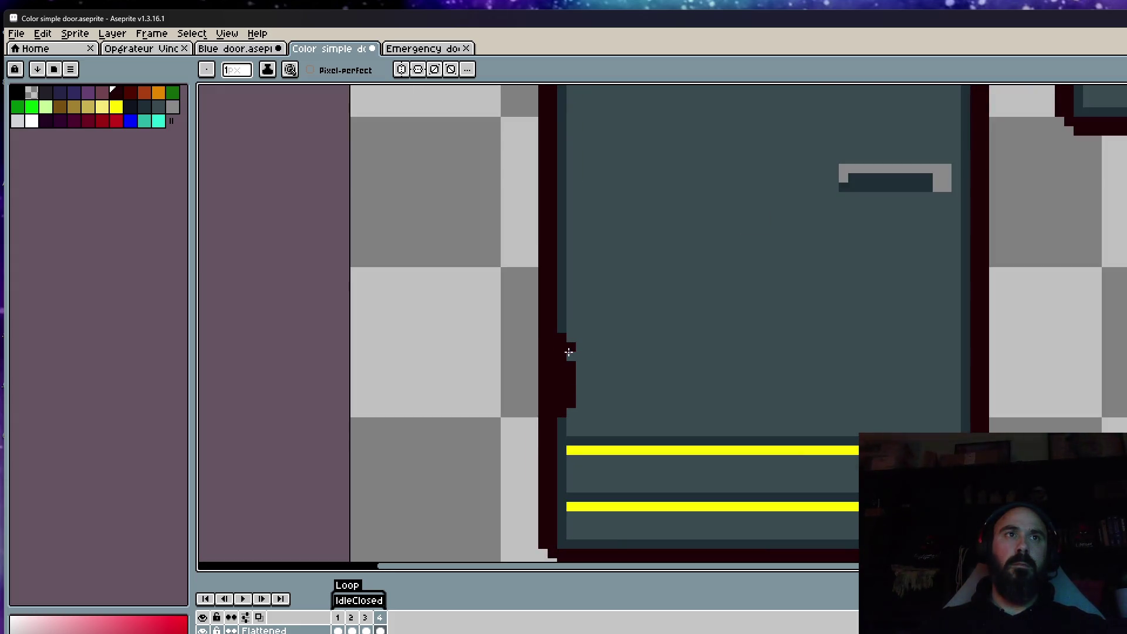
scroll(568, 352, "down", 3)
scroll(604, 358, "up", 1)
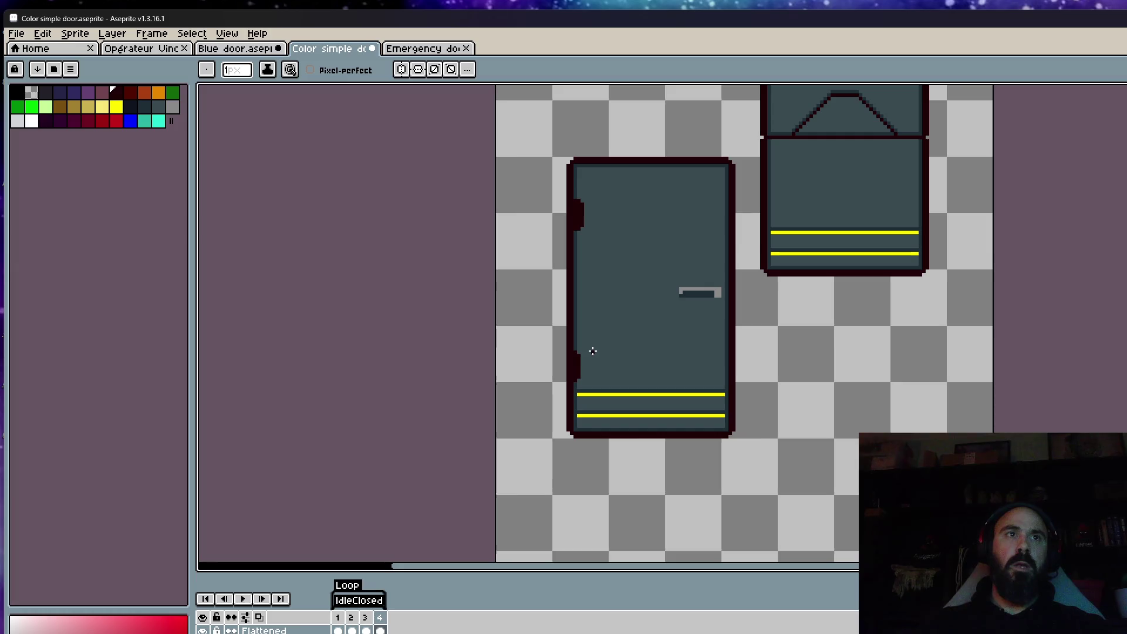
scroll(599, 355, "up", 3)
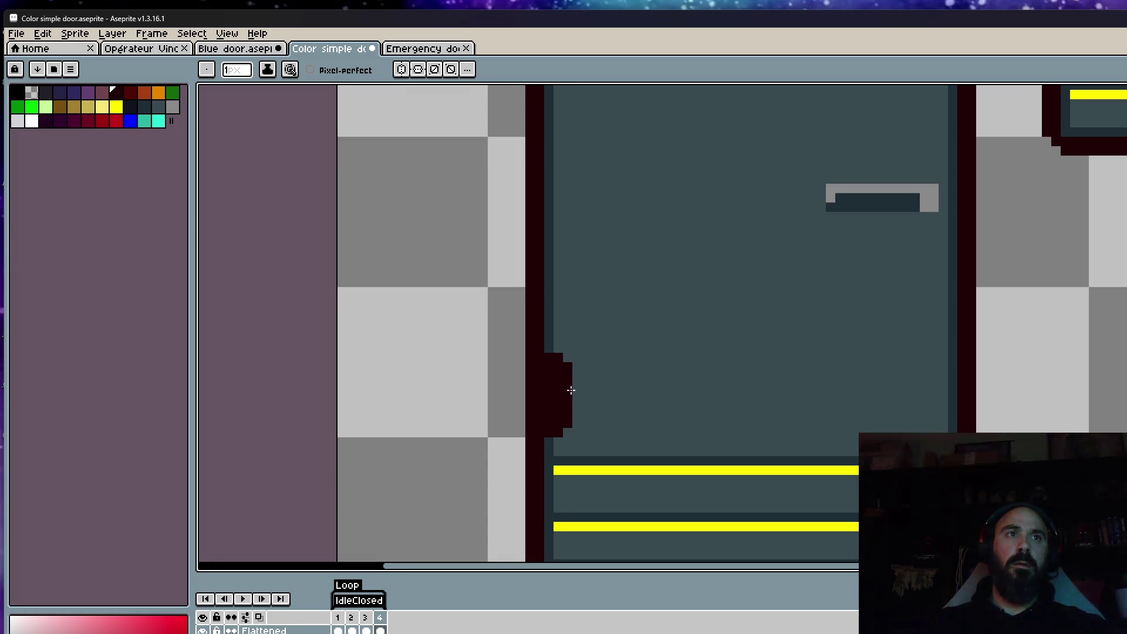
scroll(571, 390, "down", 2)
scroll(604, 376, "down", 3)
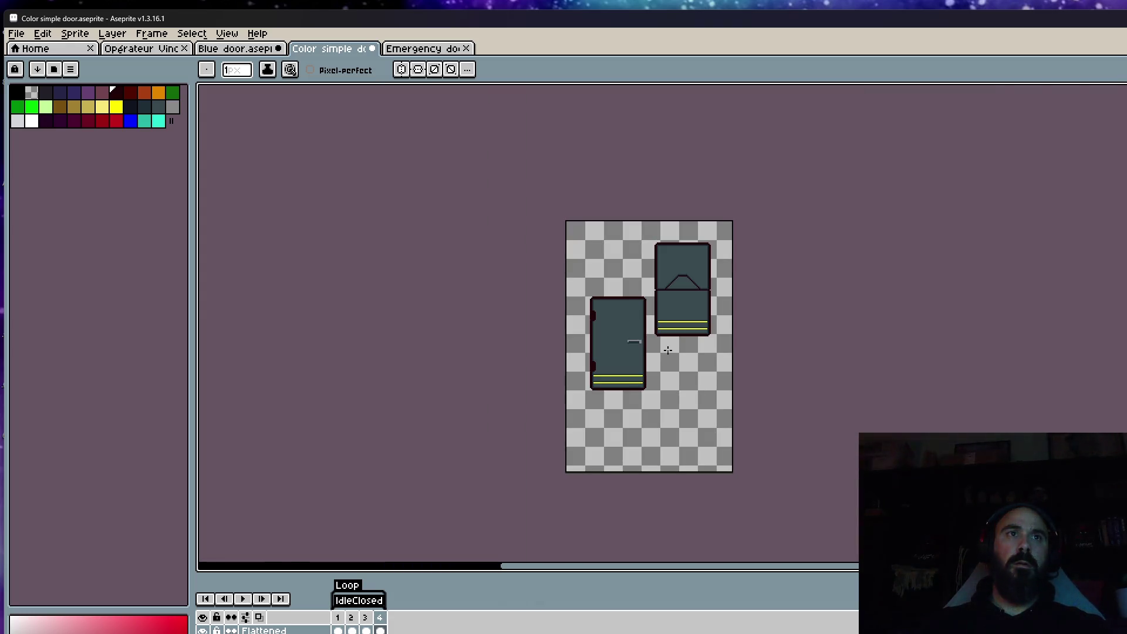
scroll(614, 350, "up", 2)
scroll(616, 376, "up", 2)
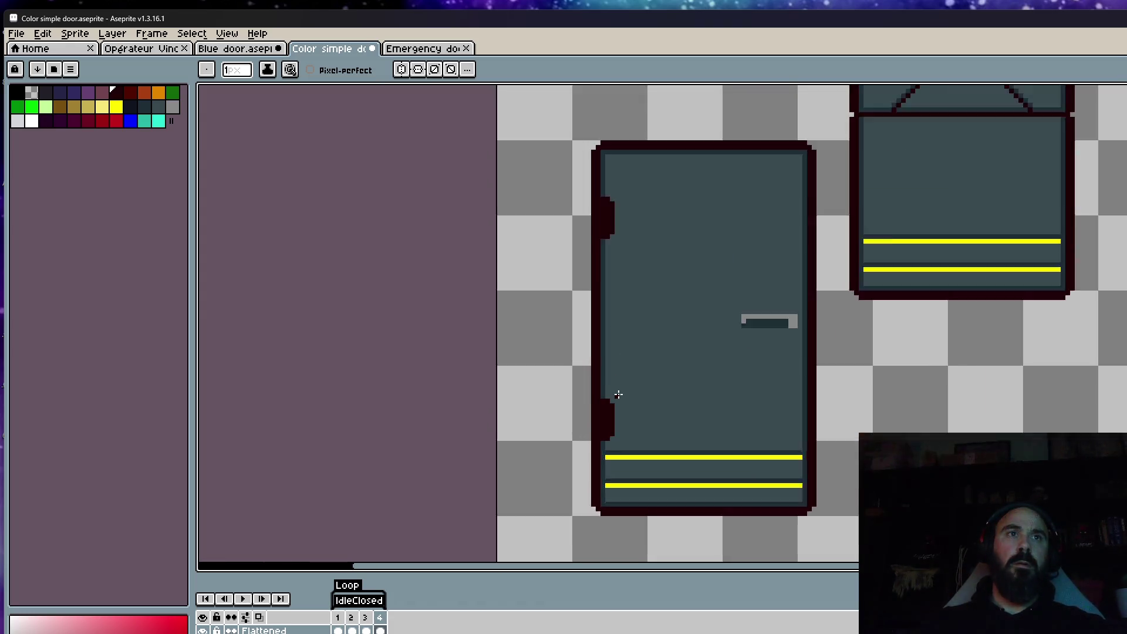
left_click(418, 69)
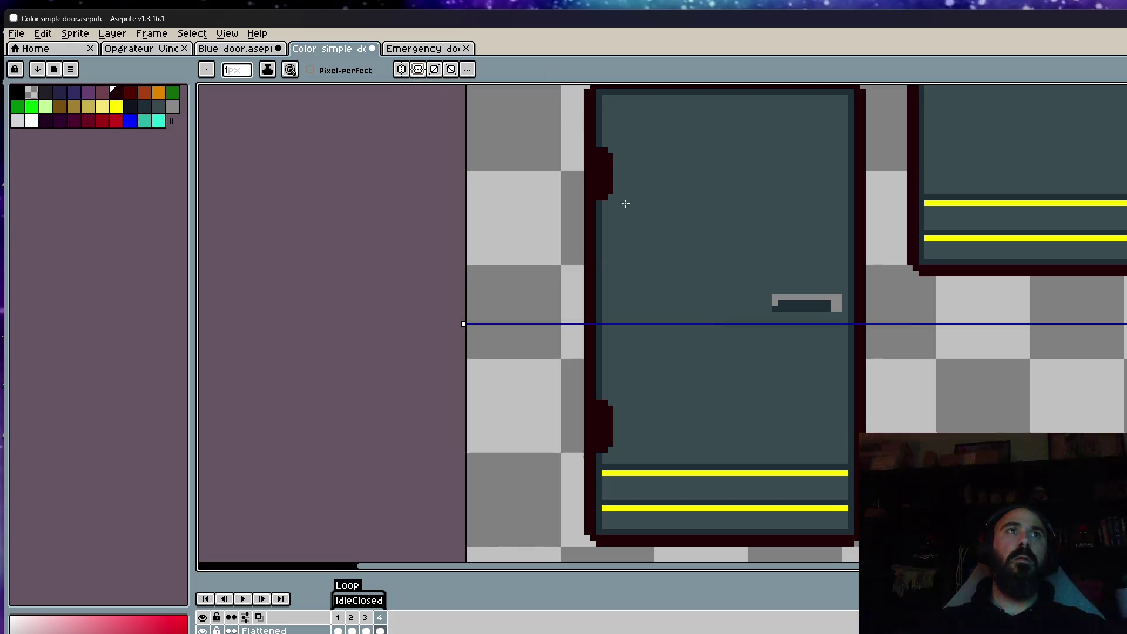
Step: Raise the symmetry axis to handle height and add vertical symmetry as well
left_click_drag(463, 322, 466, 300)
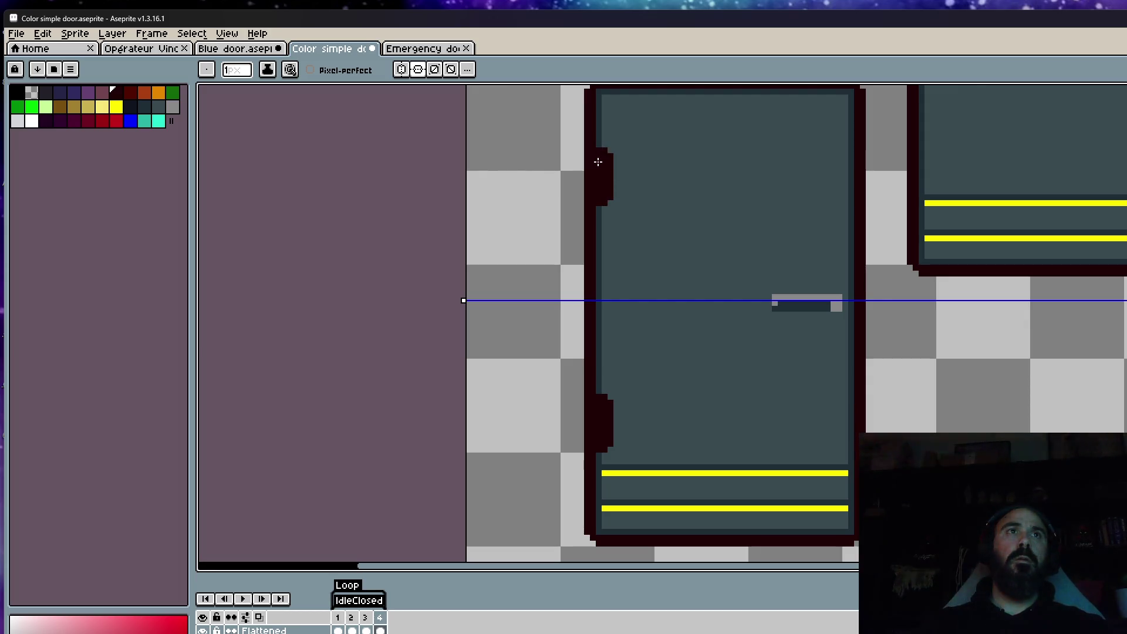
scroll(598, 161, "down", 4)
left_click(405, 69)
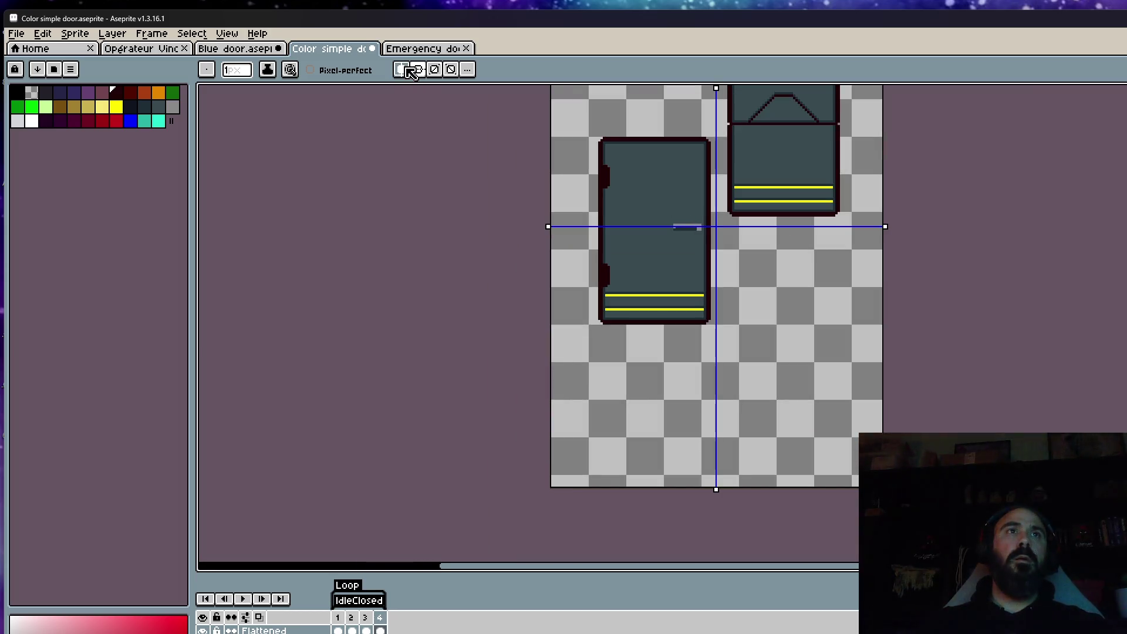
scroll(578, 256, "up", 3)
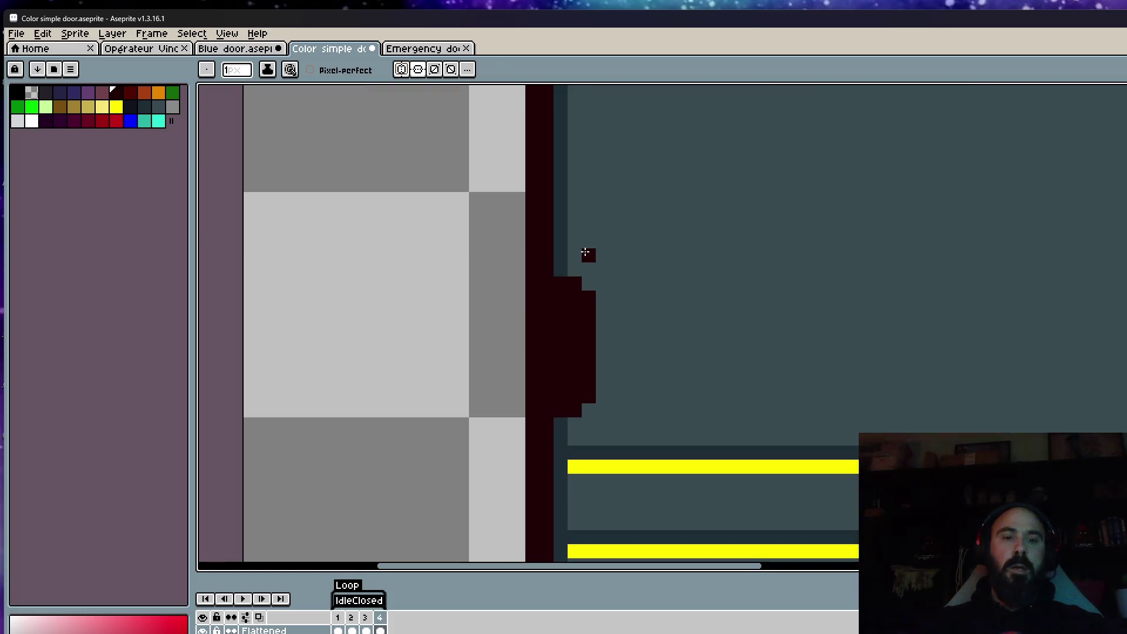
Step: Pick the dark slate border colour and shade the hinges' right and lower edges
key("alt")
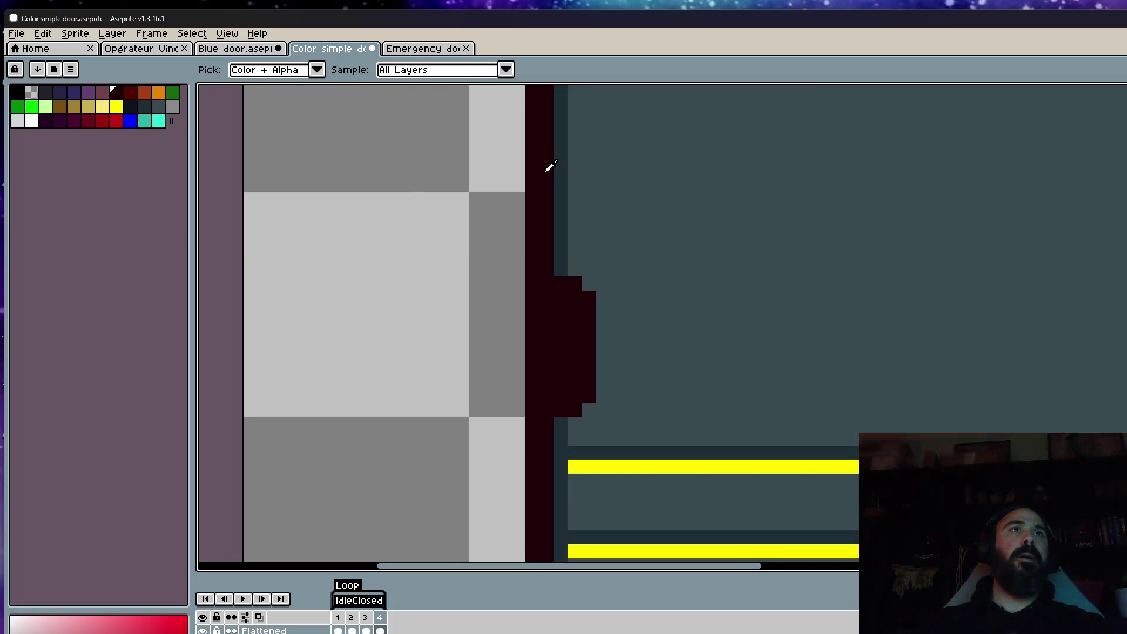
left_click(557, 169, "alt")
scroll(540, 170, "down", 1)
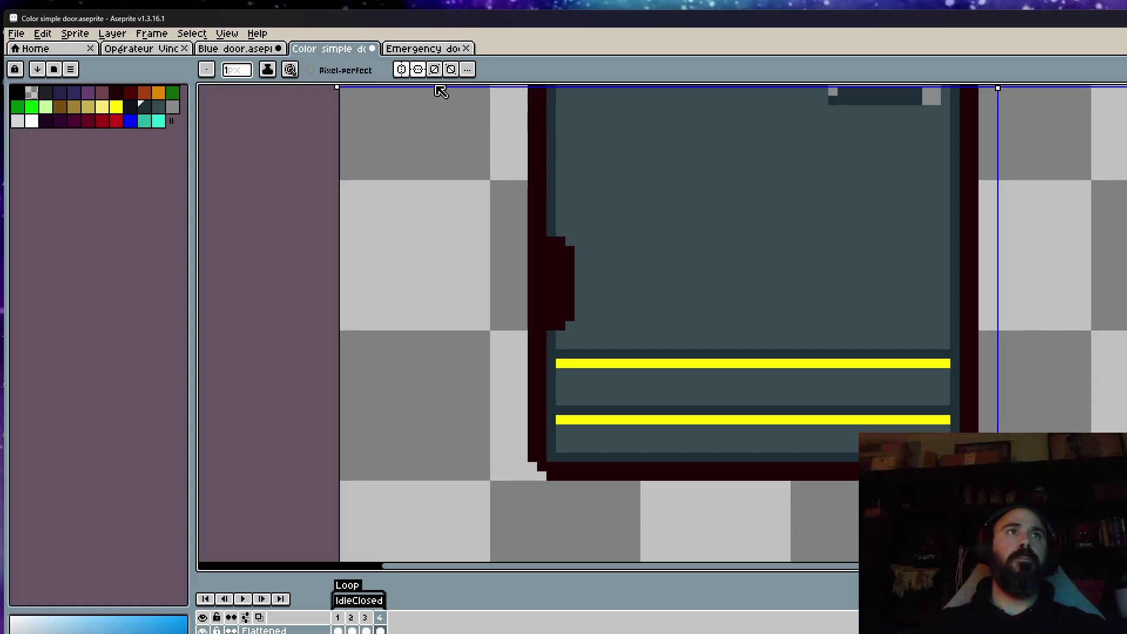
scroll(573, 243, "up", 3)
left_click(515, 206)
mouse_move(539, 235)
left_mouse_down()
mouse_move(563, 420)
mouse_move(536, 477)
mouse_move(563, 463)
left_mouse_up()
scroll(598, 408, "down", 3)
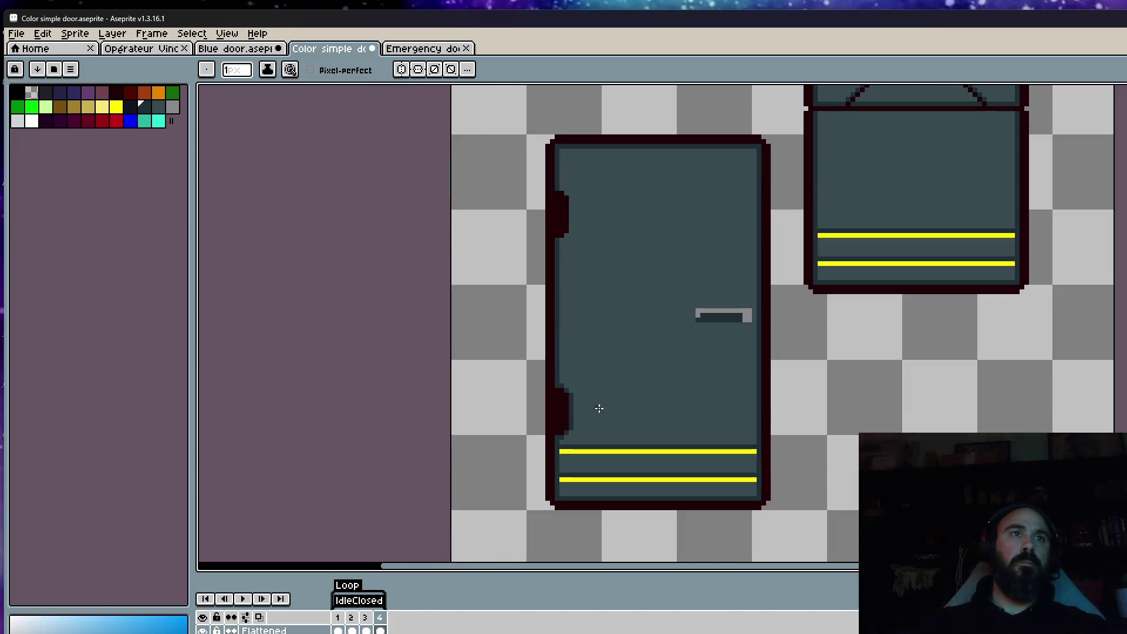
scroll(556, 201, "up", 3)
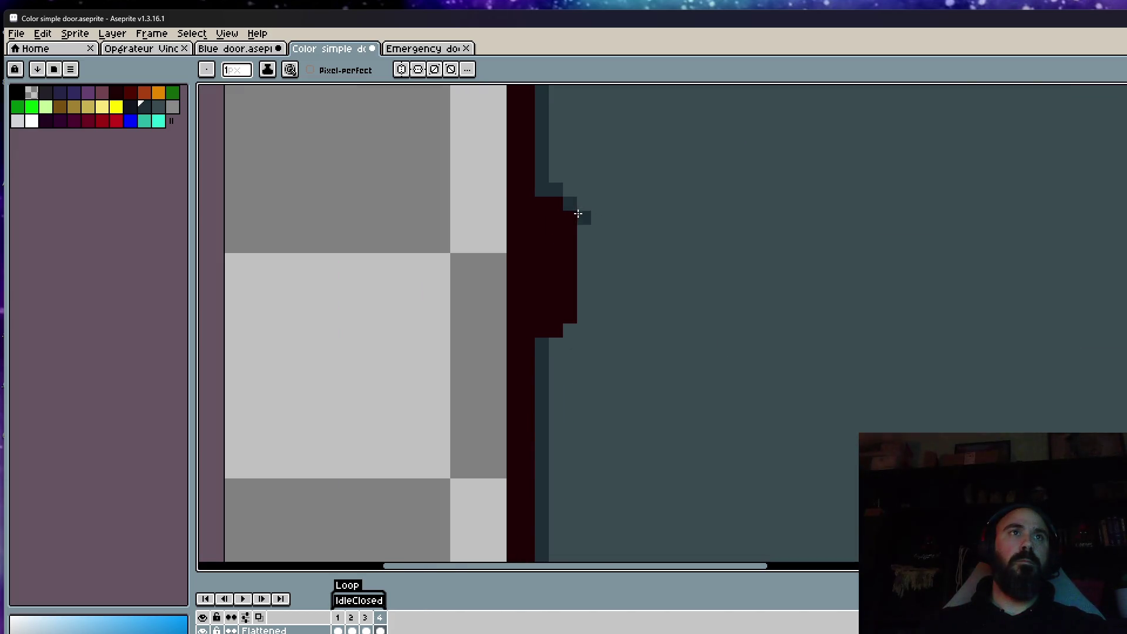
left_click_drag(578, 213, 580, 324)
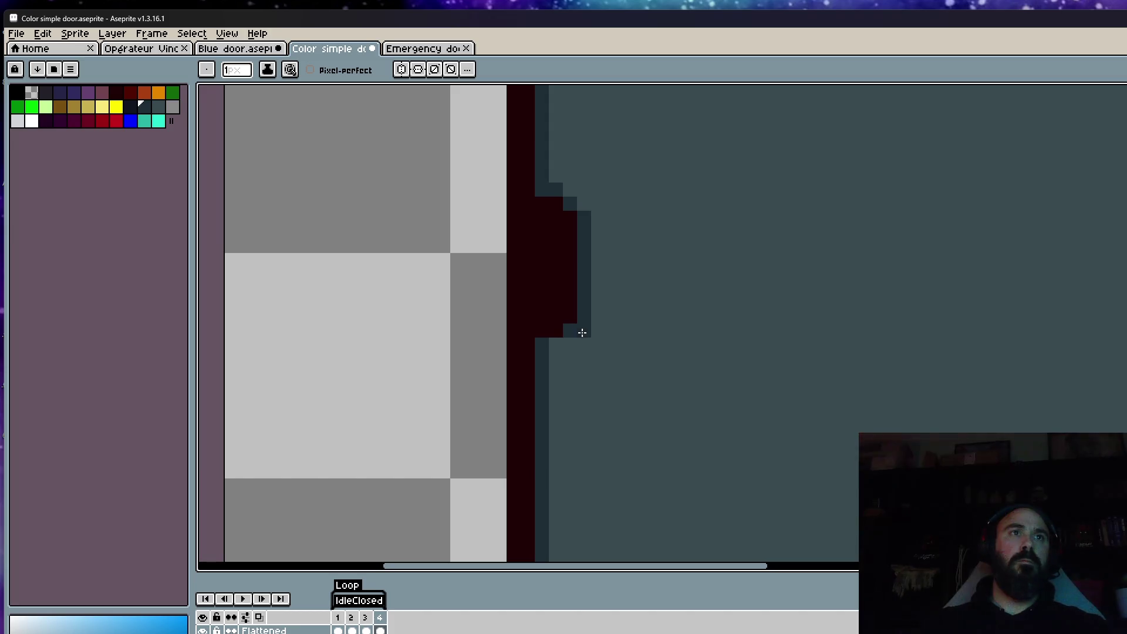
left_click(578, 329)
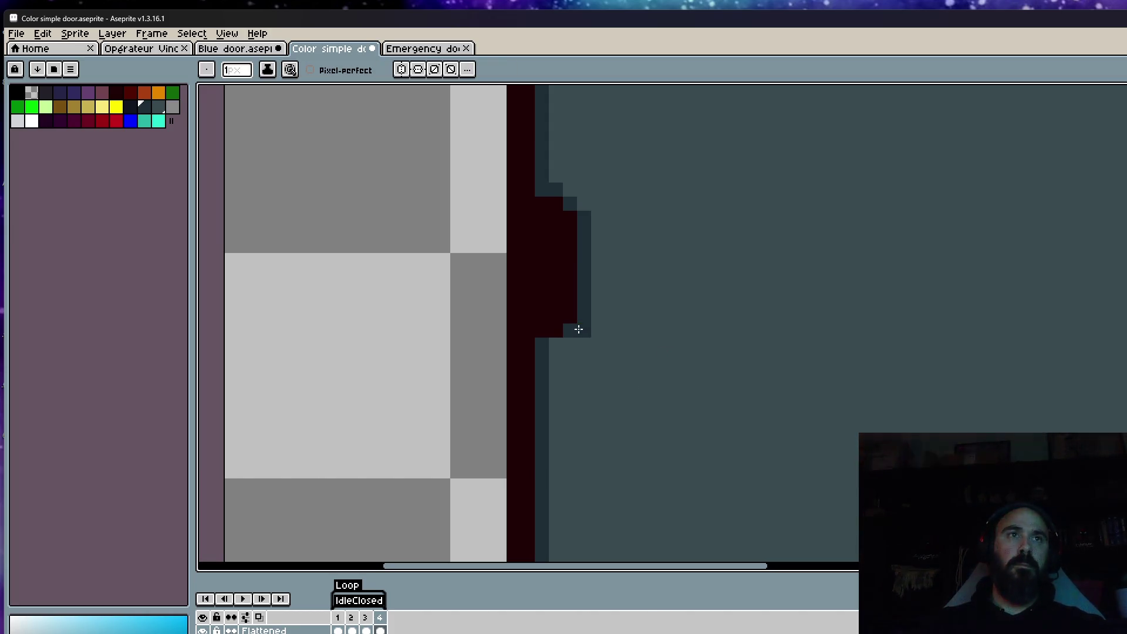
scroll(551, 333, "down", 10)
scroll(626, 308, "up", 4)
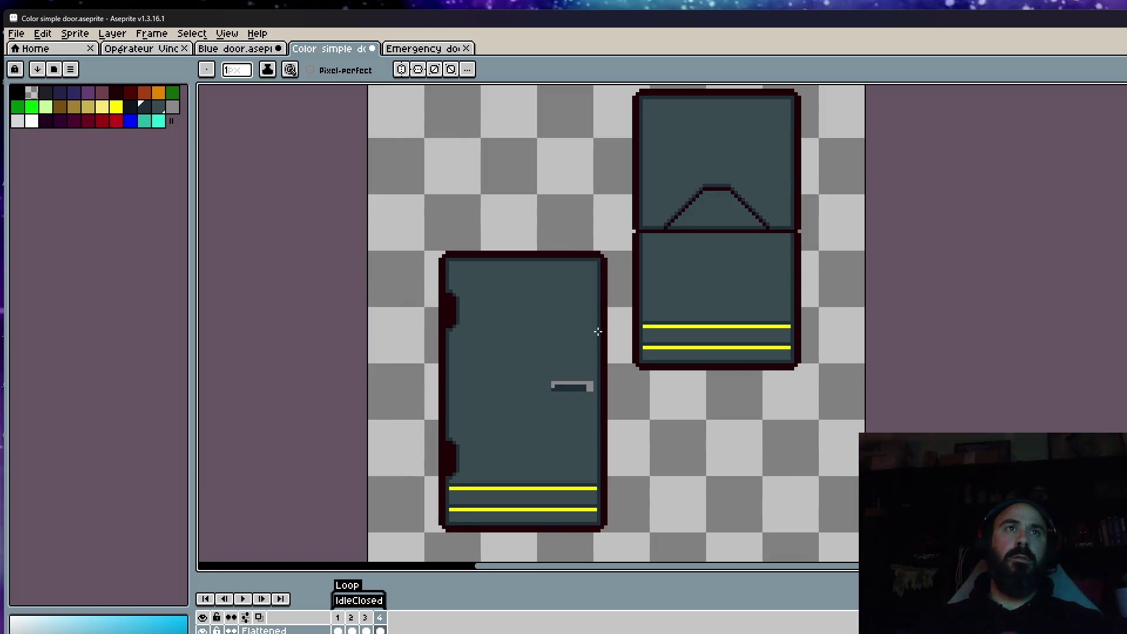
scroll(572, 384, "up", 3)
Step: Try darkening the handle's top-left edge, undo it, and review the door
mouse_move(473, 365)
left_mouse_down()
mouse_move(651, 380)
mouse_move(653, 413)
left_mouse_up()
key("ctrl+z")
key("space")
scroll(684, 352, "down", 5)
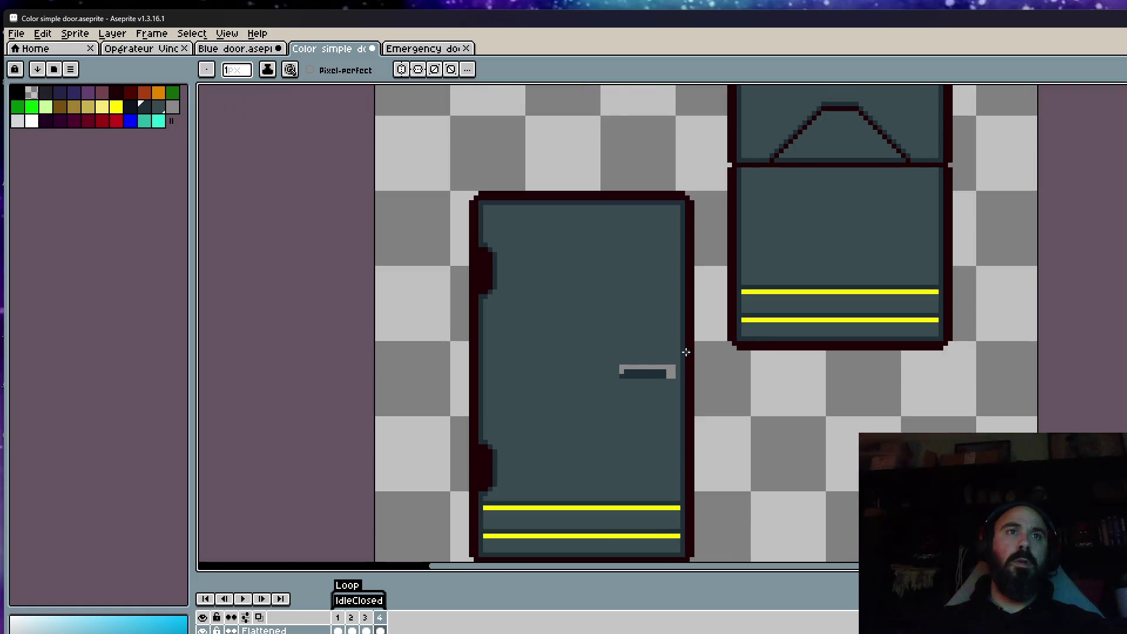
scroll(629, 393, "up", 1)
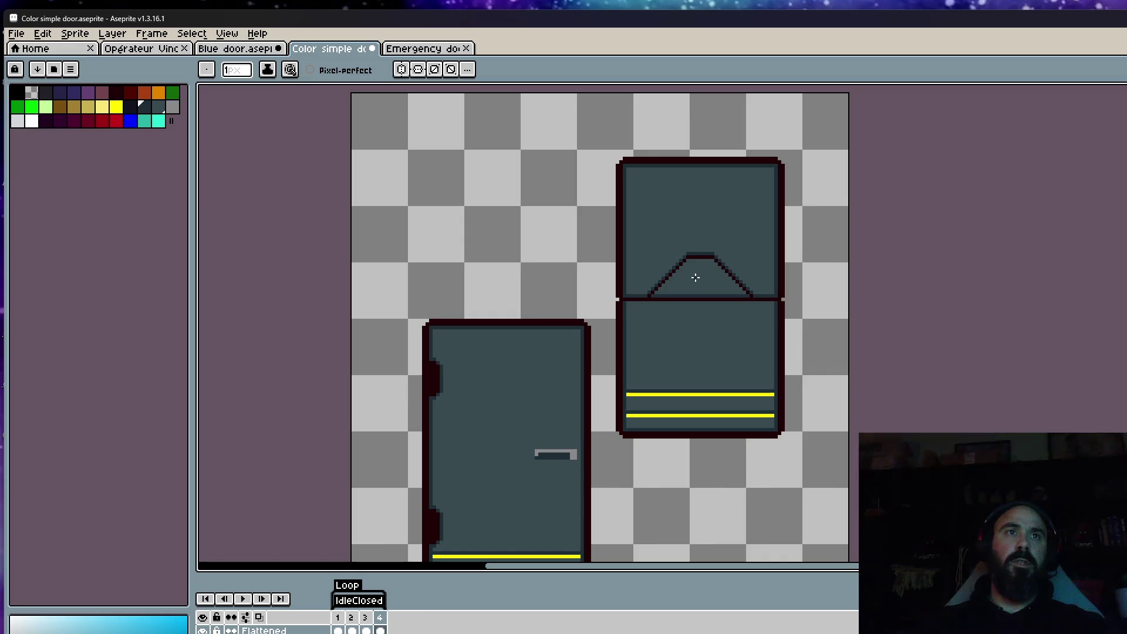
scroll(695, 277, "down", 1)
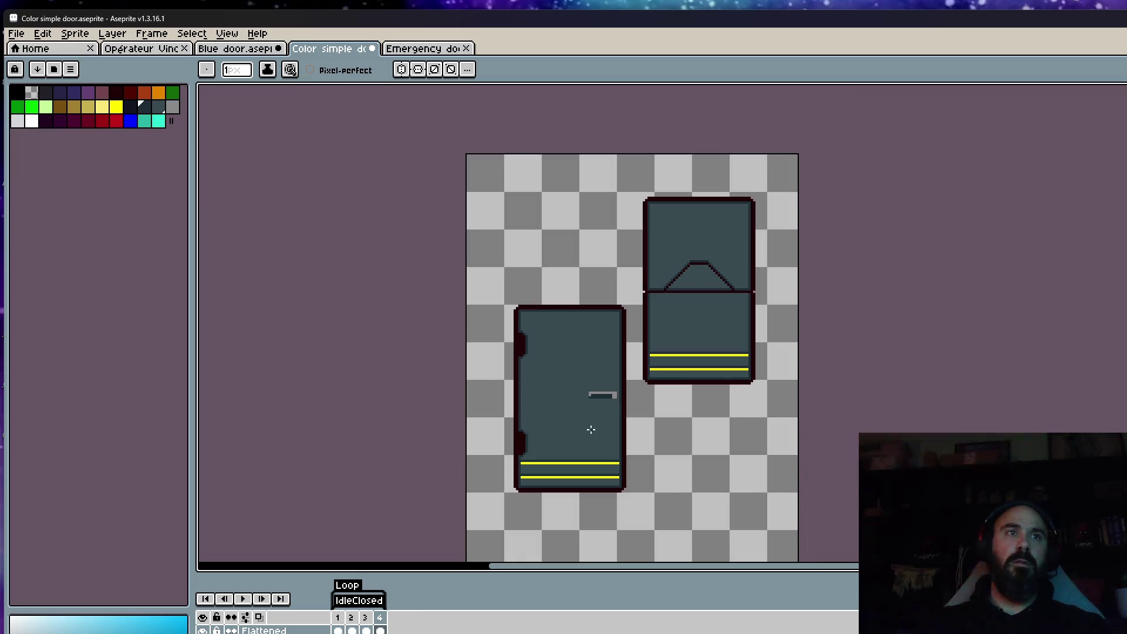
scroll(591, 429, "up", 1)
Step: Delete the upper-right door sprite, then bring the browser with Doom keycard results forward
key("m")
mouse_move(654, 151)
left_mouse_down()
mouse_move(642, 134)
mouse_move(815, 365)
mouse_move(851, 474)
left_mouse_up()
key("Delete")
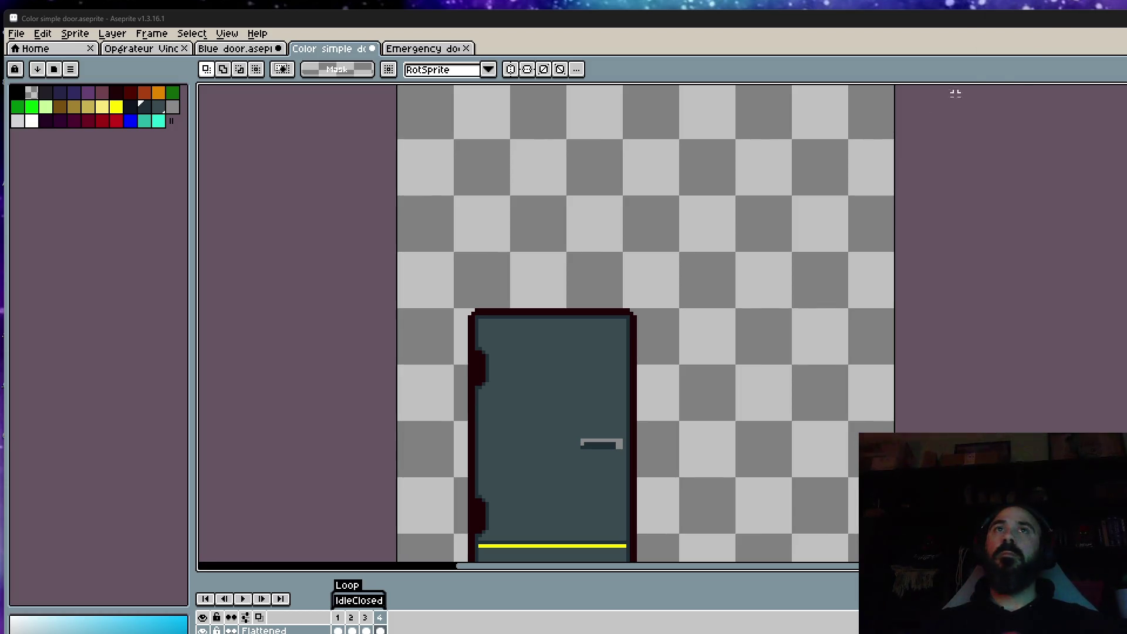
key("alt+Tab")
key("super+shift+Left")
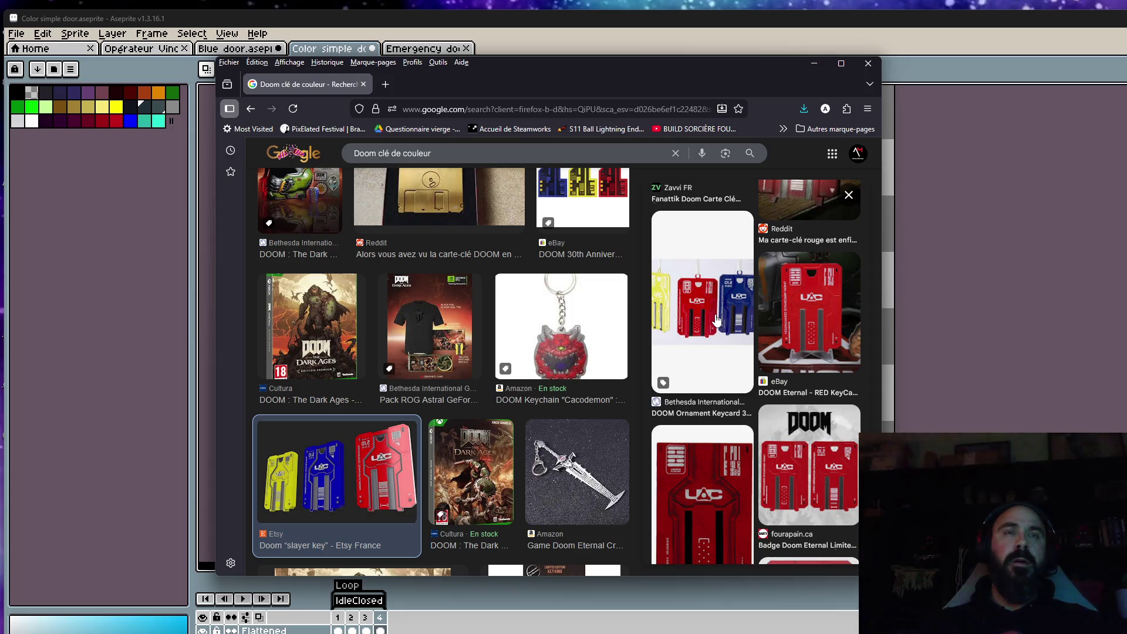
Step: Scroll through the 'Doom clé de couleur' keycard image results
scroll(712, 311, "down", 5)
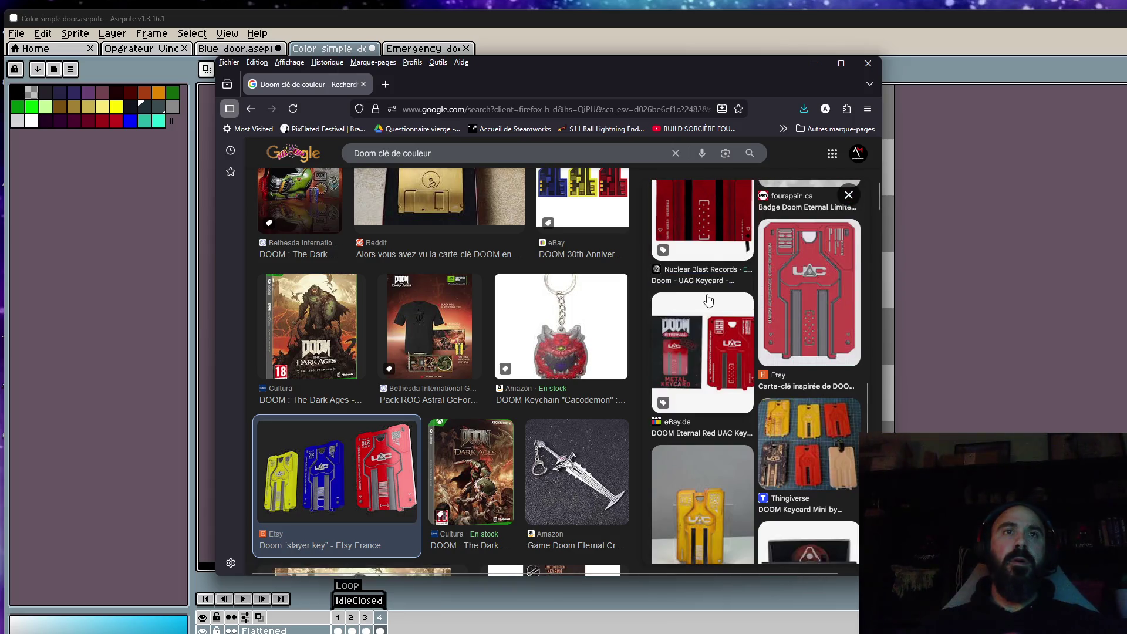
scroll(694, 303, "down", 5)
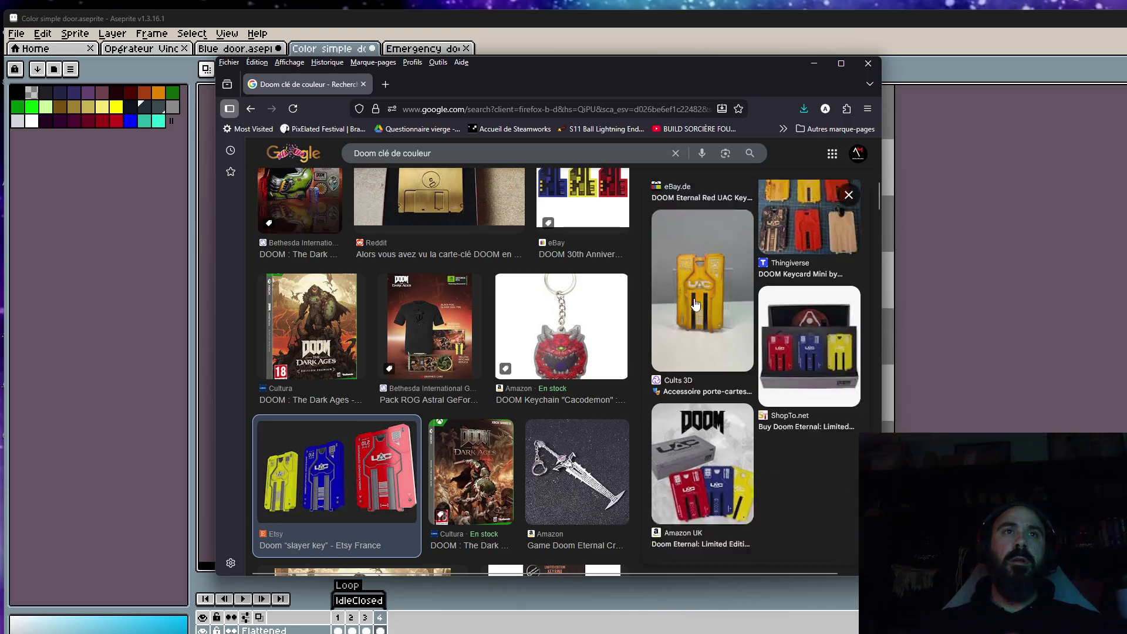
scroll(714, 357, "up", 3)
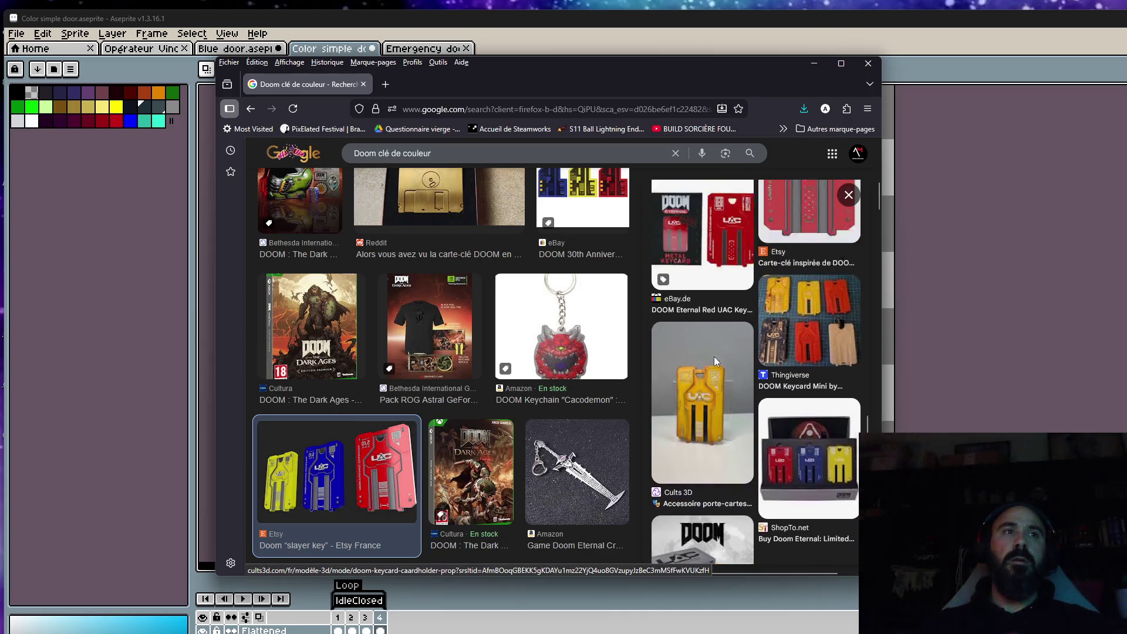
mouse_move(728, 71)
left_mouse_down()
mouse_move(805, 73)
mouse_move(770, 79)
left_mouse_up()
Step: Search images for 'Doom key in game' and open the Doom Wiki Key article
left_click(458, 159)
left_click_drag(471, 161, 422, 166)
key("BackSpace")
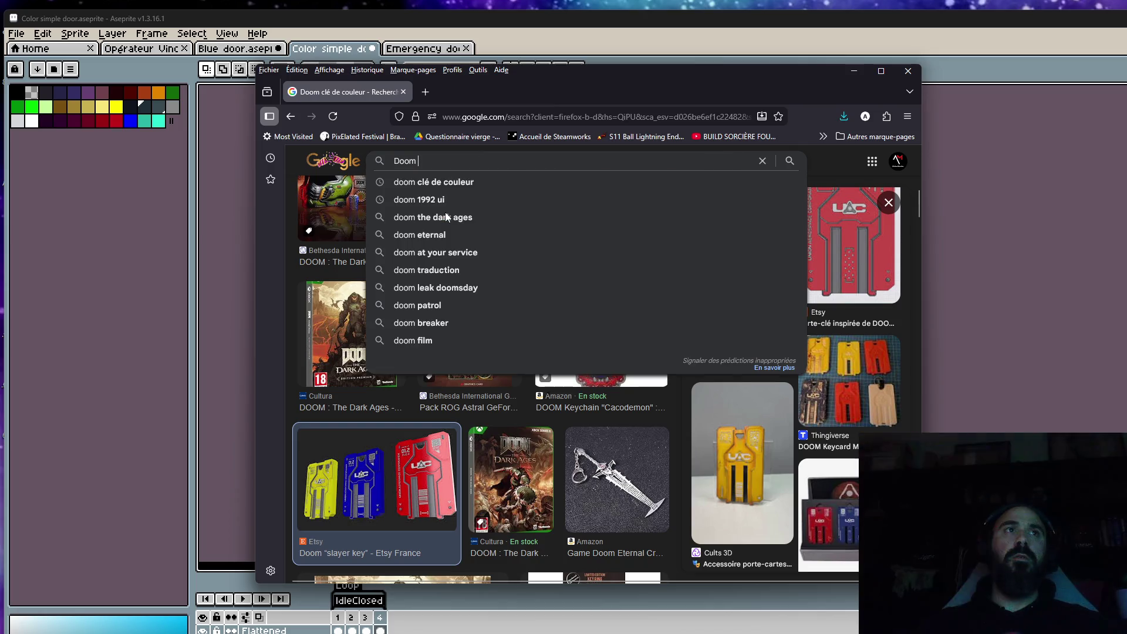
type("key")
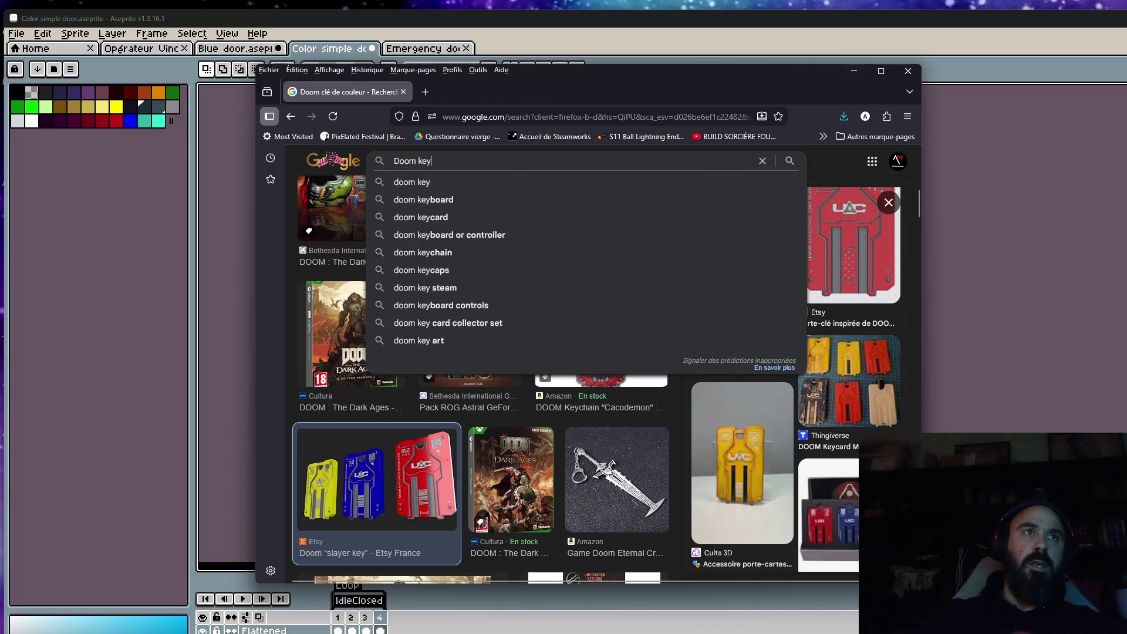
type(" in game")
key("Return")
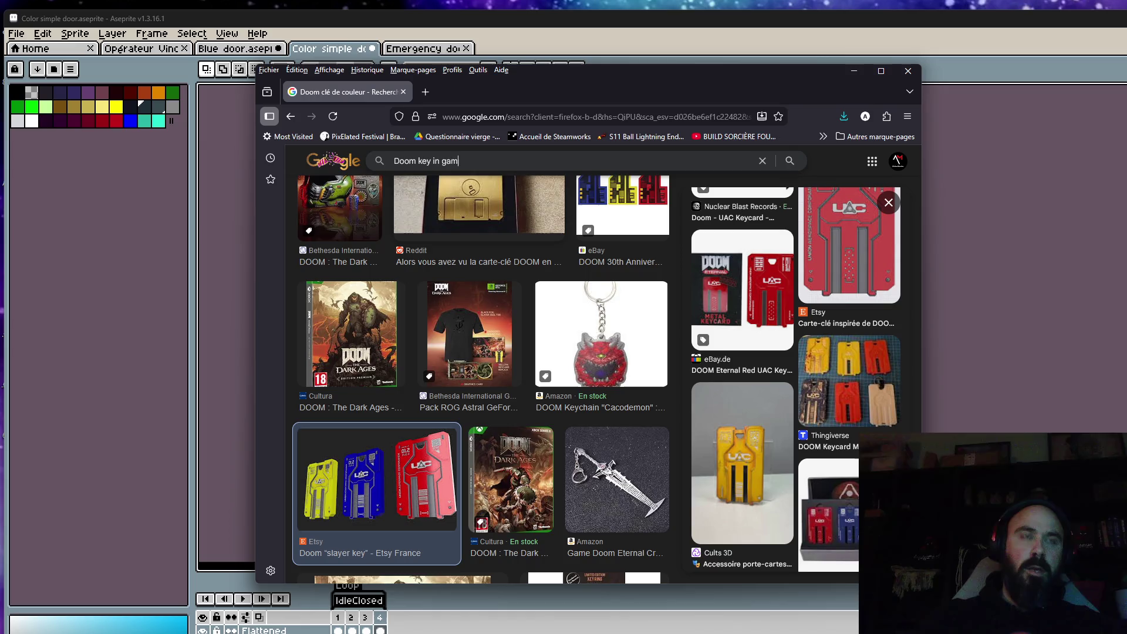
left_click(446, 329)
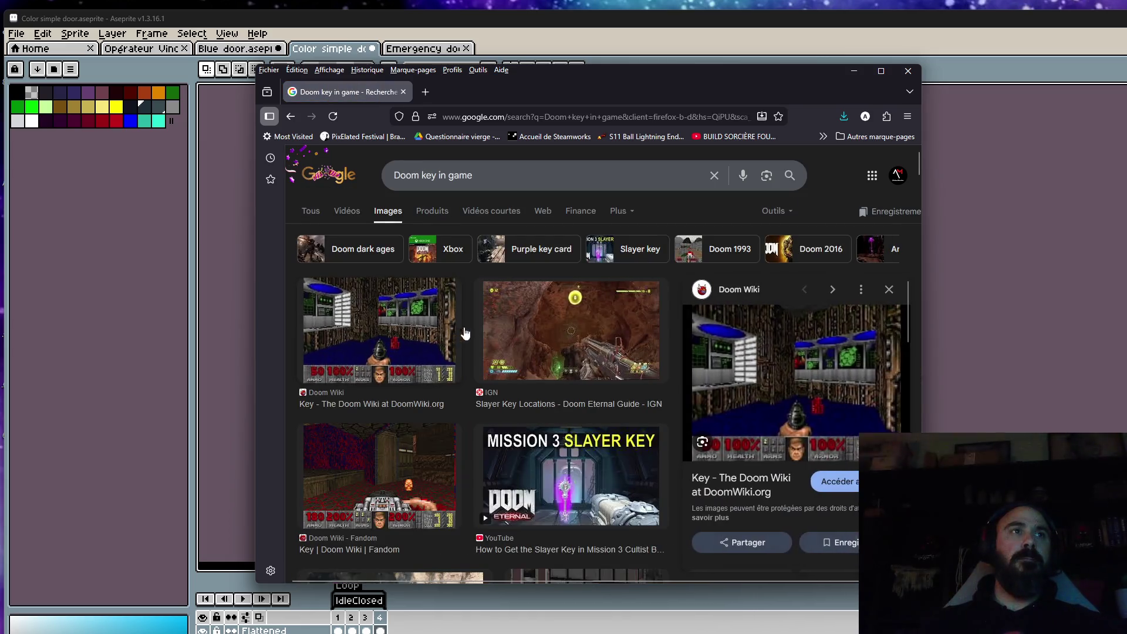
left_click(816, 406)
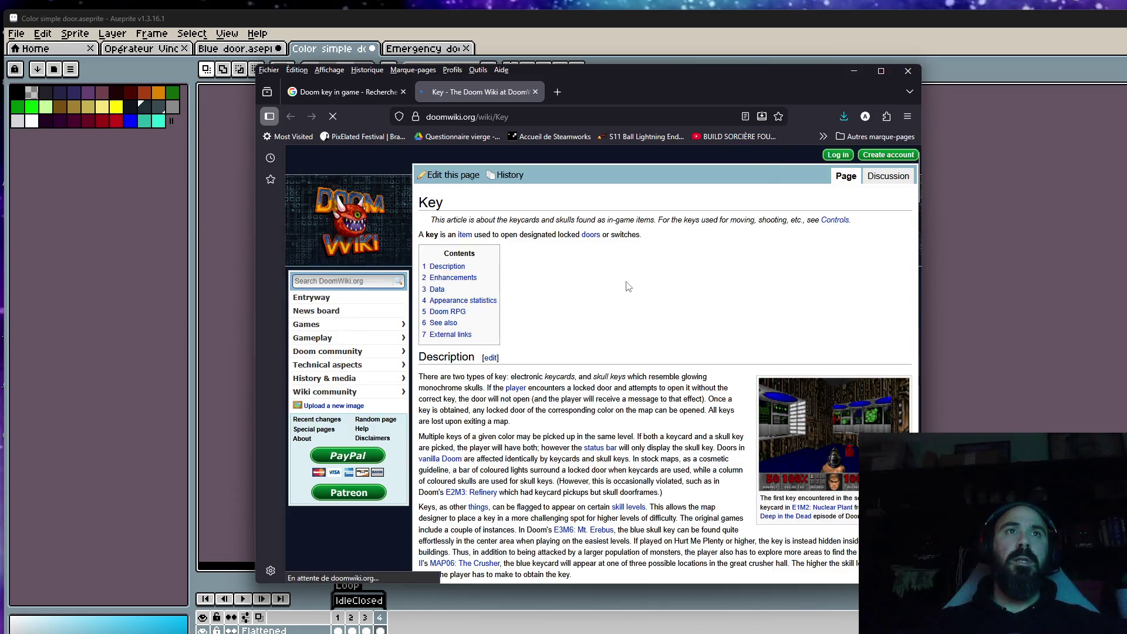
Step: Open the E1M2 red key screenshot full size and snip the red keycard with Win+Shift+S
left_click(763, 421)
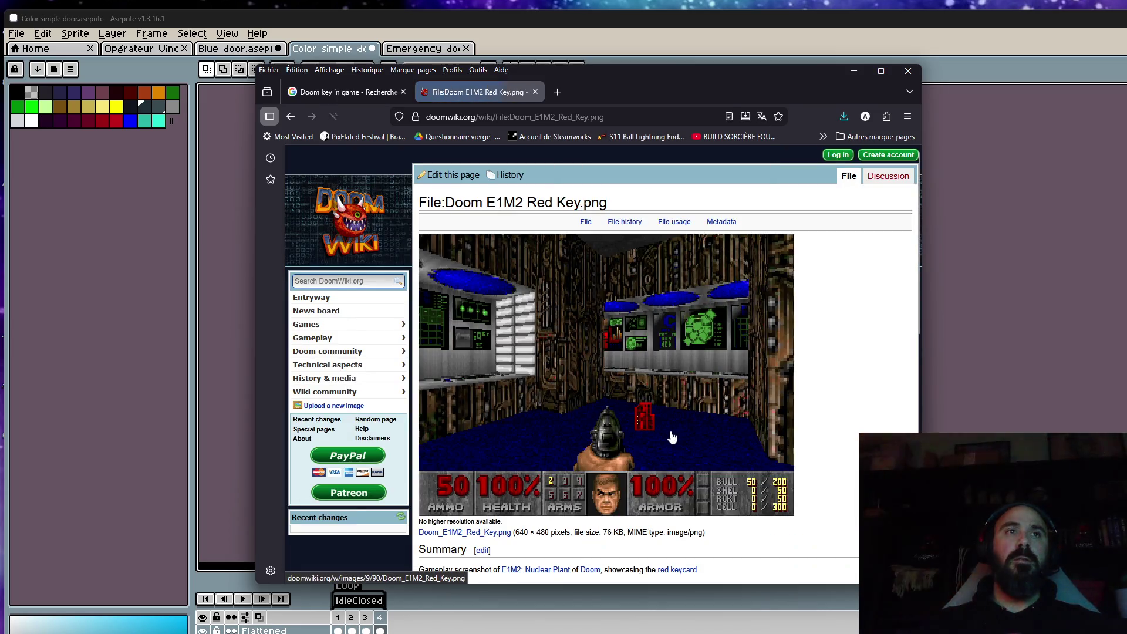
left_click(655, 417)
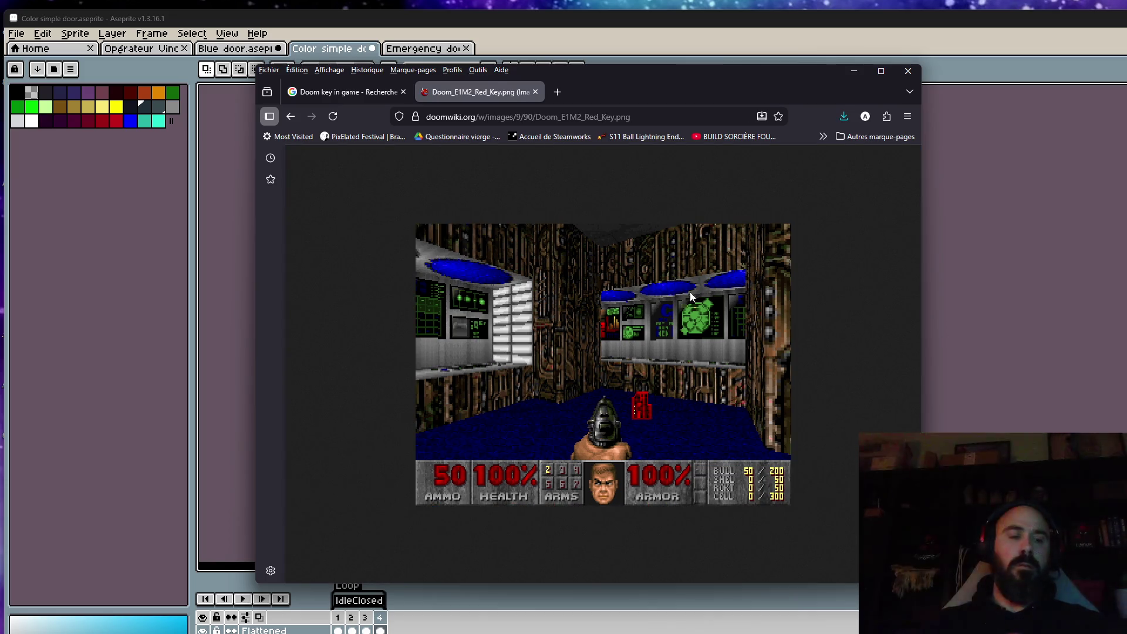
key("shift+super+s")
left_click_drag(622, 370, 662, 431)
Step: Return to the sprite editor and clear the selection on the Blue door sprite
left_click(434, 48)
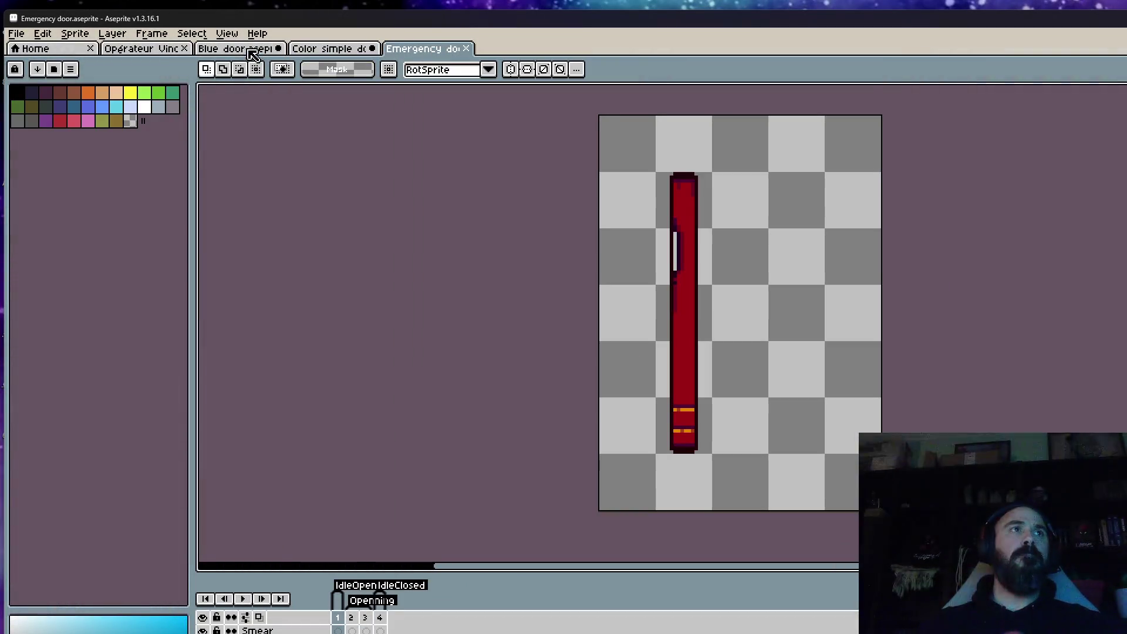
left_click(247, 49)
left_click(558, 258)
scroll(572, 252, "up", 5)
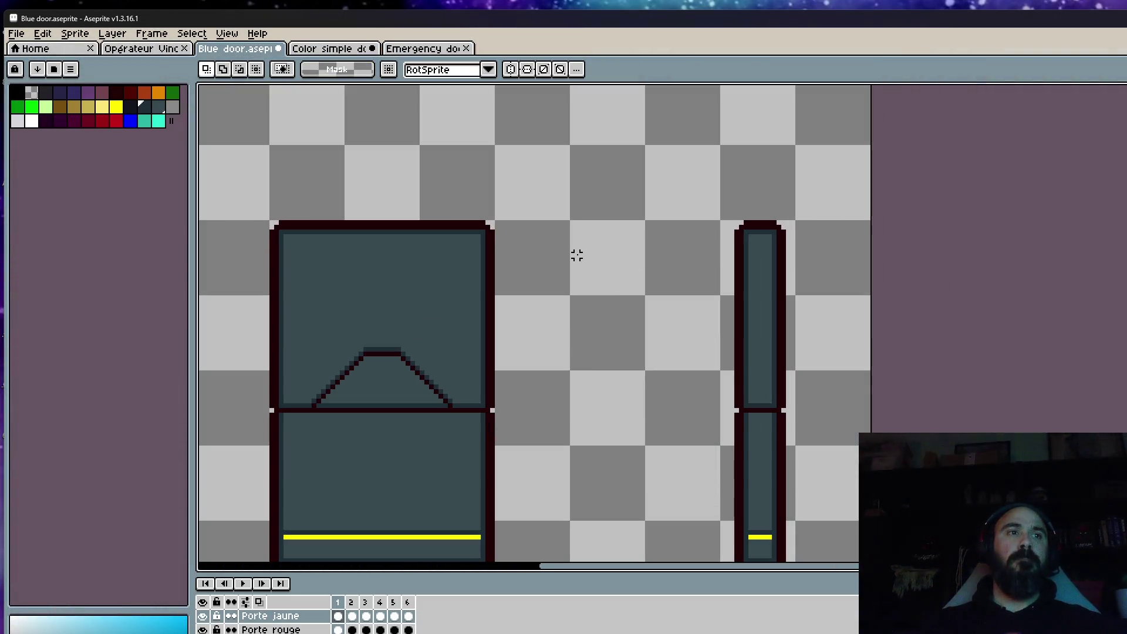
Step: Paste the captured red key into Color simple door, shrunk to half size above the door
left_click(332, 48)
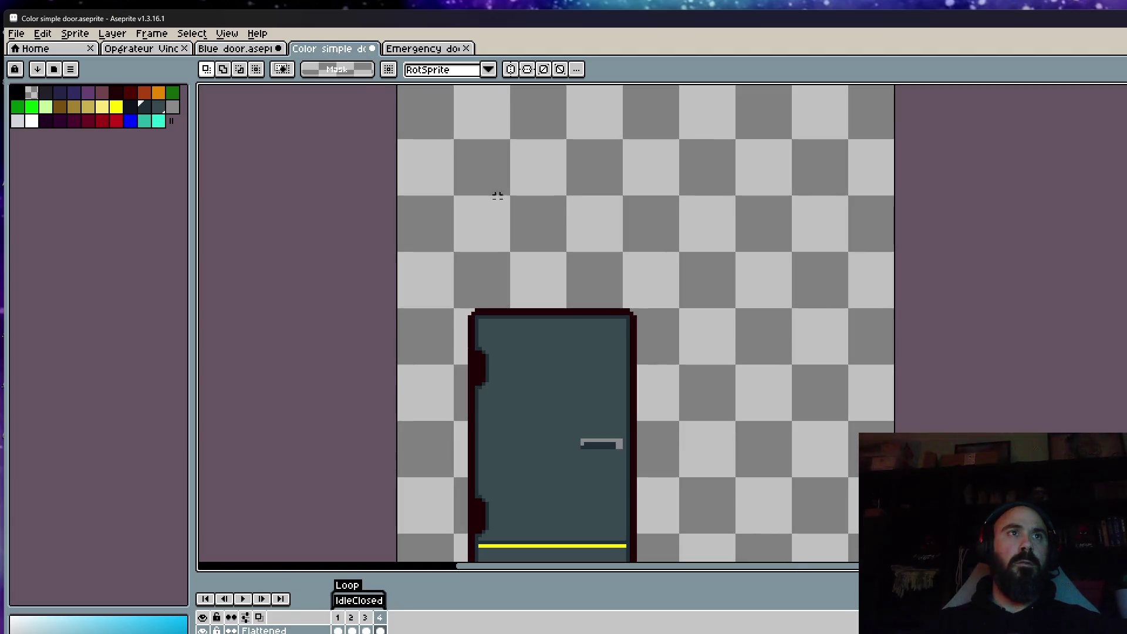
scroll(579, 238, "down", 1)
key("ctrl+v")
mouse_move(644, 323)
left_mouse_down()
mouse_move(732, 267)
mouse_move(714, 241)
mouse_move(727, 255)
left_mouse_up()
scroll(727, 255, "up", 3)
left_click_drag(842, 495, 631, 252)
left_click(631, 252)
scroll(561, 113, "up", 2)
Step: Undo the stray dark grey blob left on the canvas
key("v")
mouse_move(669, 329)
left_mouse_down()
mouse_move(679, 340)
mouse_move(651, 342)
mouse_move(691, 348)
left_mouse_up()
key("ctrl+z")
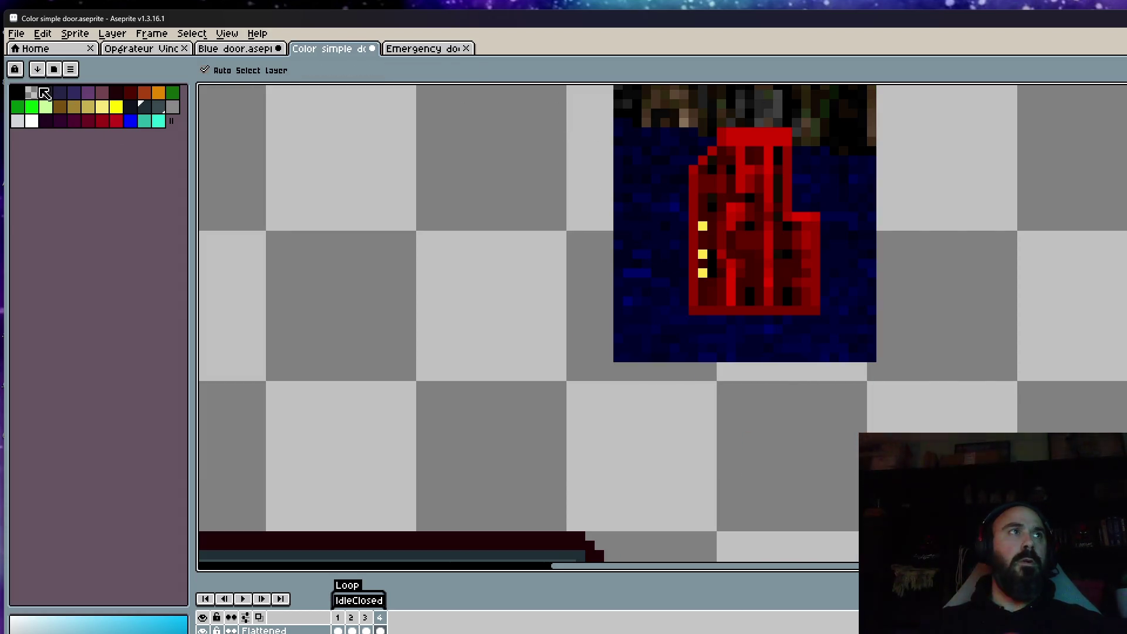
key("b")
key("ctrl+z")
key("ctrl+z")
key("ctrl+z")
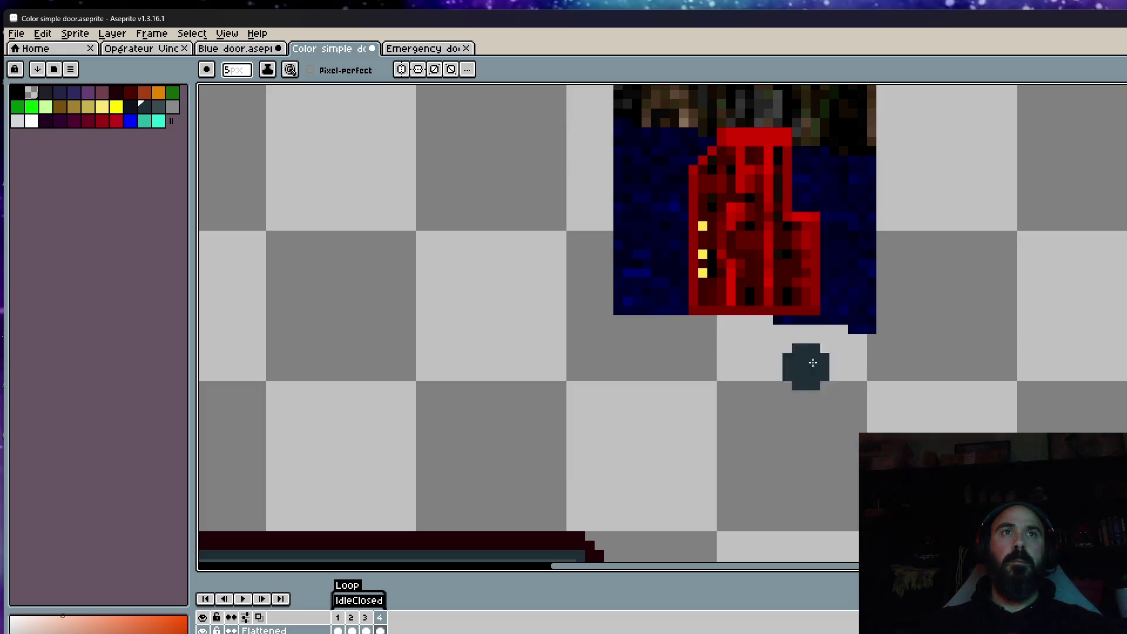
Step: Erase the blue floor, dark rows and navy pixels around the key, then eyedrop its red
mouse_move(851, 311)
left_mouse_down()
mouse_move(845, 194)
mouse_move(837, 314)
mouse_move(821, 252)
mouse_move(851, 264)
mouse_move(855, 333)
left_mouse_up()
mouse_move(874, 193)
left_mouse_down()
mouse_move(524, 191)
mouse_move(911, 239)
mouse_move(919, 277)
mouse_move(873, 296)
mouse_move(728, 283)
mouse_move(634, 342)
mouse_move(681, 315)
mouse_move(833, 312)
mouse_move(815, 326)
left_mouse_up()
key("minus")
key("minus")
key("minus")
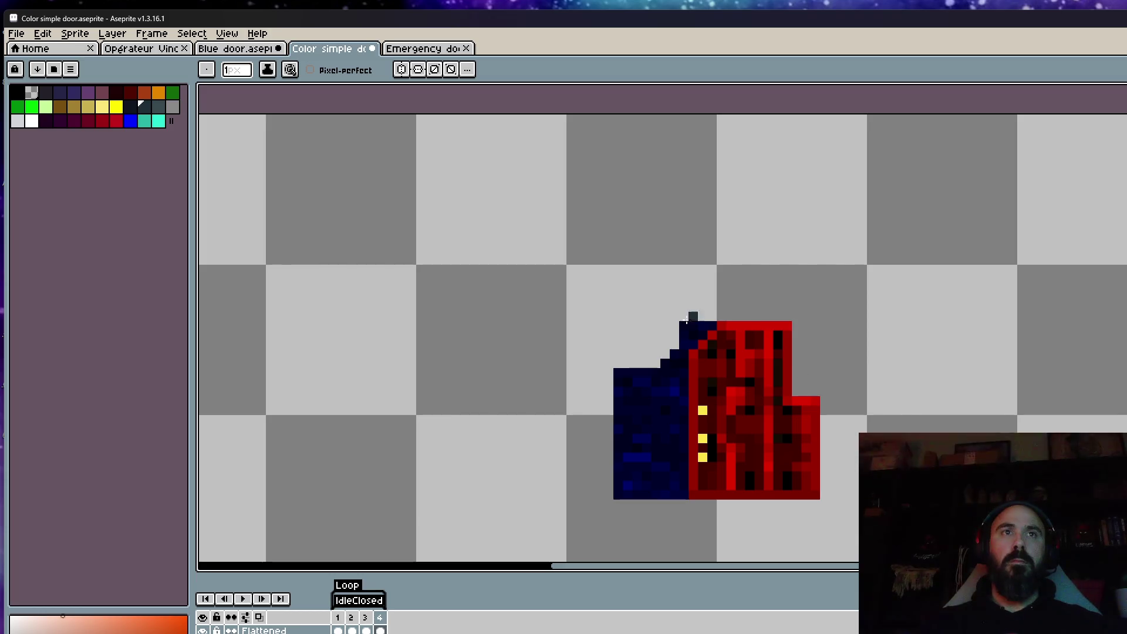
left_click(692, 334)
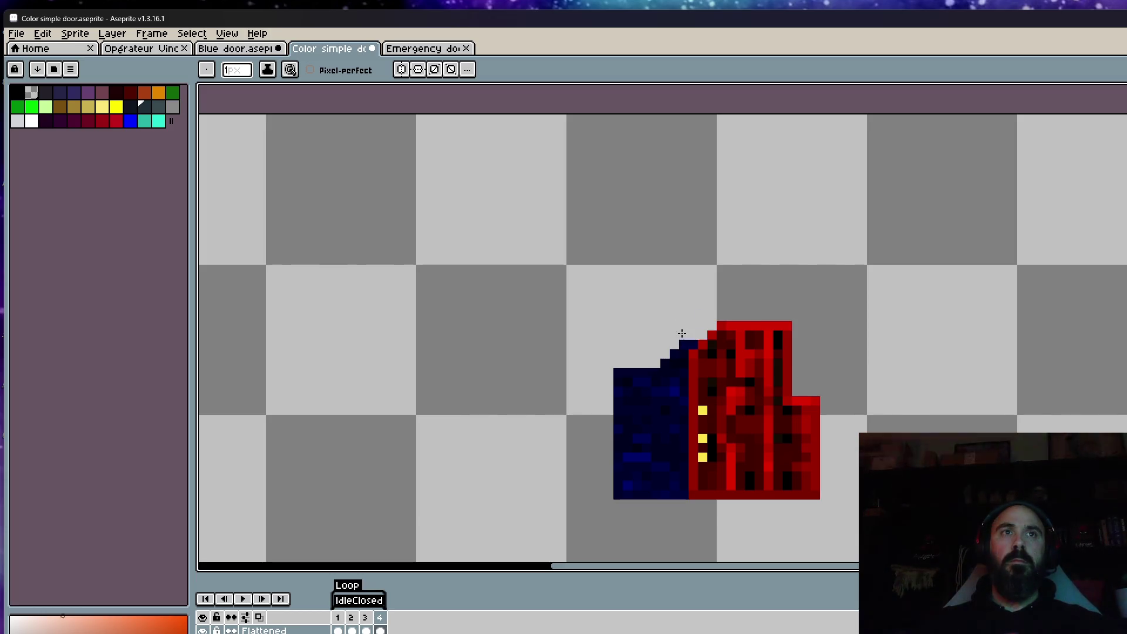
key("plus")
key("plus")
mouse_move(498, 216)
left_mouse_down()
mouse_move(672, 373)
mouse_move(677, 521)
mouse_move(642, 380)
mouse_move(624, 468)
left_mouse_up()
scroll(628, 367, "down", 5)
scroll(632, 330, "up", 8)
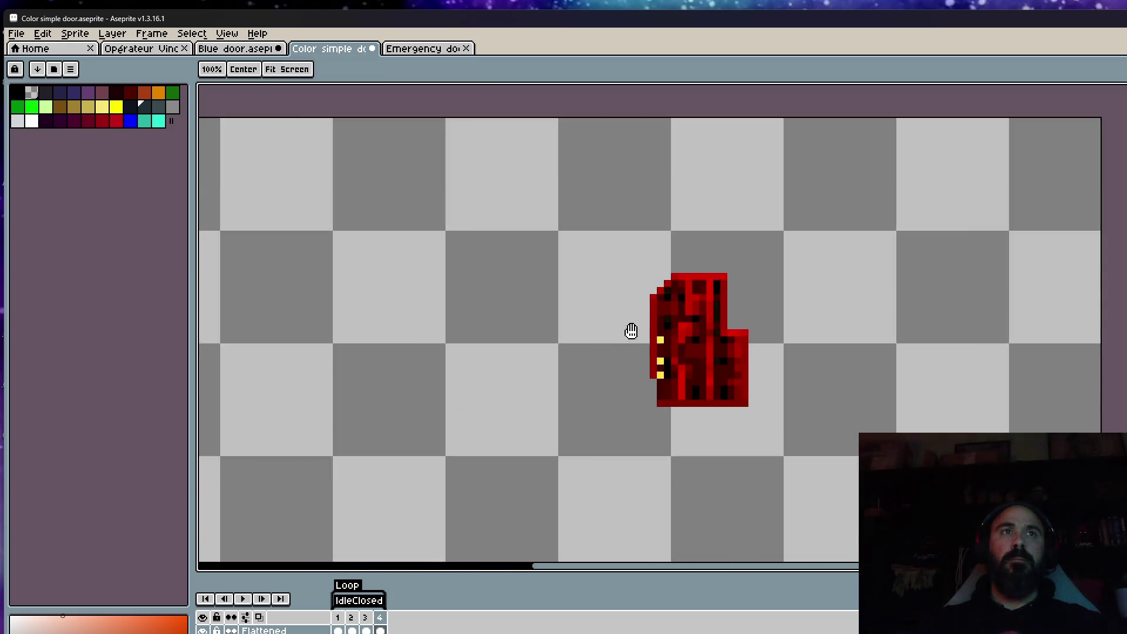
left_click(686, 372, "alt")
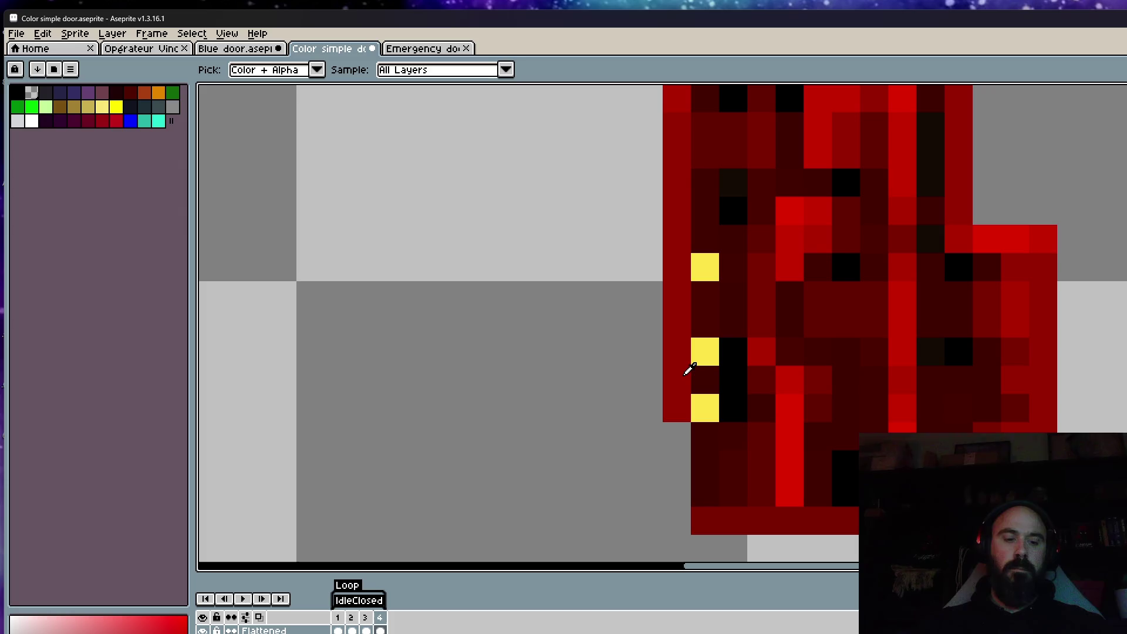
Step: Extend the key's left red column to the bottom with a 1-pixel brush
key("minus")
key("minus")
left_click_drag(676, 436, 678, 521)
scroll(687, 488, "down", 5)
scroll(699, 500, "up", 5)
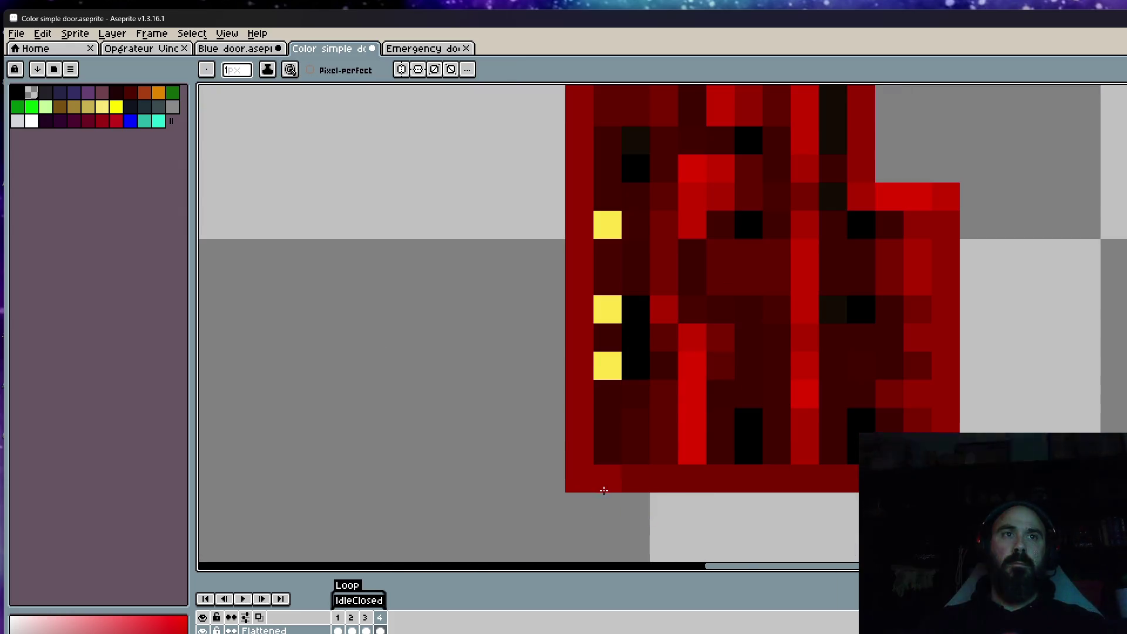
scroll(822, 428, "down", 5)
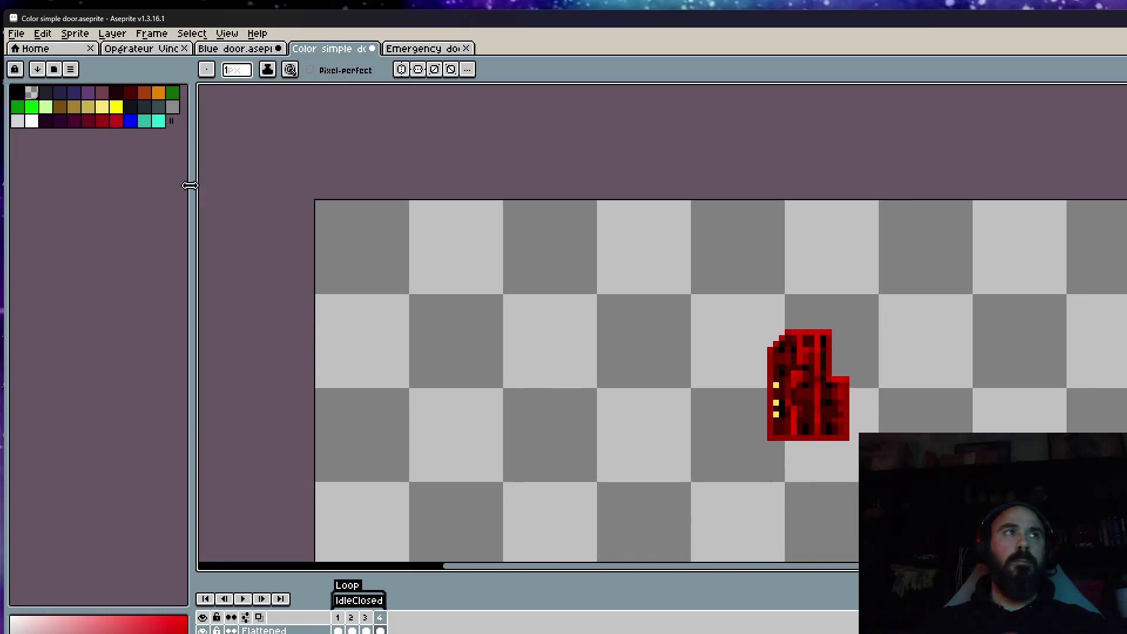
Step: Brighten a pixel on the key's top edge in crimson and zoom to check
left_click(121, 122)
scroll(850, 346, "up", 5)
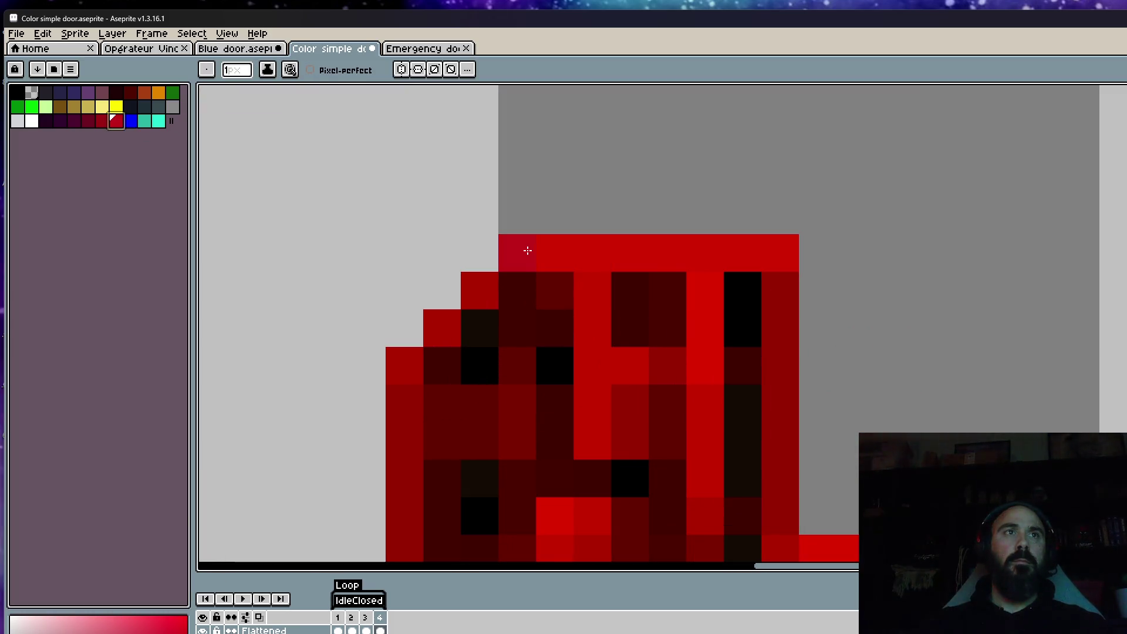
scroll(774, 265, "down", 5)
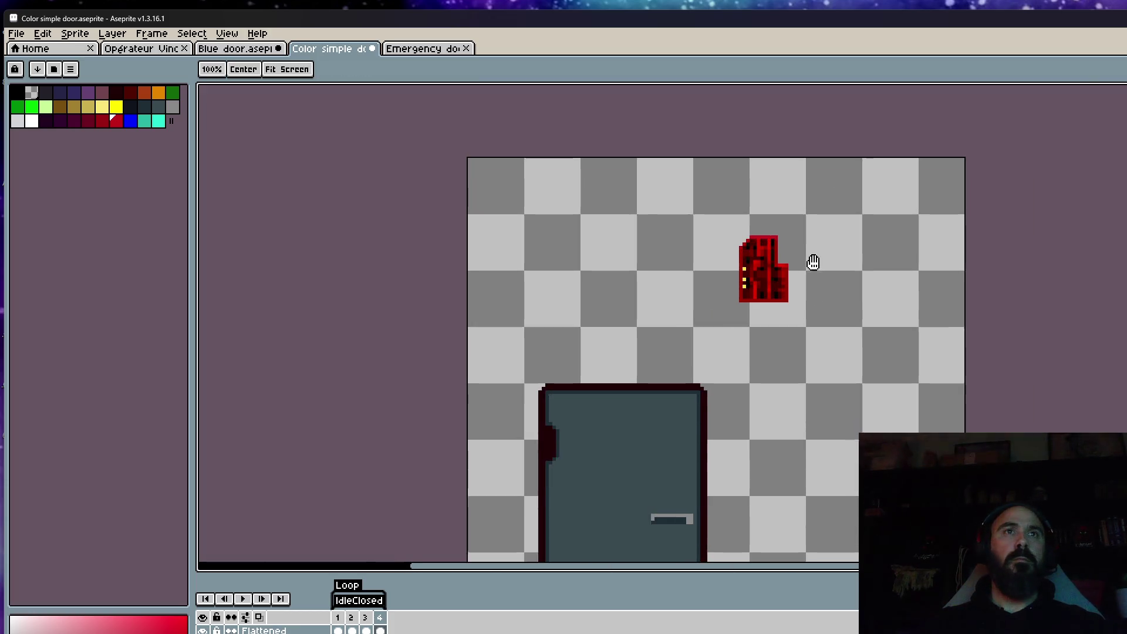
left_click_drag(754, 258, 743, 240)
scroll(744, 241, "up", 5)
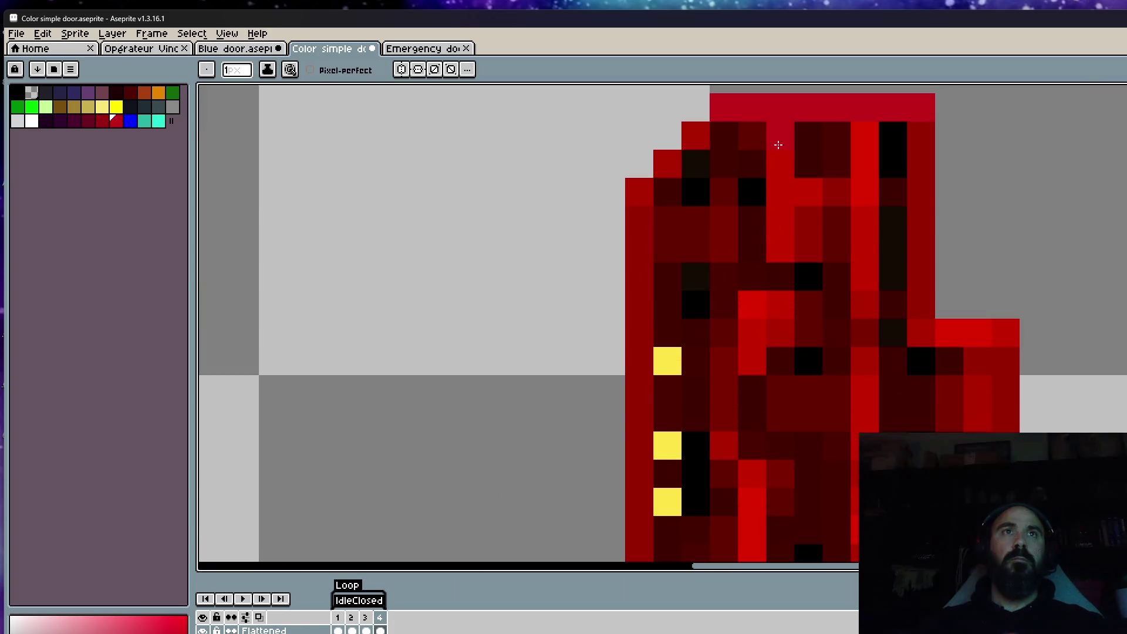
left_click(864, 333)
scroll(852, 292, "down", 5)
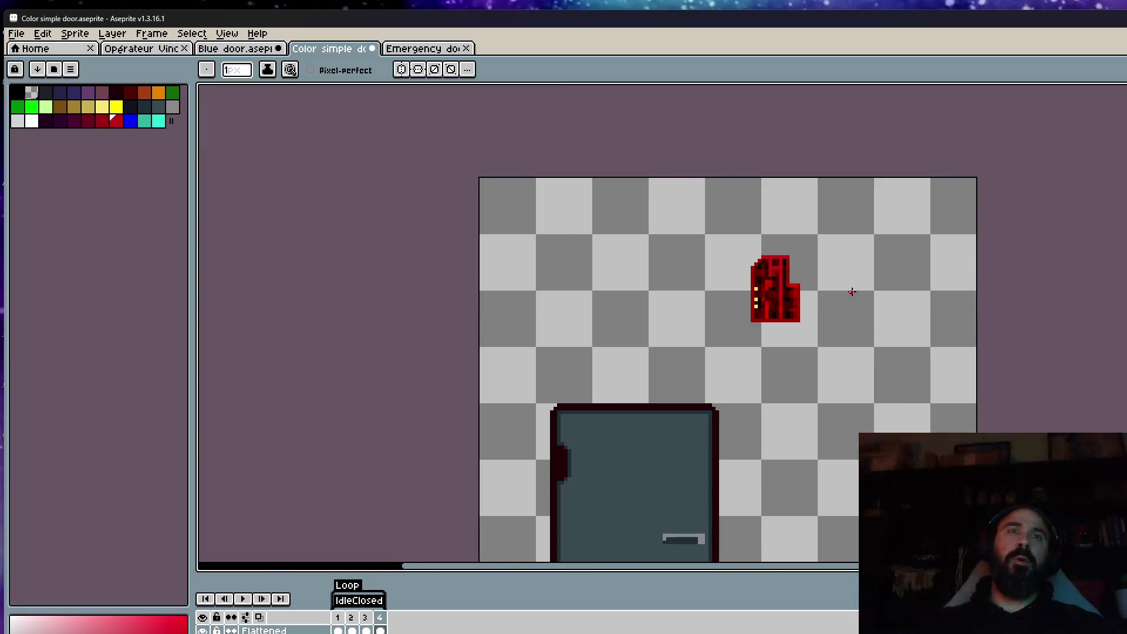
scroll(850, 294, "up", 1)
scroll(820, 297, "down", 3)
scroll(809, 297, "up", 2)
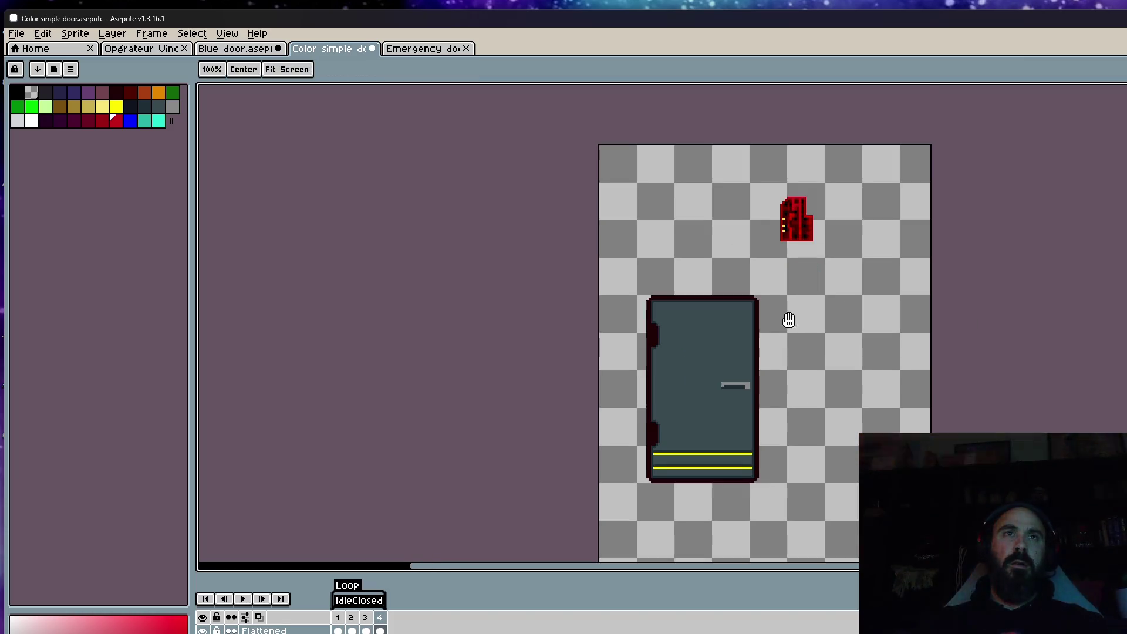
scroll(742, 269, "up", 3)
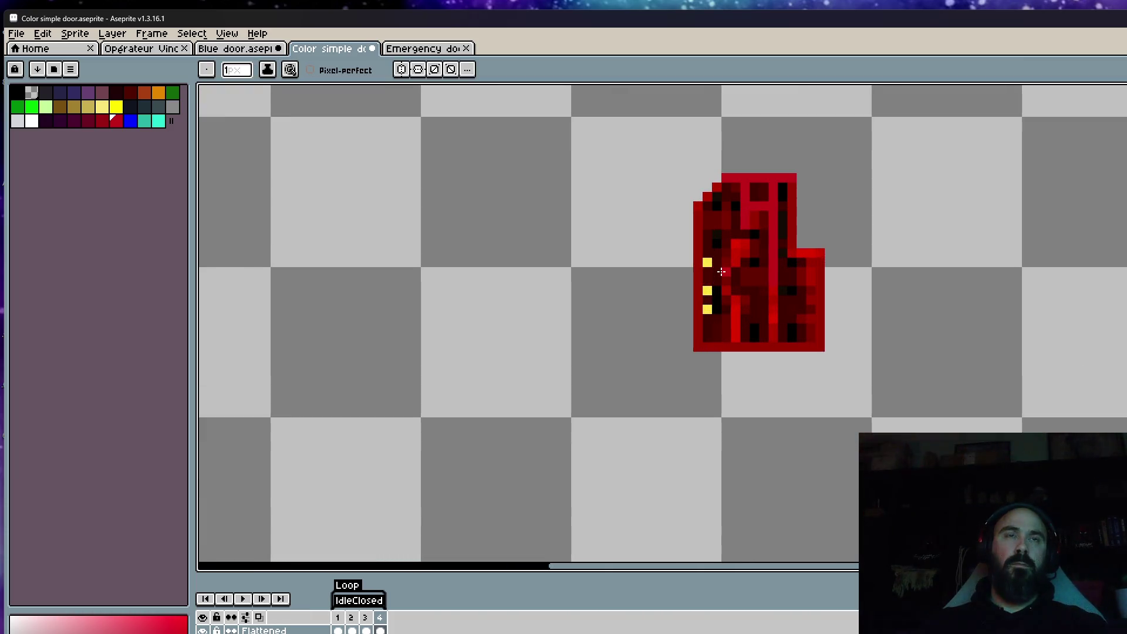
scroll(720, 270, "down", 1)
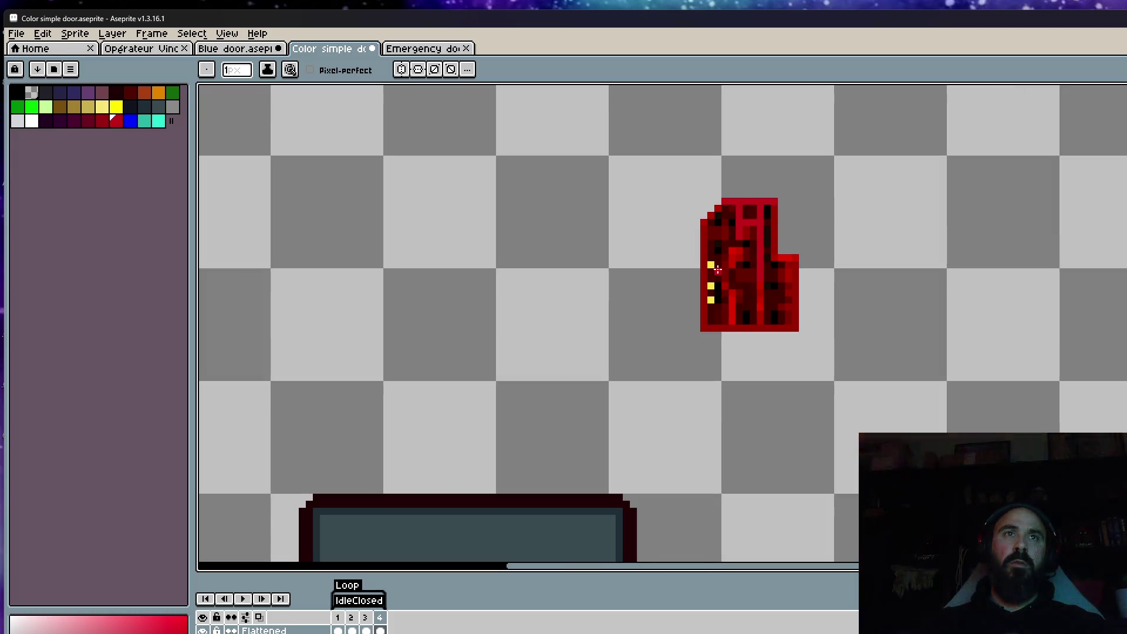
scroll(761, 232, "up", 1)
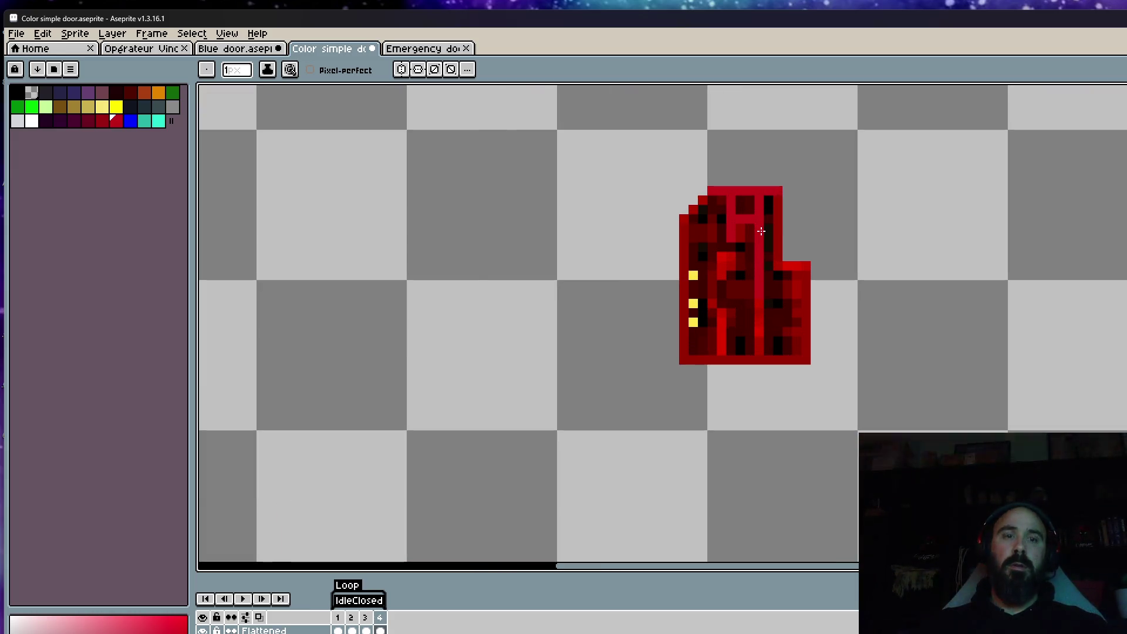
Step: Shift the door's right part one pixel to the left
key("m")
left_click_drag(706, 166, 858, 422)
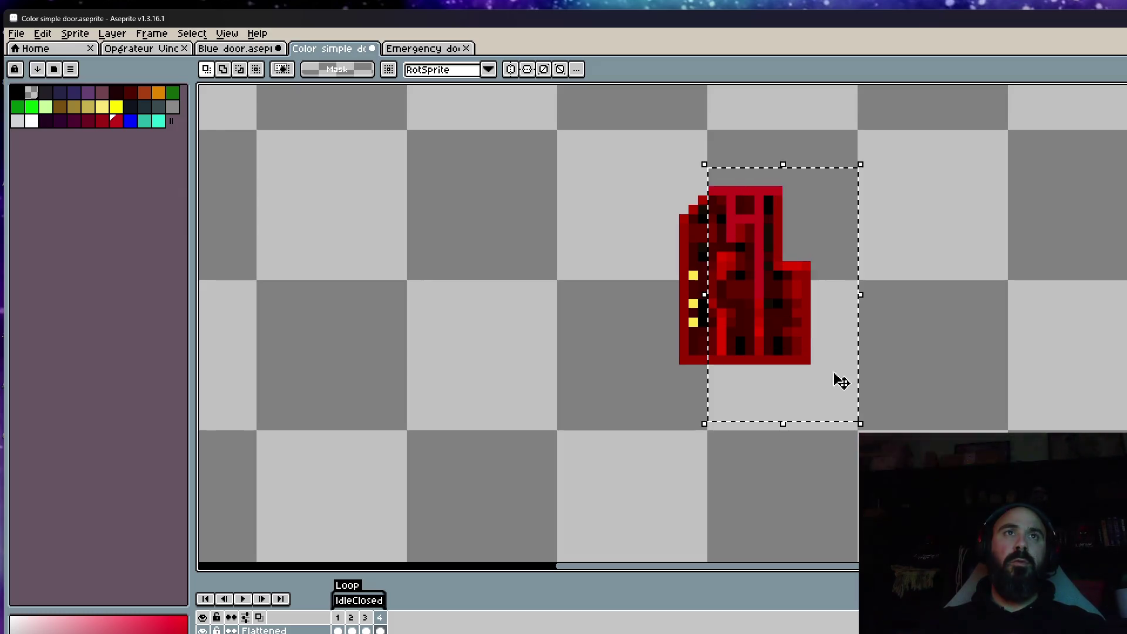
key("ctrl+d")
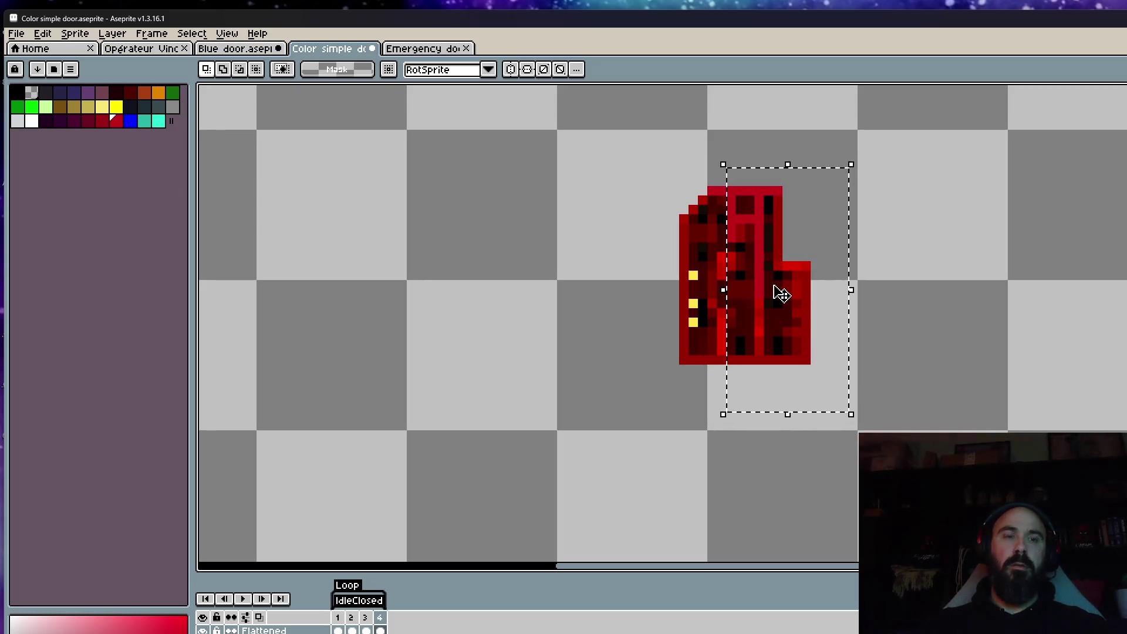
key("Left")
key("Left")
key("Left")
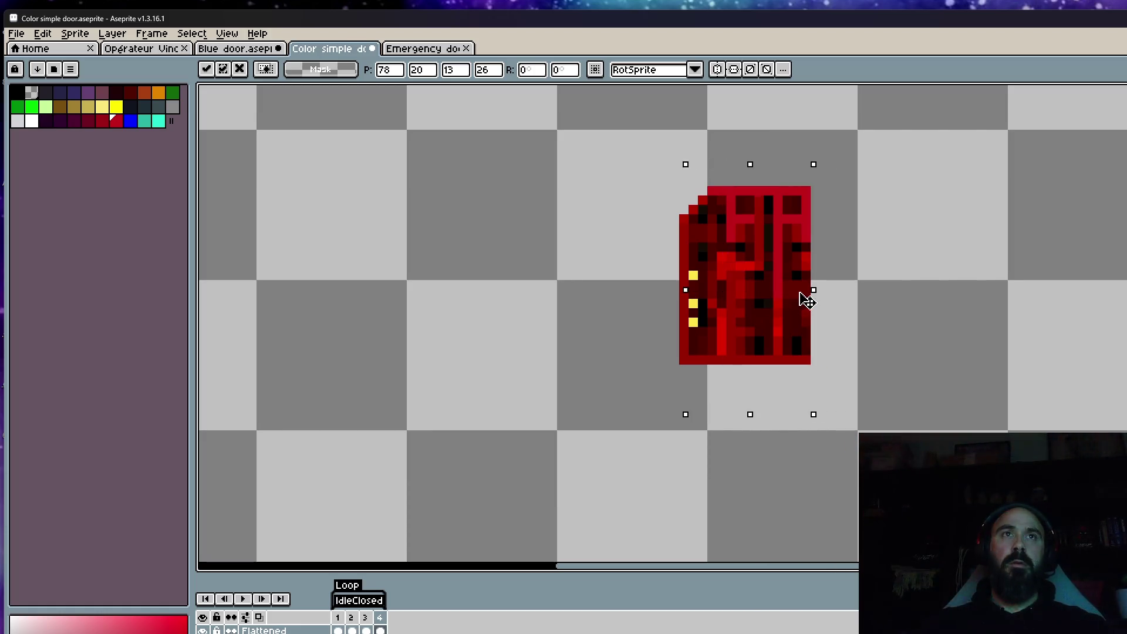
key("Return")
Step: Copy the door's left half, flip it horizontally and place it on the right side
mouse_move(648, 175)
left_mouse_down()
mouse_move(755, 372)
mouse_move(737, 369)
mouse_move(746, 373)
left_mouse_up()
key("ctrl+c")
key("ctrl+v")
key("shift+h")
mouse_move(682, 305)
left_mouse_down()
mouse_move(800, 306)
mouse_move(763, 302)
mouse_move(773, 302)
left_mouse_up()
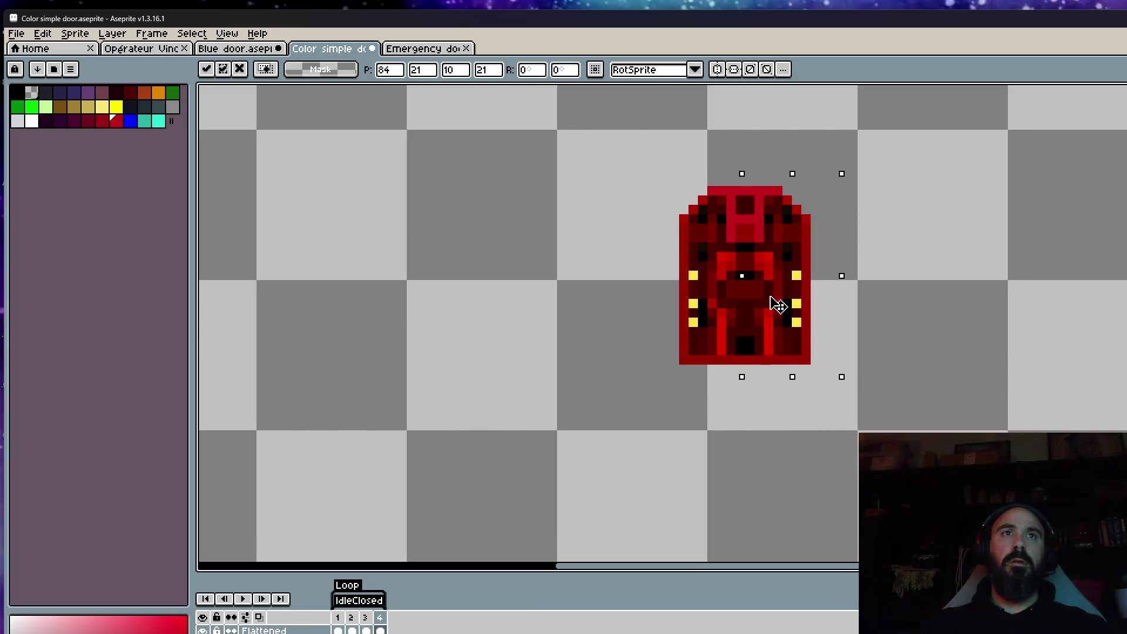
key("Return")
Step: Nudge the mirrored right half one pixel left to close the gap, then deselect
left_click_drag(619, 155, 860, 414)
left_click_drag(738, 155, 860, 433)
mouse_move(817, 322)
left_mouse_down()
mouse_move(800, 311)
mouse_move(788, 260)
left_mouse_up()
key("Return")
left_click_drag(745, 169, 864, 432)
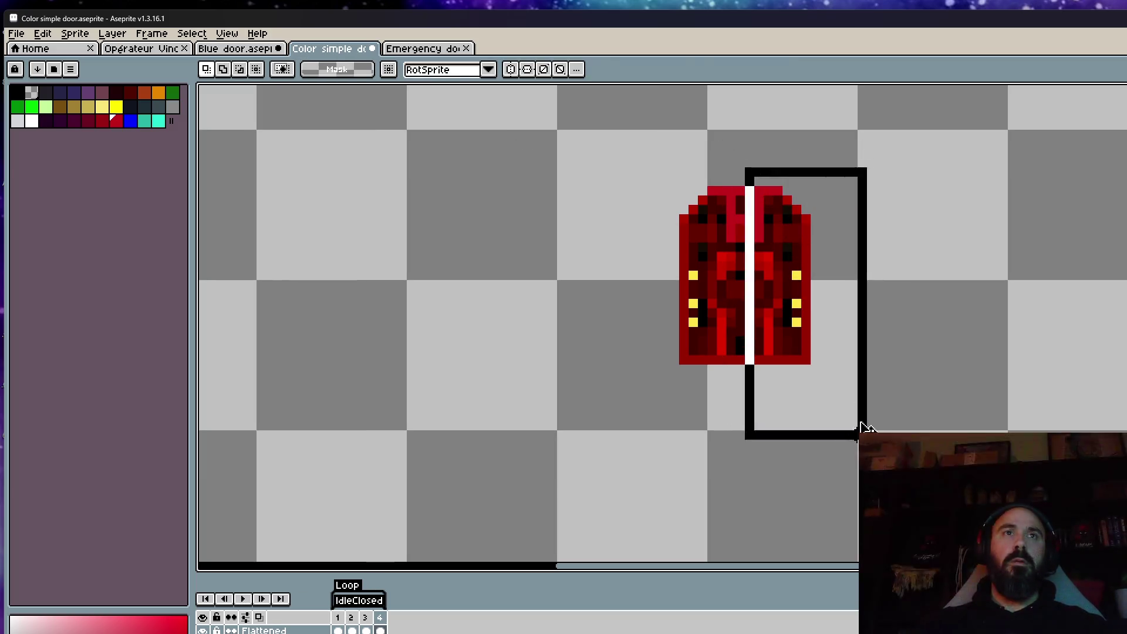
left_click_drag(805, 330, 798, 332)
scroll(800, 321, "down", 1)
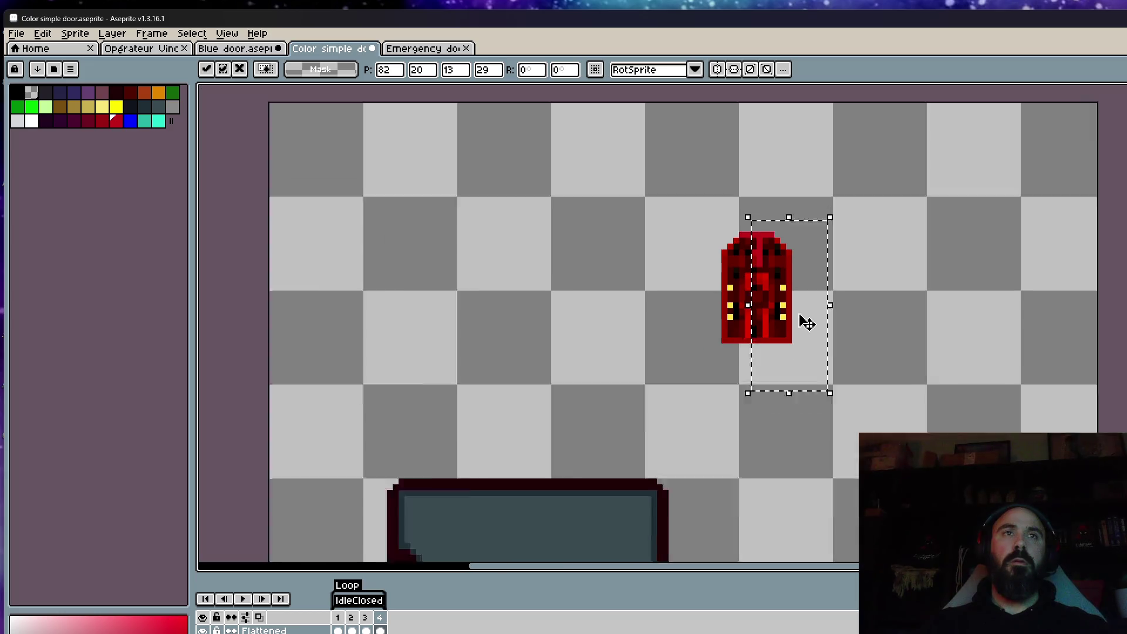
scroll(878, 332, "down", 1)
key("ctrl+d")
Step: Zoom out to review the symmetrical door and select the whole sprite
scroll(861, 409, "down", 2)
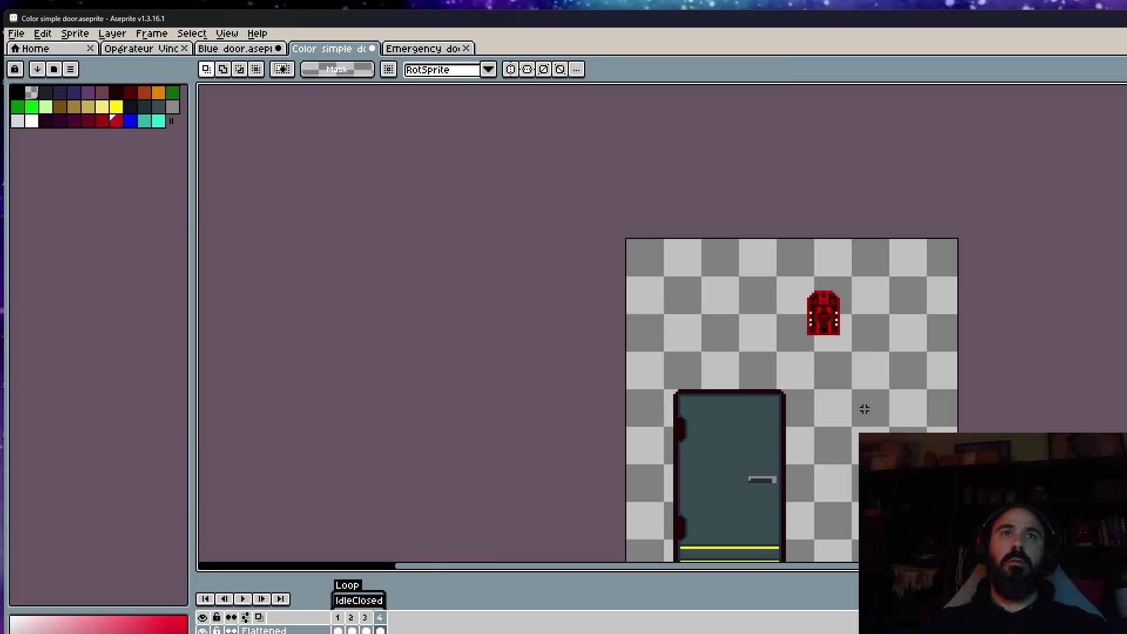
scroll(854, 362, "down", 1)
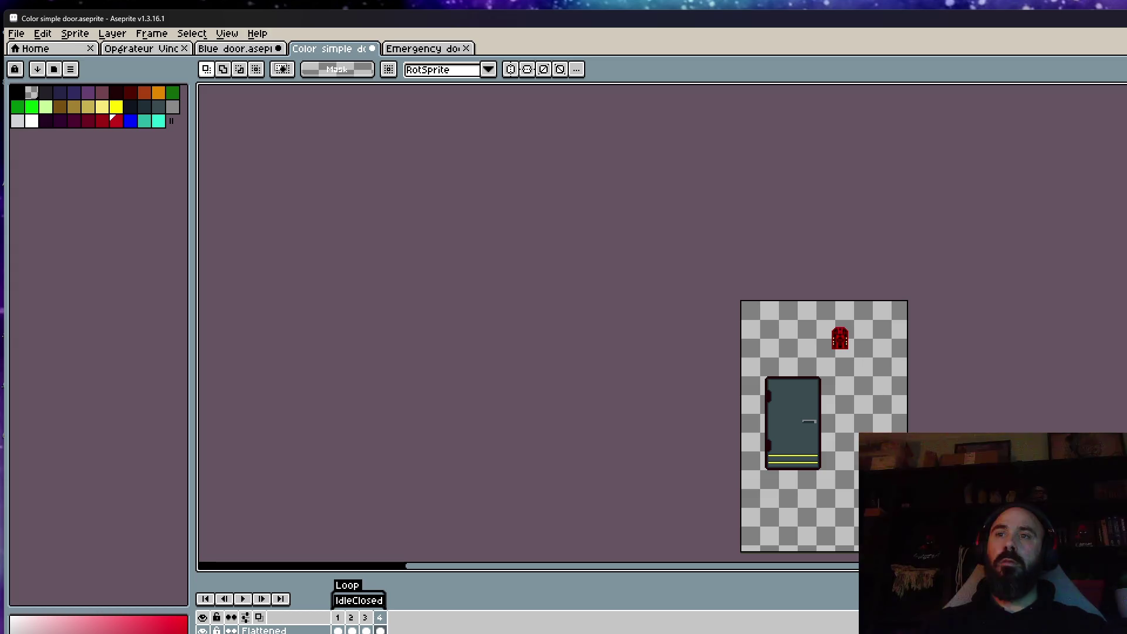
scroll(879, 424, "up", 3)
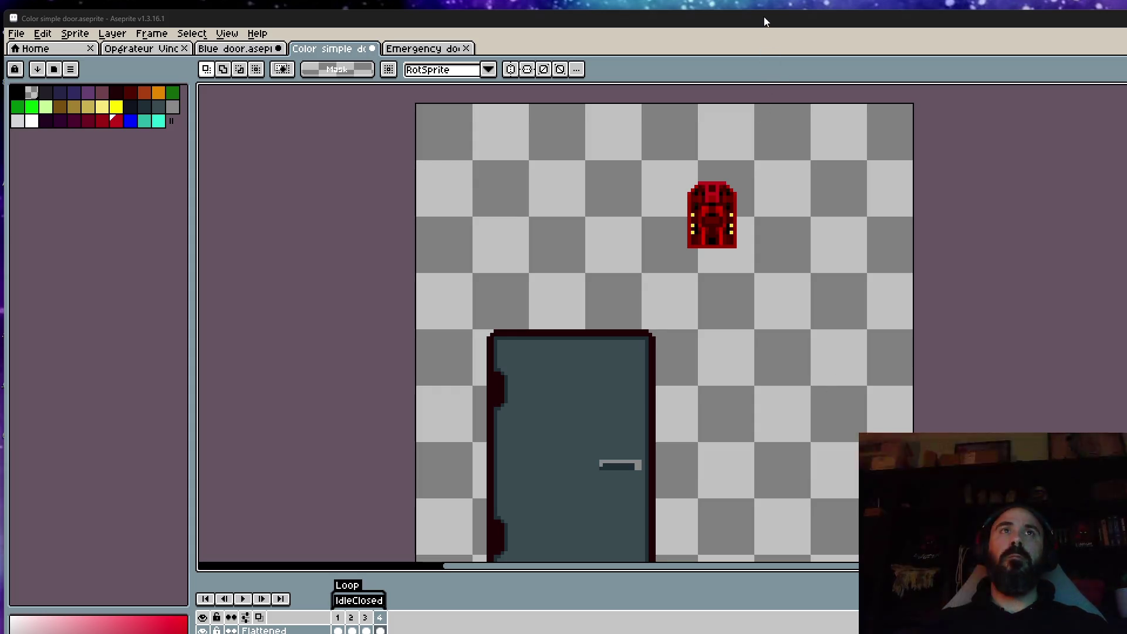
scroll(700, 194, "up", 1)
scroll(700, 188, "up", 1)
mouse_move(614, 142)
left_mouse_down()
mouse_move(864, 330)
mouse_move(877, 352)
left_mouse_up()
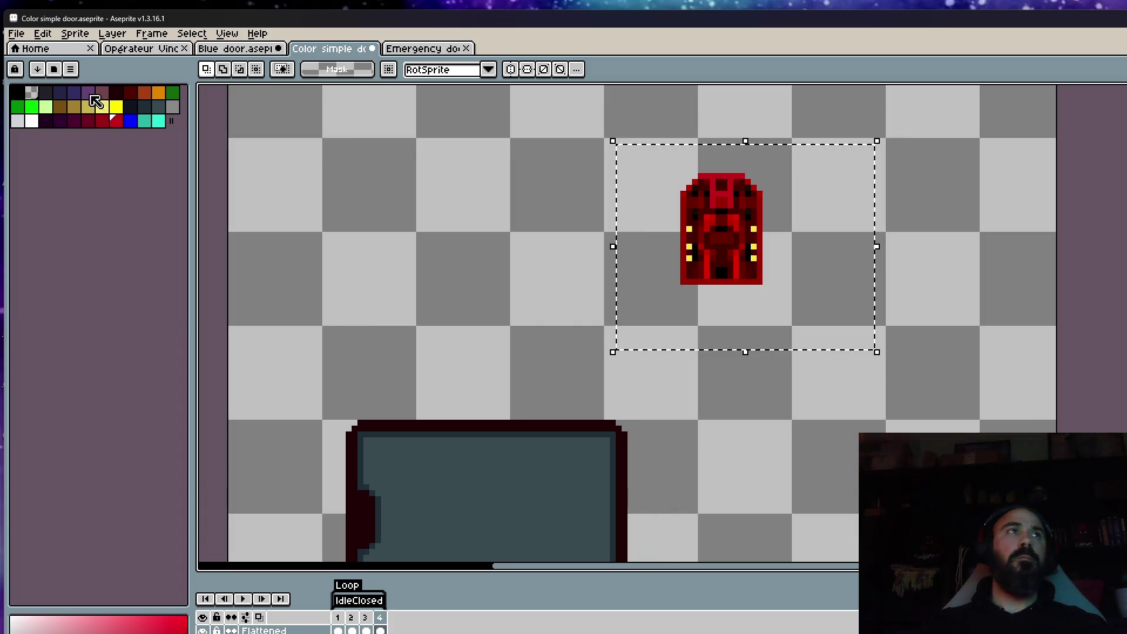
Step: Rotate the red sprite 90° clockwise and move it down-left
left_click(42, 34)
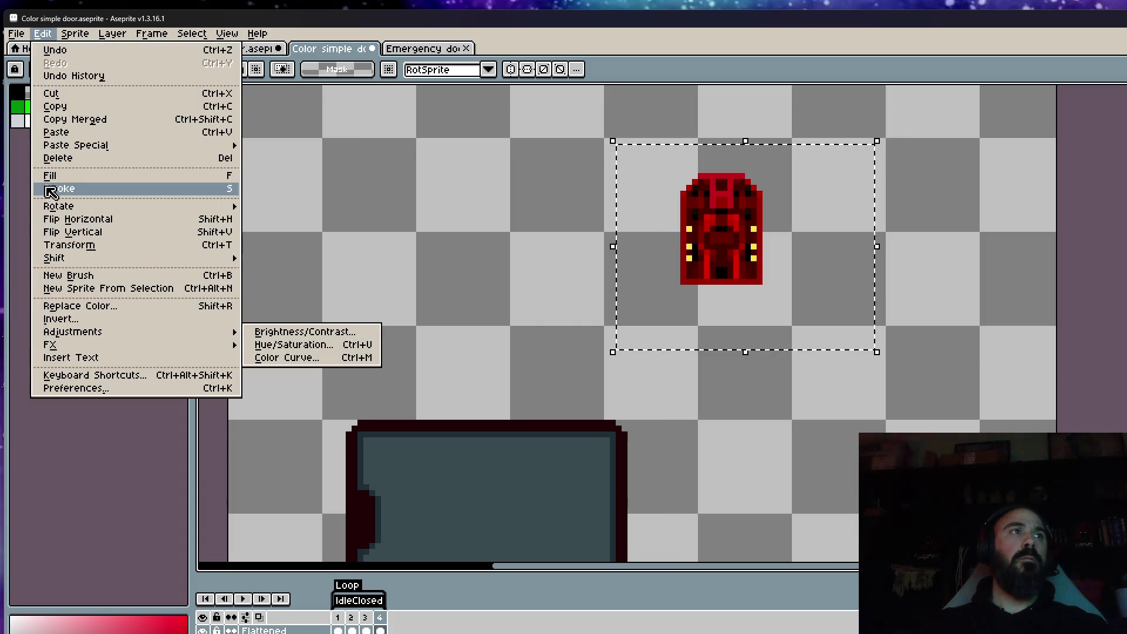
mouse_move(176, 206)
left_click(280, 219)
left_click_drag(795, 242, 776, 304)
scroll(814, 271, "up", 1)
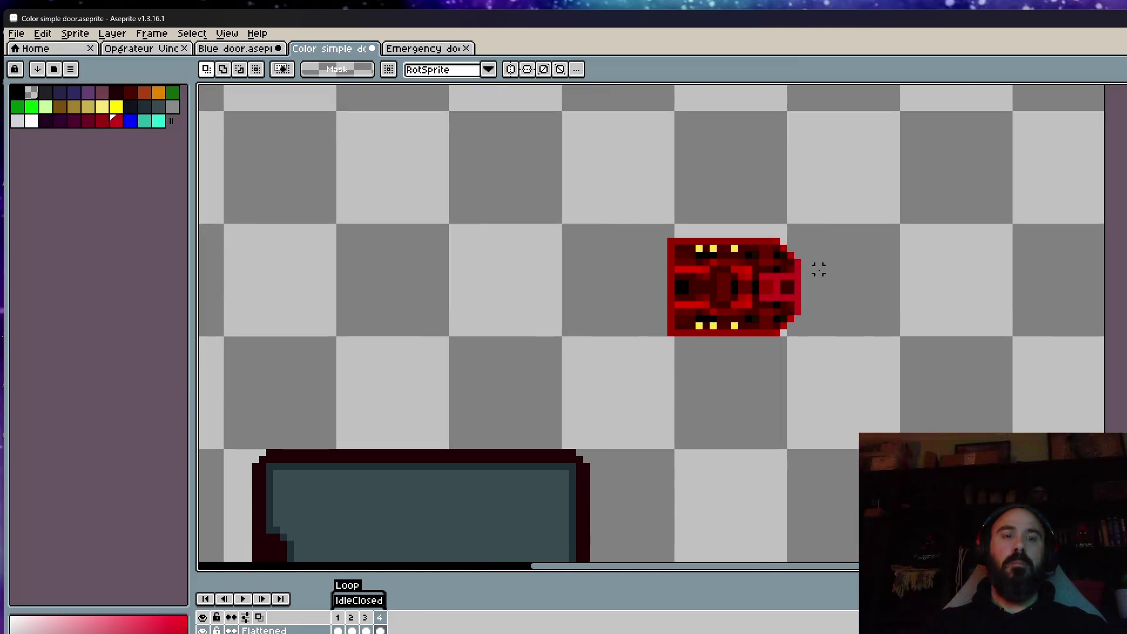
scroll(815, 267, "up", 3)
key("Return")
Step: Flip the sprite's left part horizontally and move it to the right
key("m")
left_click_drag(455, 154, 726, 410)
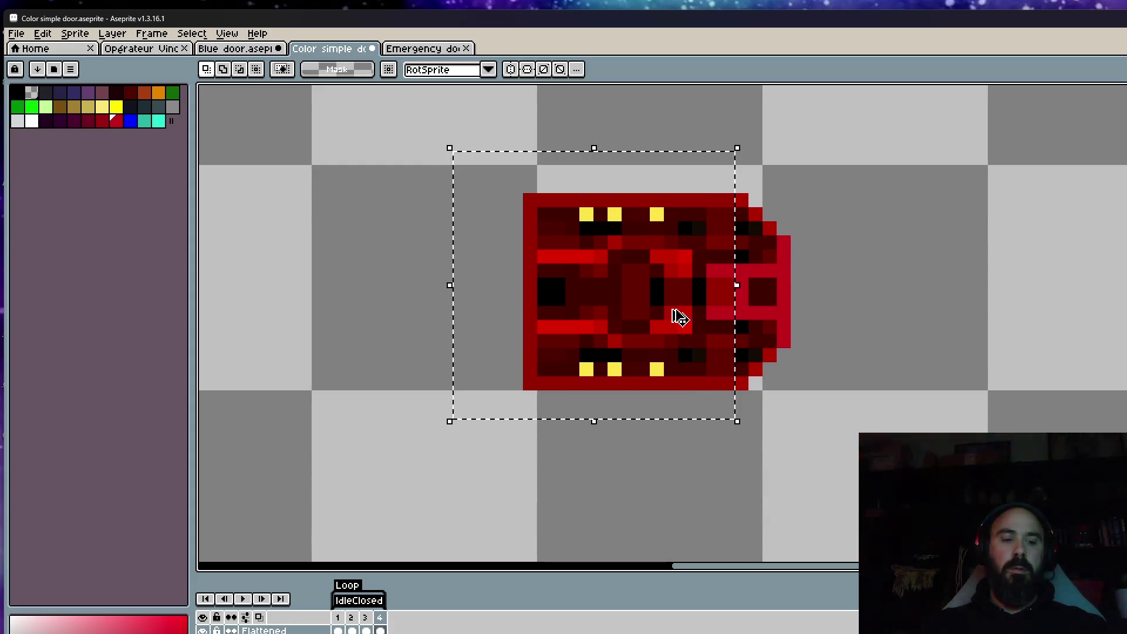
key("shift+h")
mouse_move(671, 298)
left_mouse_down()
mouse_move(855, 302)
mouse_move(798, 292)
left_mouse_up()
scroll(847, 300, "down", 2)
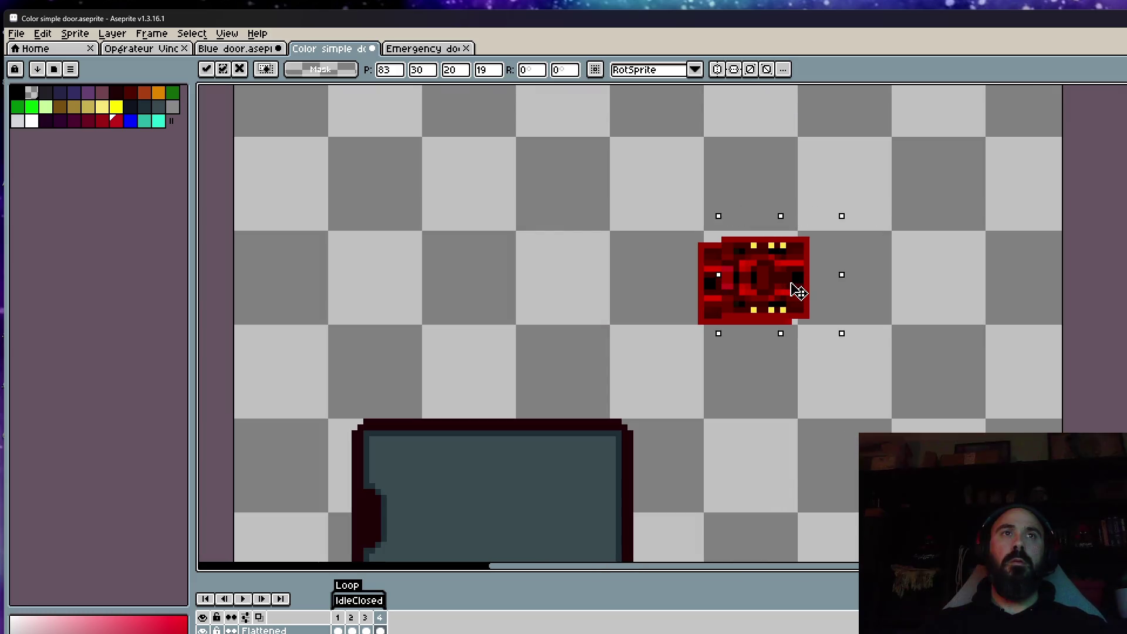
key("Return")
scroll(751, 250, "up", 4)
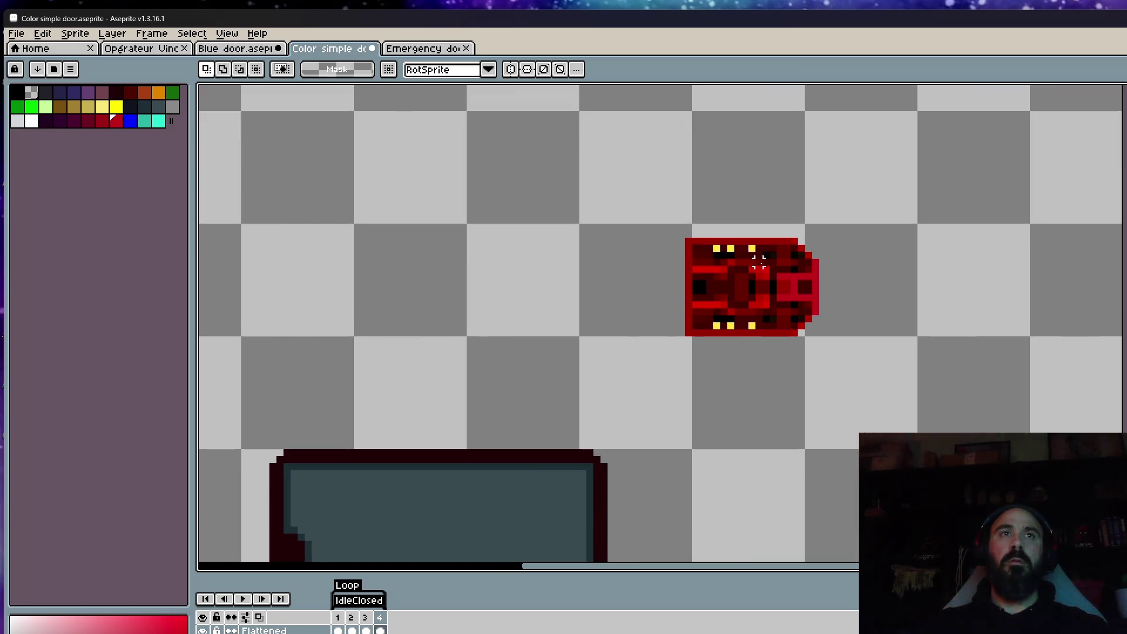
Step: Move the top and bottom rows of yellow lights inward to their new positions
left_click_drag(661, 234, 761, 249)
mouse_move(654, 292)
left_mouse_down()
mouse_move(755, 305)
mouse_move(751, 290)
left_mouse_up()
mouse_move(680, 233)
left_mouse_down()
mouse_move(765, 261)
mouse_move(762, 251)
mouse_move(726, 293)
mouse_move(740, 293)
left_mouse_up()
left_click(730, 352)
mouse_move(684, 366)
left_mouse_down()
mouse_move(763, 400)
mouse_move(723, 335)
mouse_move(732, 331)
left_mouse_up()
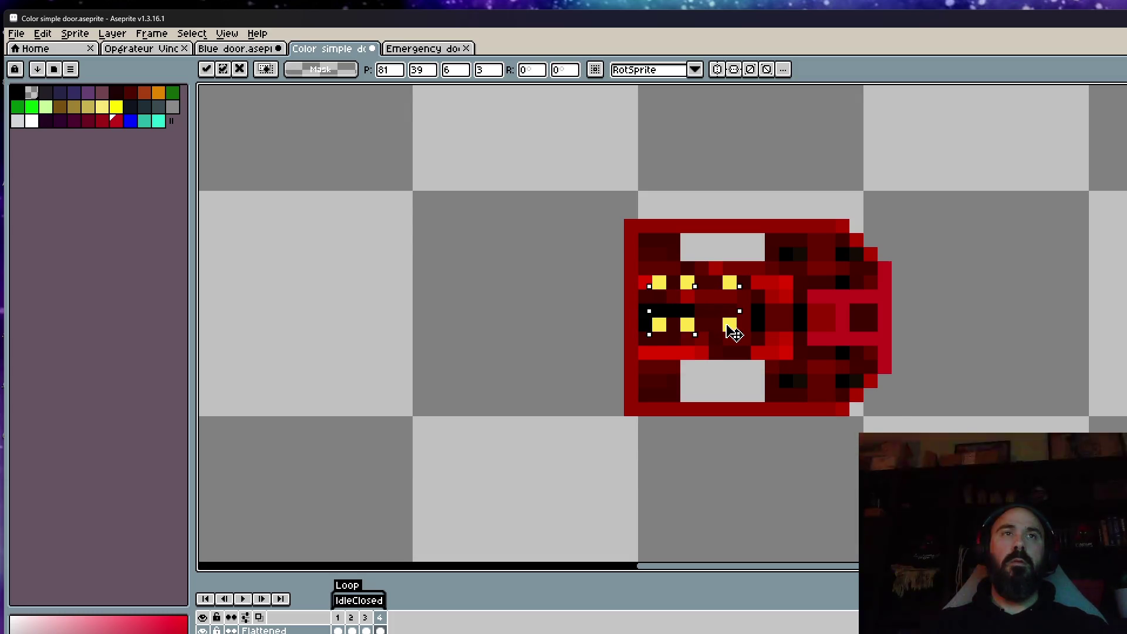
key("ctrl+d")
scroll(733, 332, "down", 2)
scroll(733, 332, "up", 3)
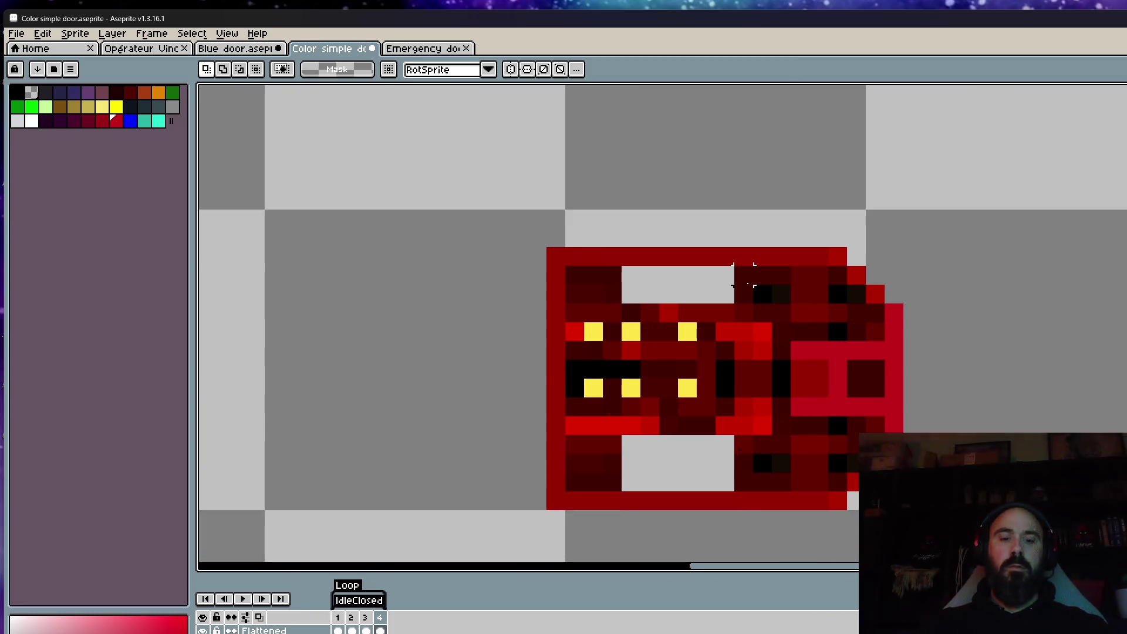
Step: Eyedrop the sprite's dark red and pencil over the grey light openings
key("i")
left_click(772, 270)
scroll(772, 278, "up", 1)
key("b")
mouse_move(713, 272)
left_mouse_down()
mouse_move(552, 276)
mouse_move(707, 313)
left_mouse_up()
scroll(708, 314, "down", 3)
mouse_move(704, 425)
left_mouse_down()
mouse_move(581, 427)
mouse_move(689, 460)
mouse_move(606, 458)
left_mouse_up()
scroll(606, 446, "down", 2)
scroll(603, 434, "up", 1)
left_click(599, 435)
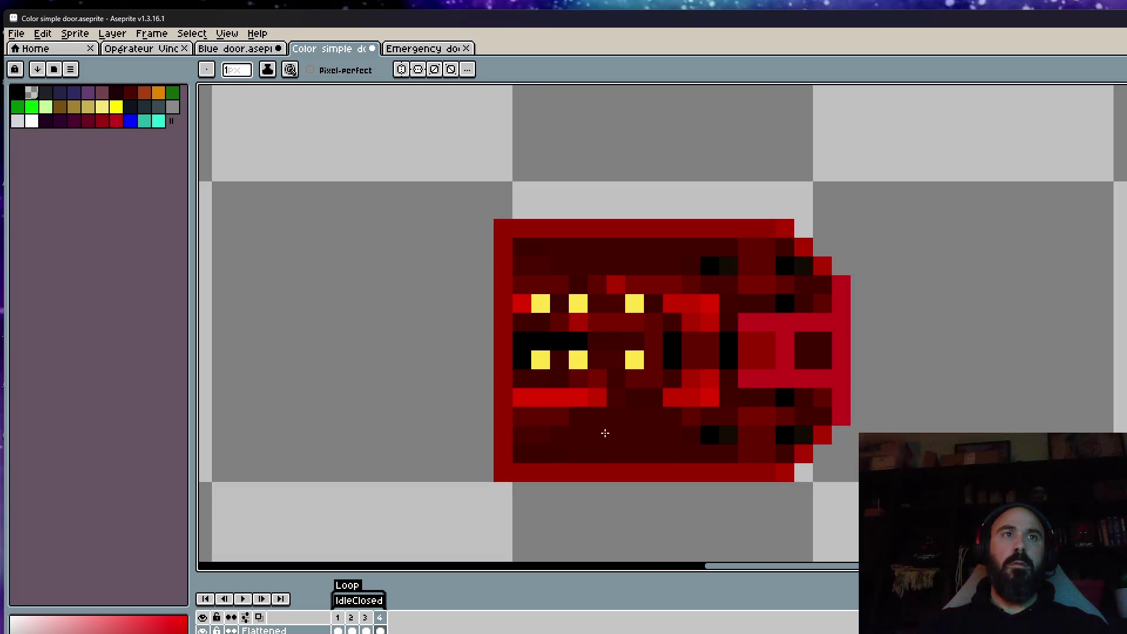
scroll(824, 357, "down", 1)
scroll(823, 354, "up", 1)
scroll(835, 358, "down", 3)
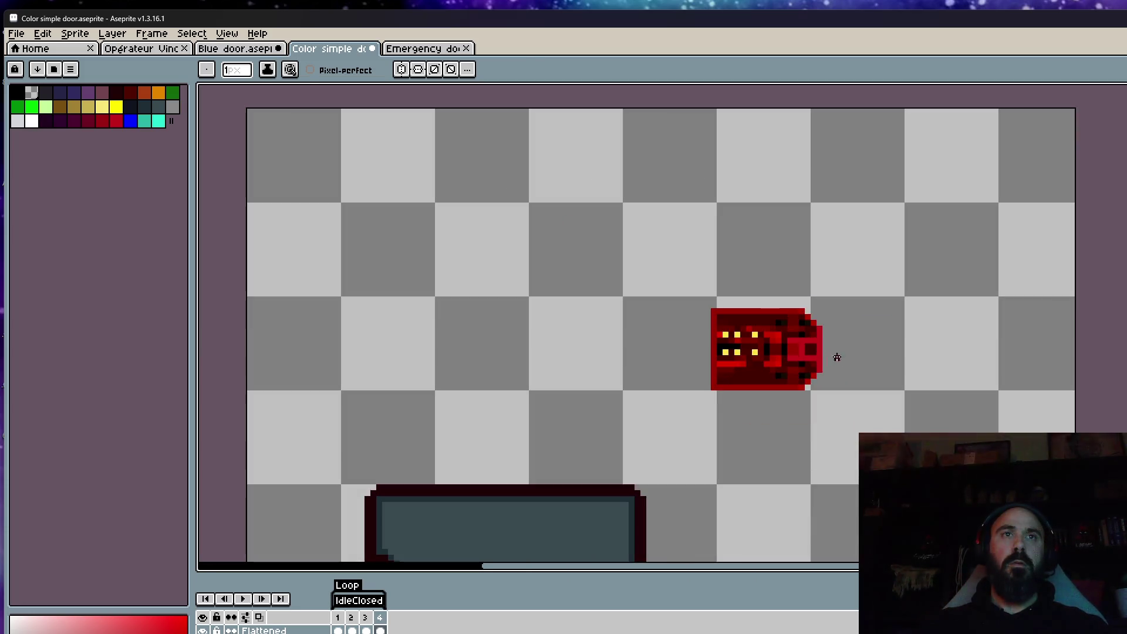
scroll(800, 299, "down", 1)
left_click_drag(800, 299, 799, 281)
scroll(799, 280, "down", 1)
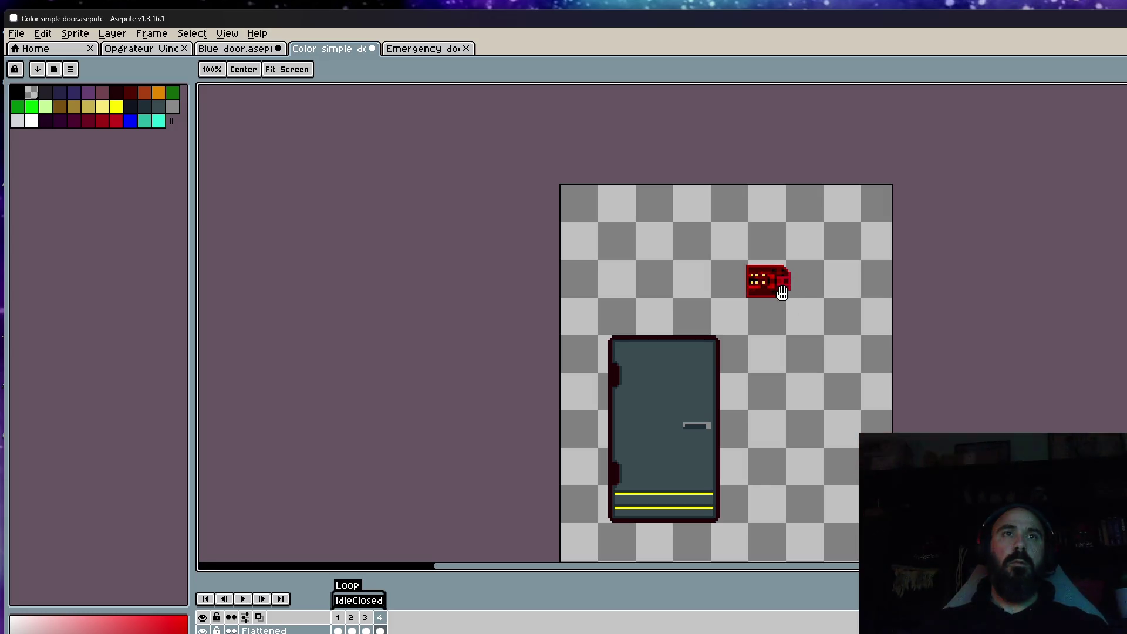
scroll(770, 292, "up", 4)
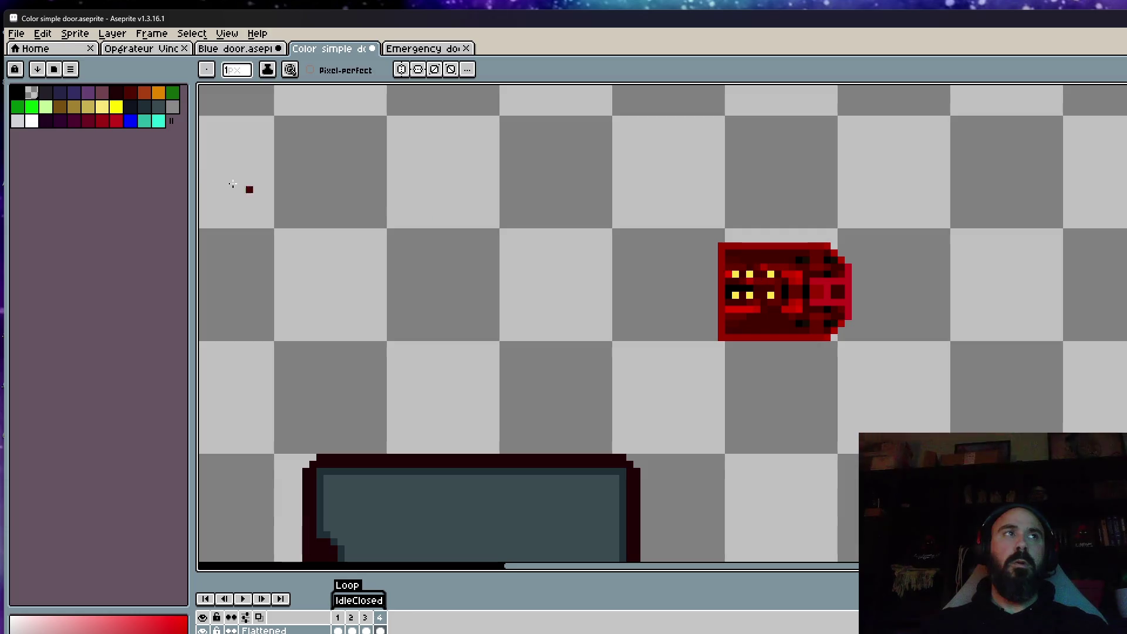
Step: Bucket-fill the keycard's outer border white, starting from its corner pixel
left_click(32, 121)
scroll(826, 253, "up", 1)
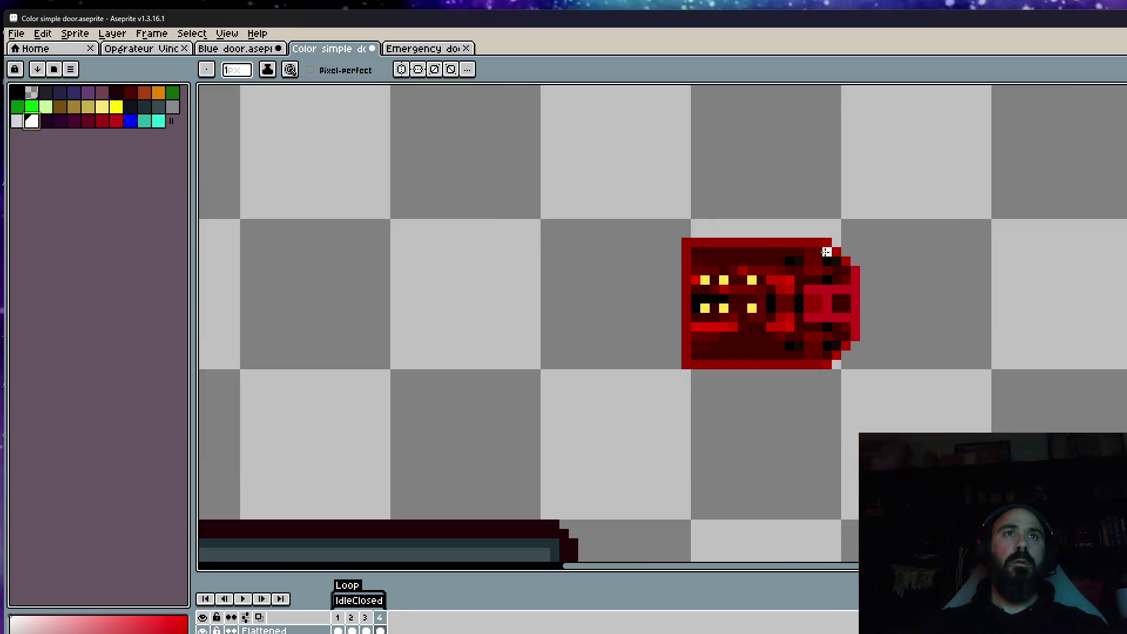
scroll(708, 236, "up", 1)
scroll(708, 236, "up", 1)
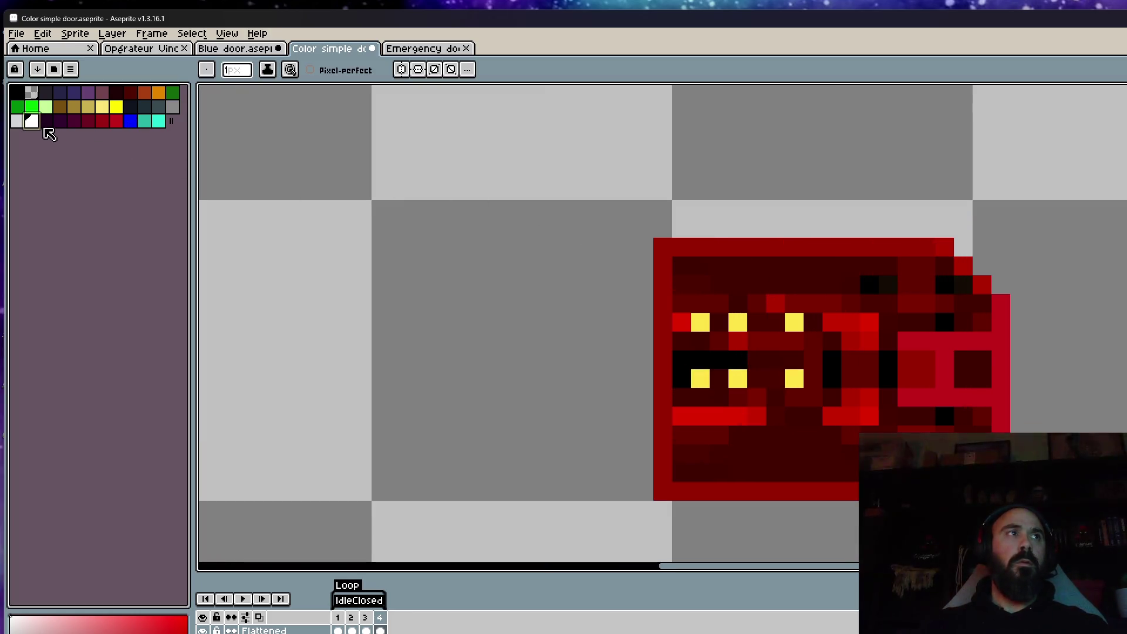
key("g")
left_click(662, 244)
left_click(684, 306)
left_click(681, 322)
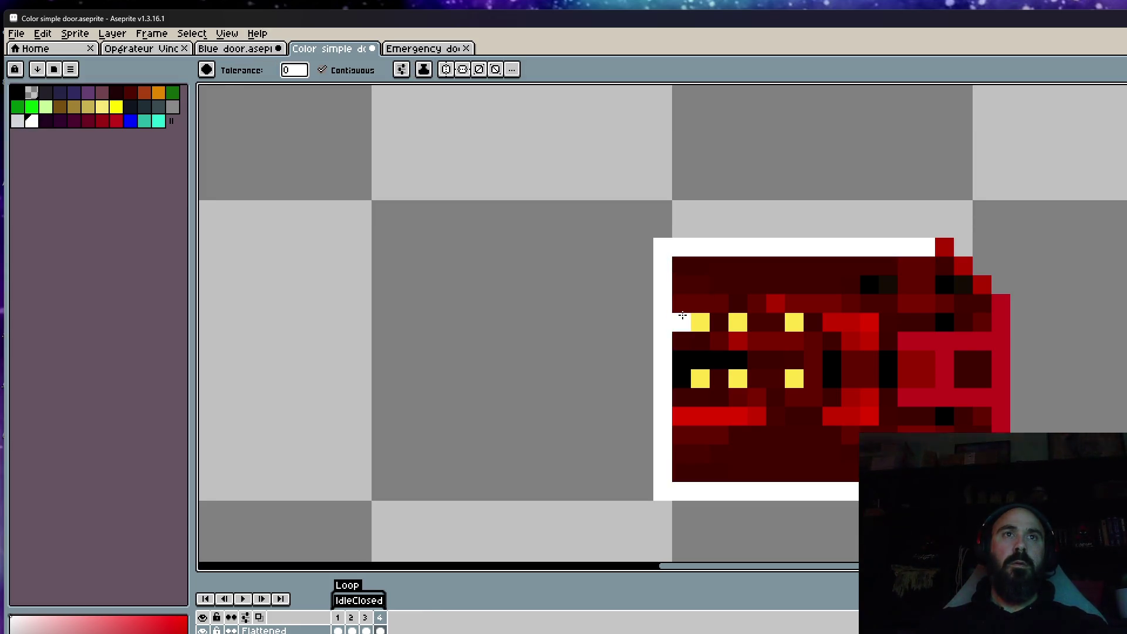
left_click(933, 340)
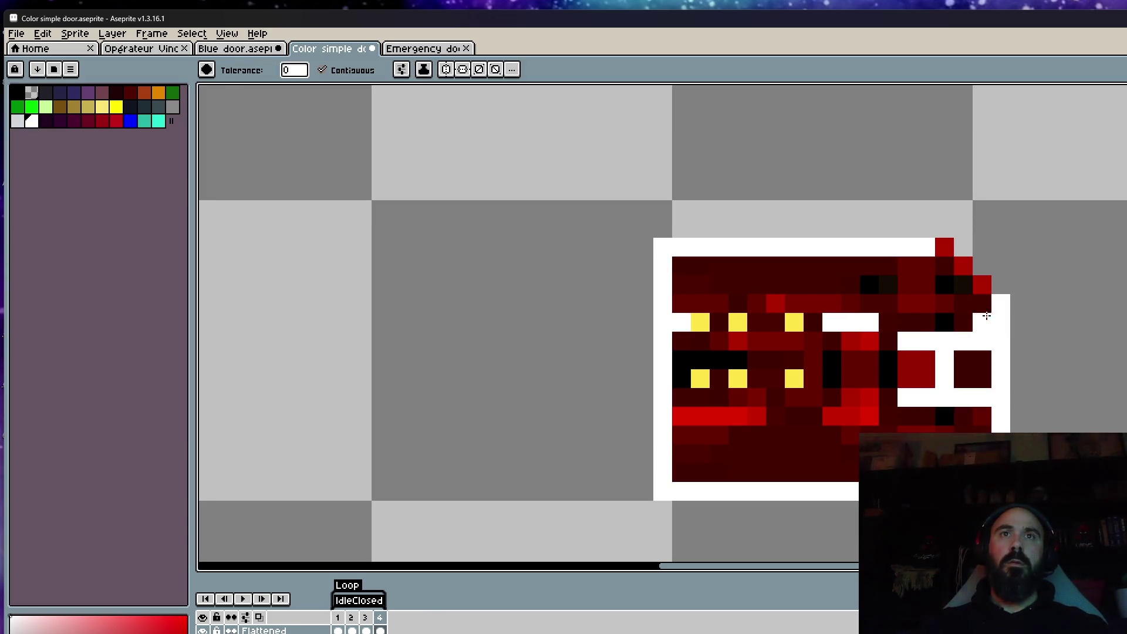
left_click(981, 285)
left_click(943, 247)
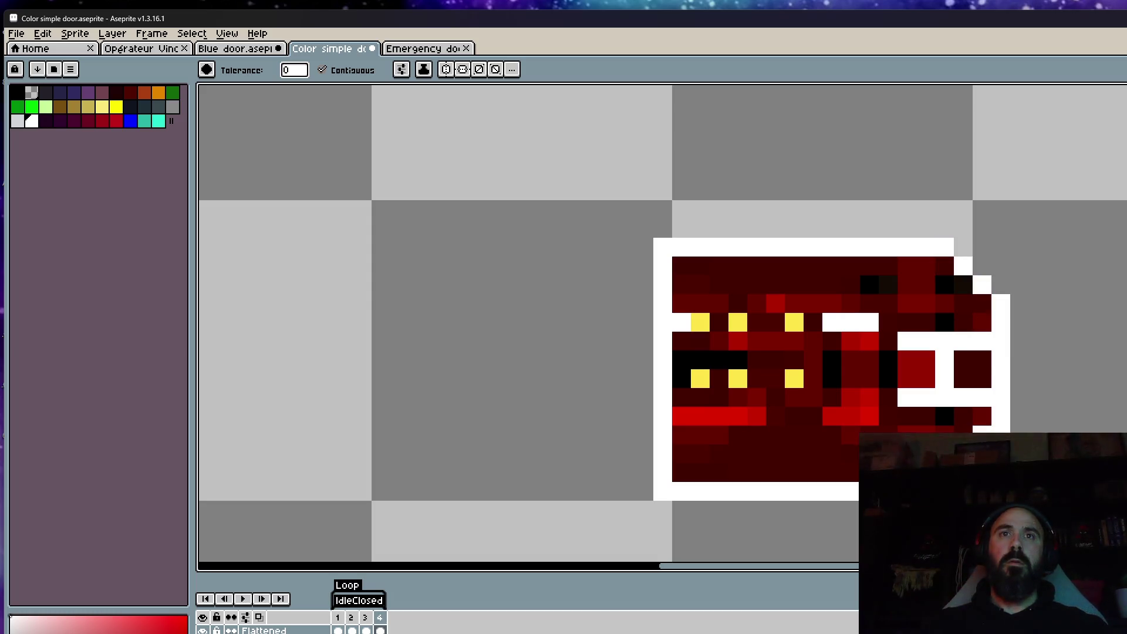
left_click(722, 416)
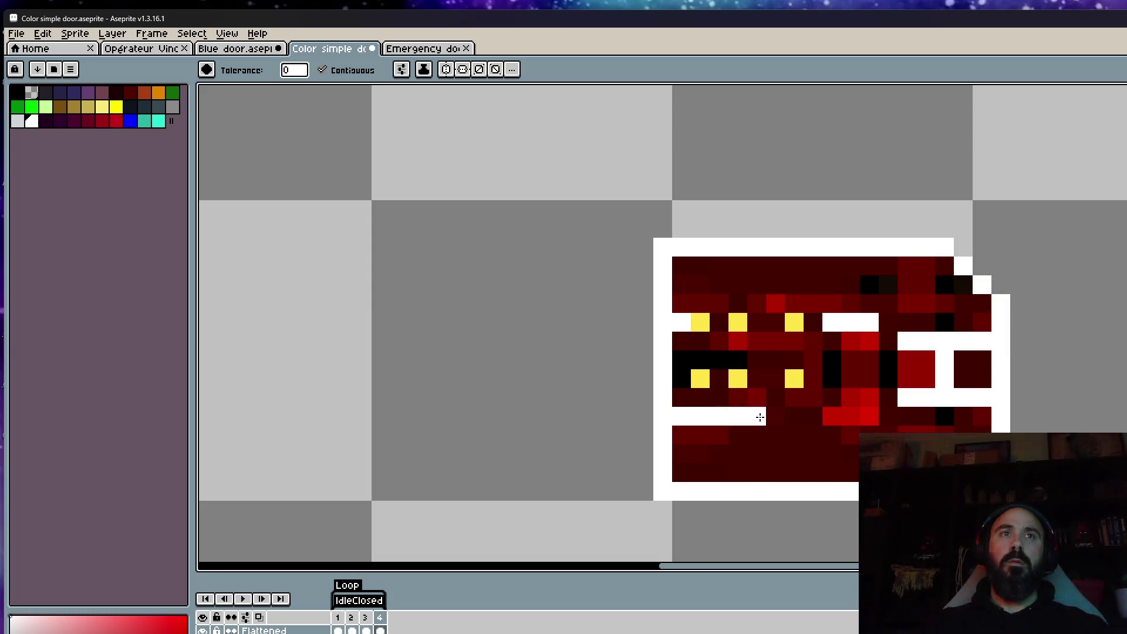
left_click(869, 397)
key("v")
key("g")
left_click(872, 414)
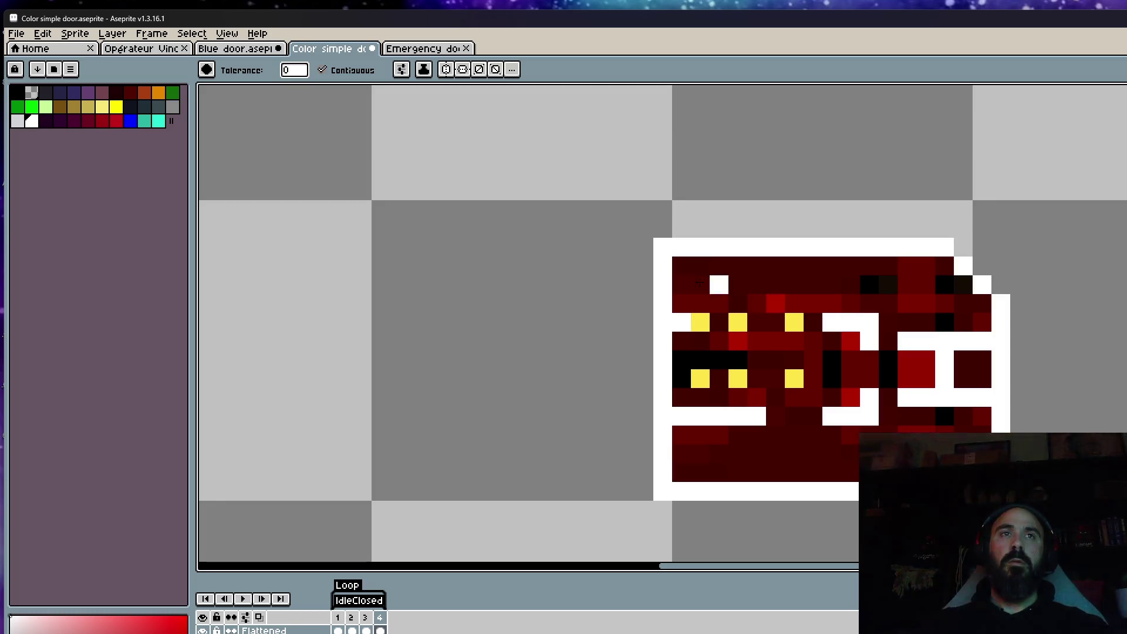
left_click(117, 120)
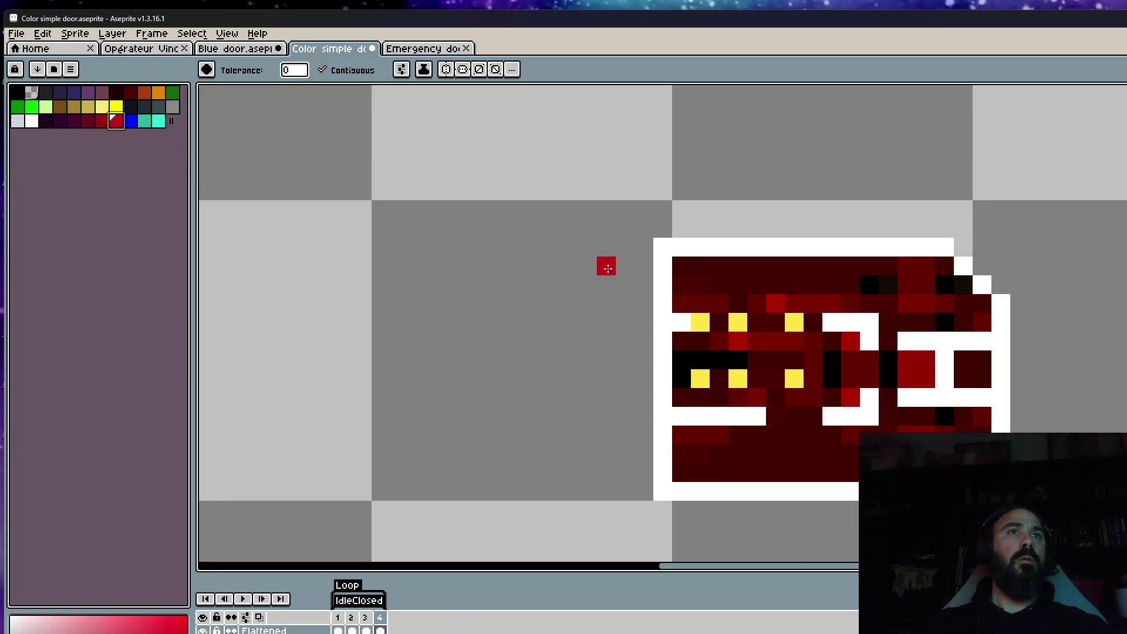
scroll(607, 264, "down", 6)
left_click_drag(604, 390, 583, 175)
scroll(583, 176, "up", 1)
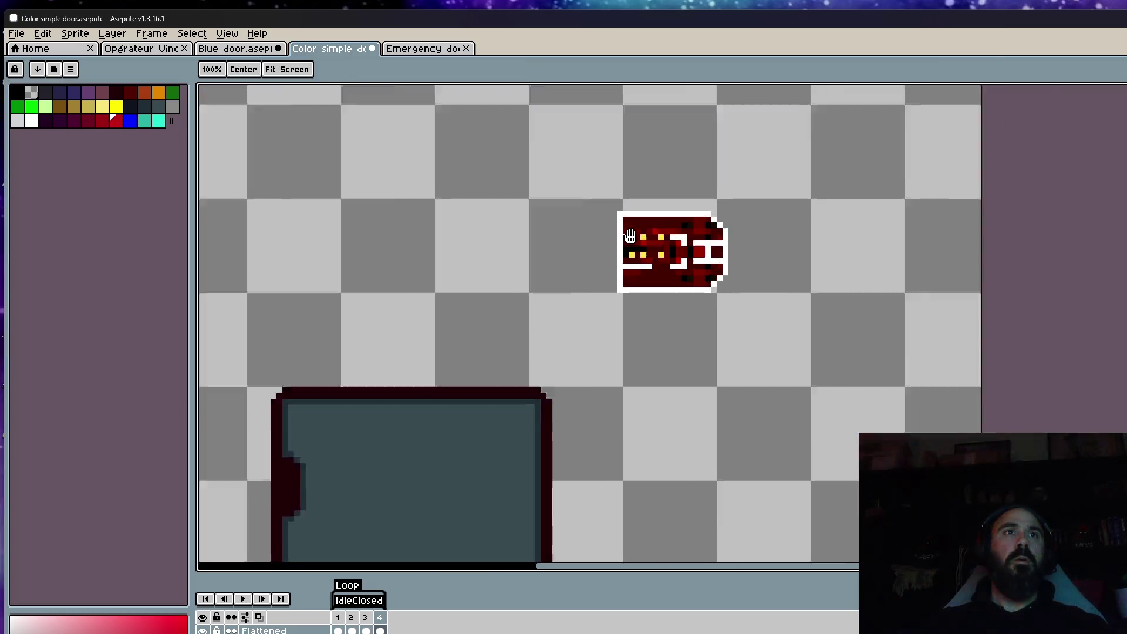
scroll(616, 322, "down", 2)
scroll(496, 503, "up", 3)
key("i")
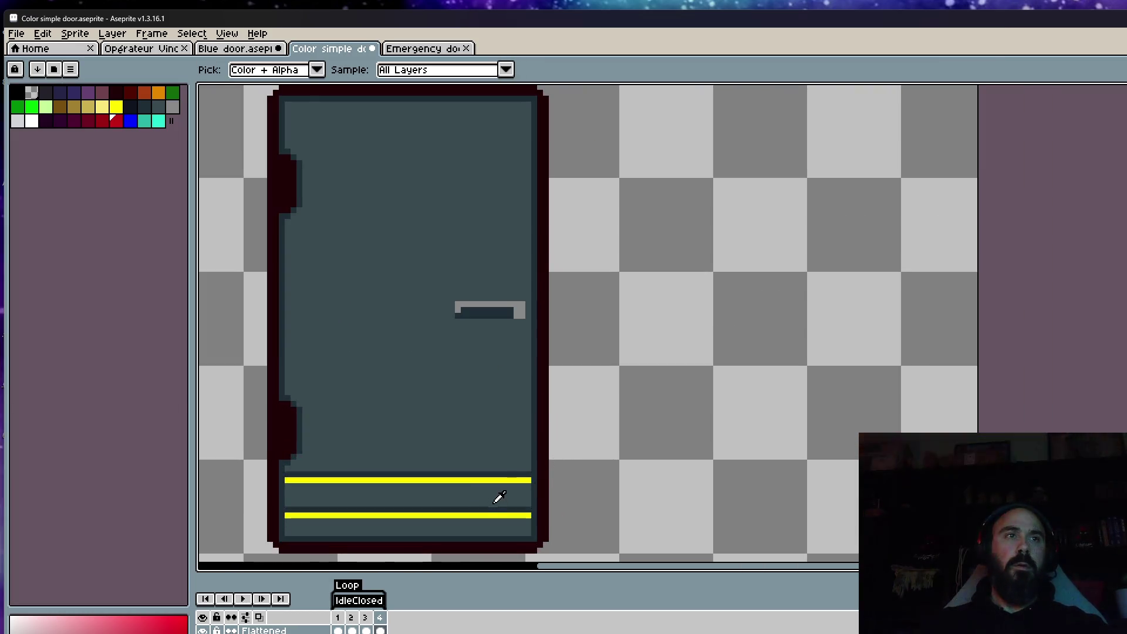
left_click(493, 478)
scroll(594, 465, "down", 2)
scroll(611, 193, "up", 2)
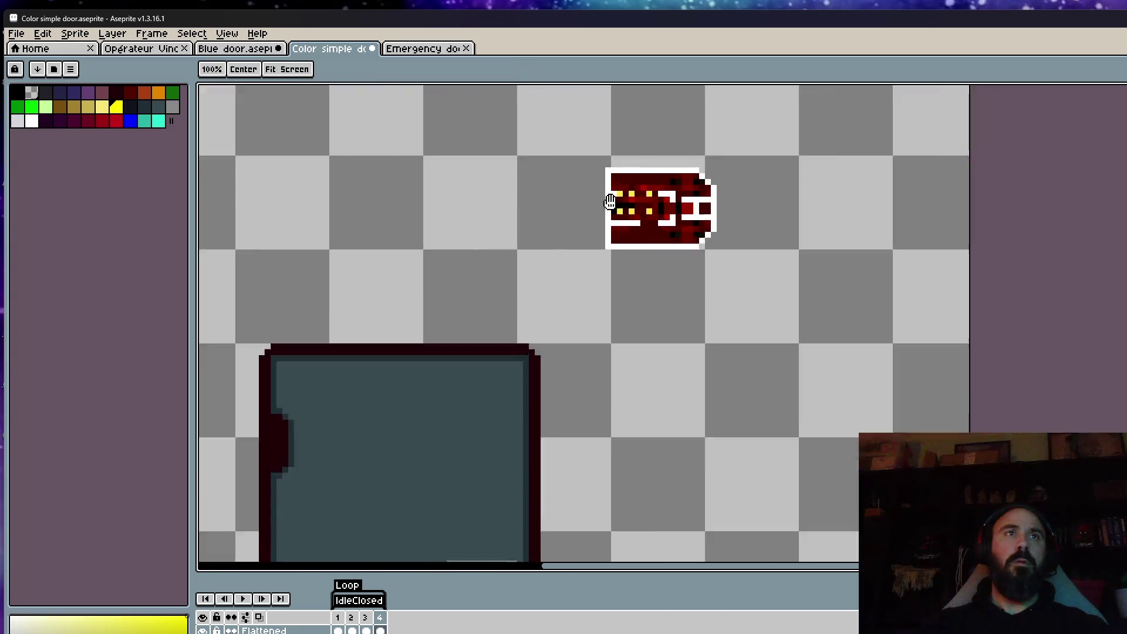
scroll(627, 259, "up", 1)
scroll(628, 258, "up", 1)
scroll(633, 251, "up", 1)
key("b")
left_click(550, 336)
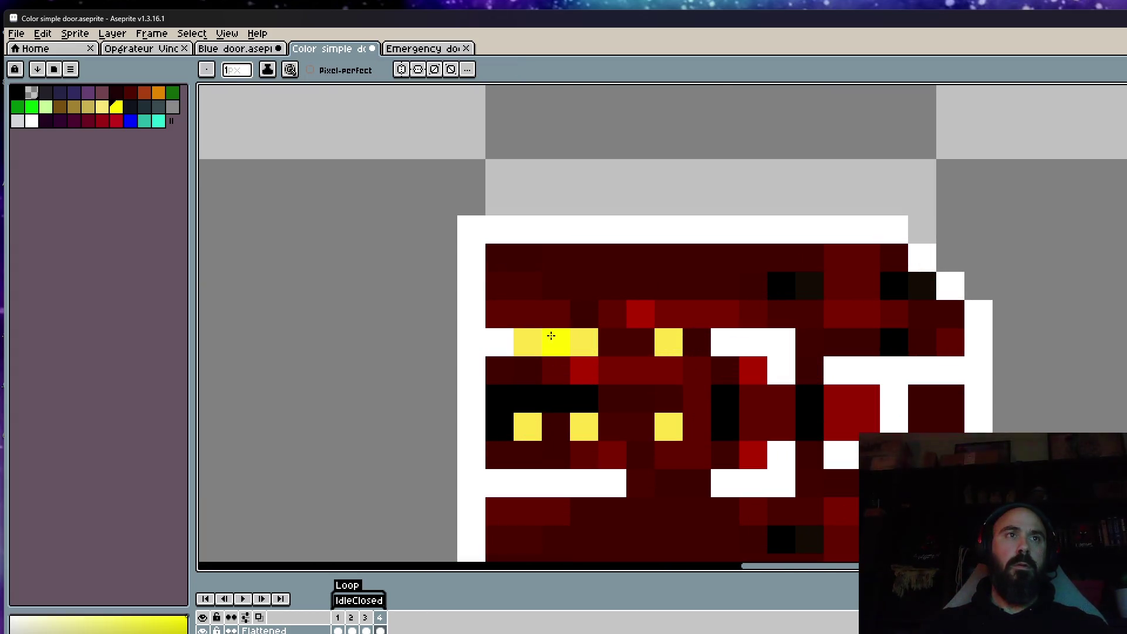
key("ctrl+z")
left_click(531, 337)
left_click(660, 344)
left_click(665, 424)
left_click(575, 434)
left_click(543, 433)
scroll(540, 433, "down", 3)
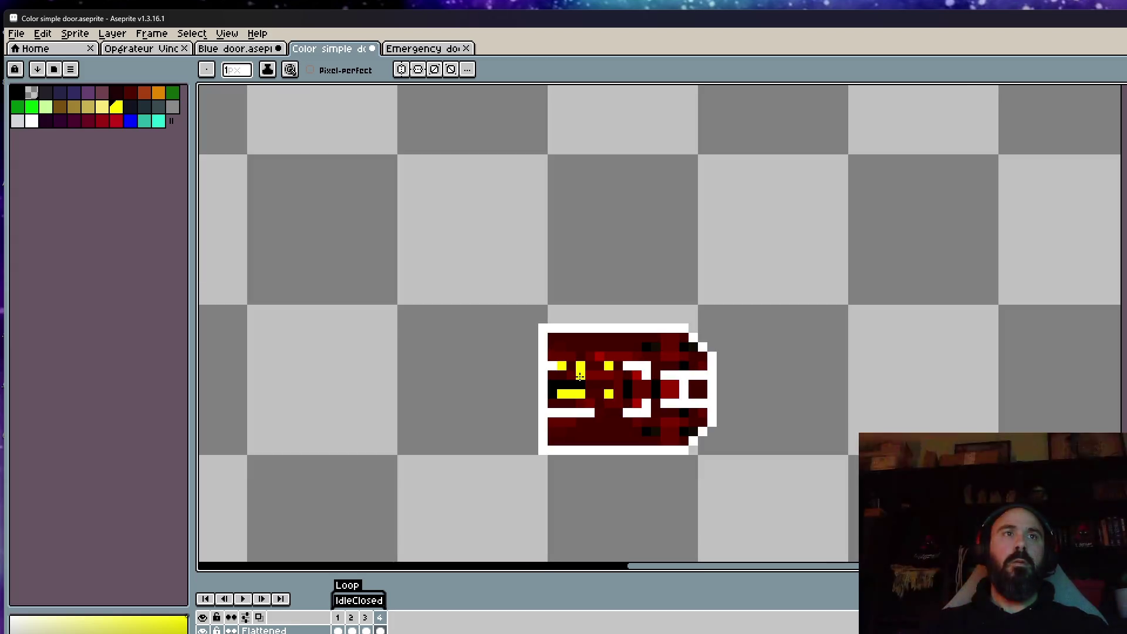
left_click(18, 120)
scroll(683, 369, "up", 2)
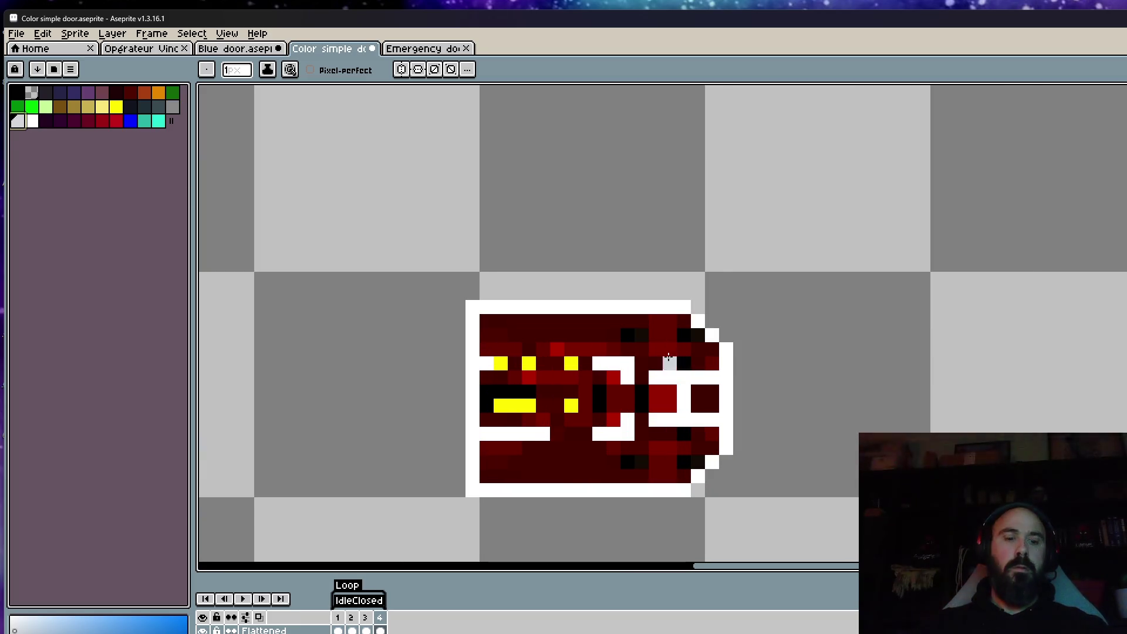
key("g")
left_click(547, 353)
left_click(459, 353)
left_click(534, 390)
left_click(554, 390)
left_click(499, 390)
left_click(481, 388)
left_click(572, 390)
left_click(572, 417)
left_click(515, 446)
left_click(619, 417)
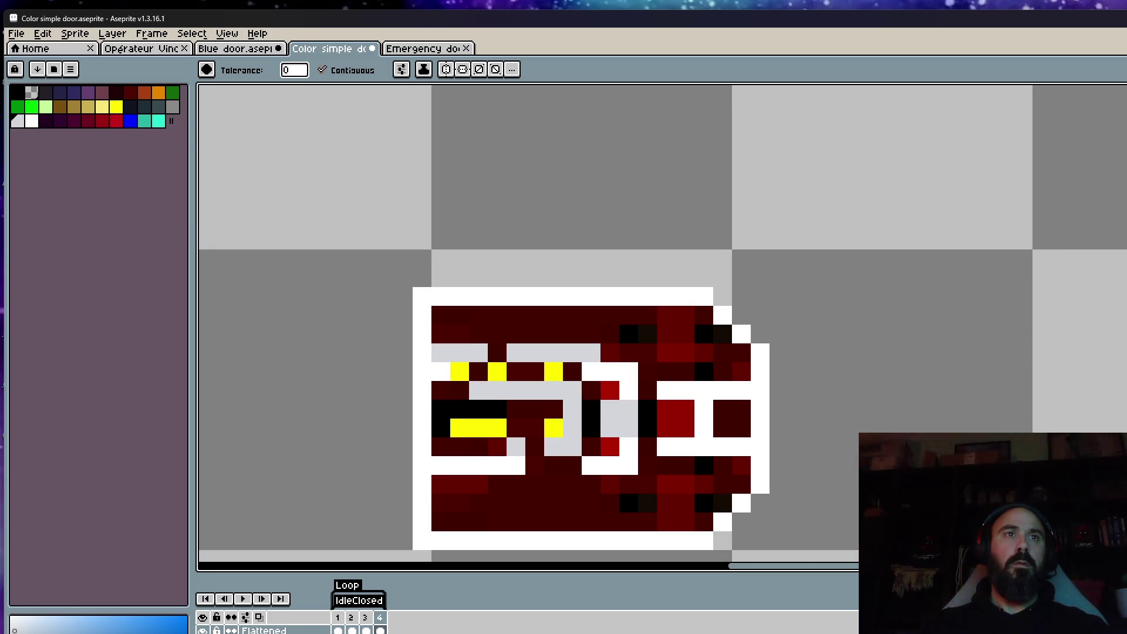
left_click(675, 417)
left_click(666, 353)
left_click(683, 352)
left_click(666, 334)
left_click(674, 317)
left_click(610, 353)
left_click(703, 353)
left_click(666, 485)
left_click(675, 512)
left_click(609, 484)
left_click(610, 390)
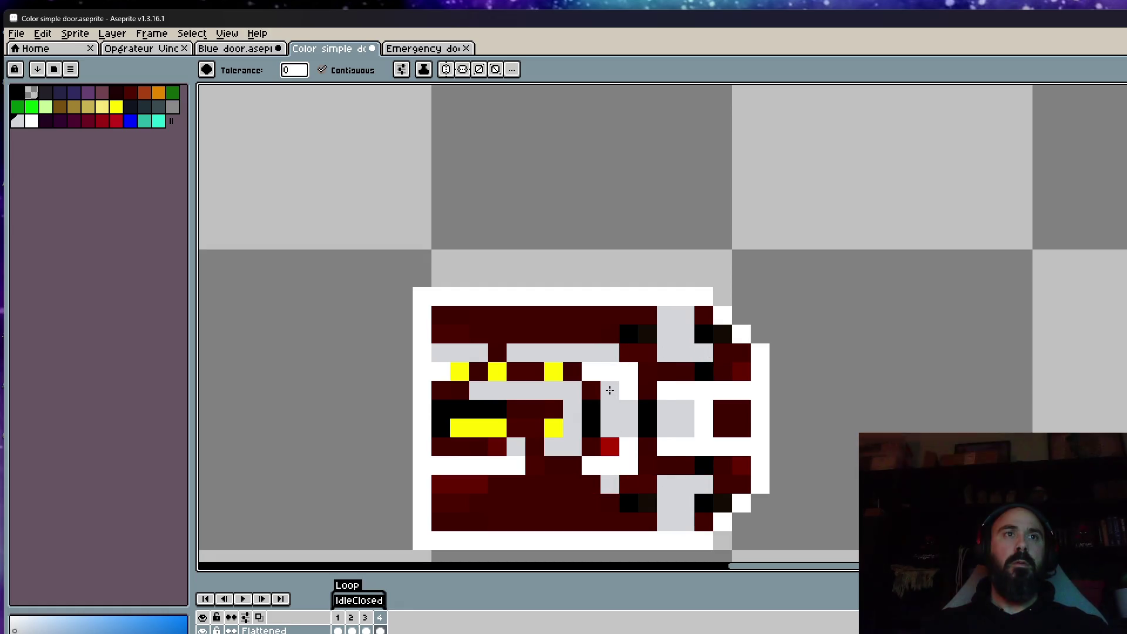
left_click(478, 484)
left_click(452, 484)
scroll(495, 411, "down", 5)
scroll(494, 411, "up", 3)
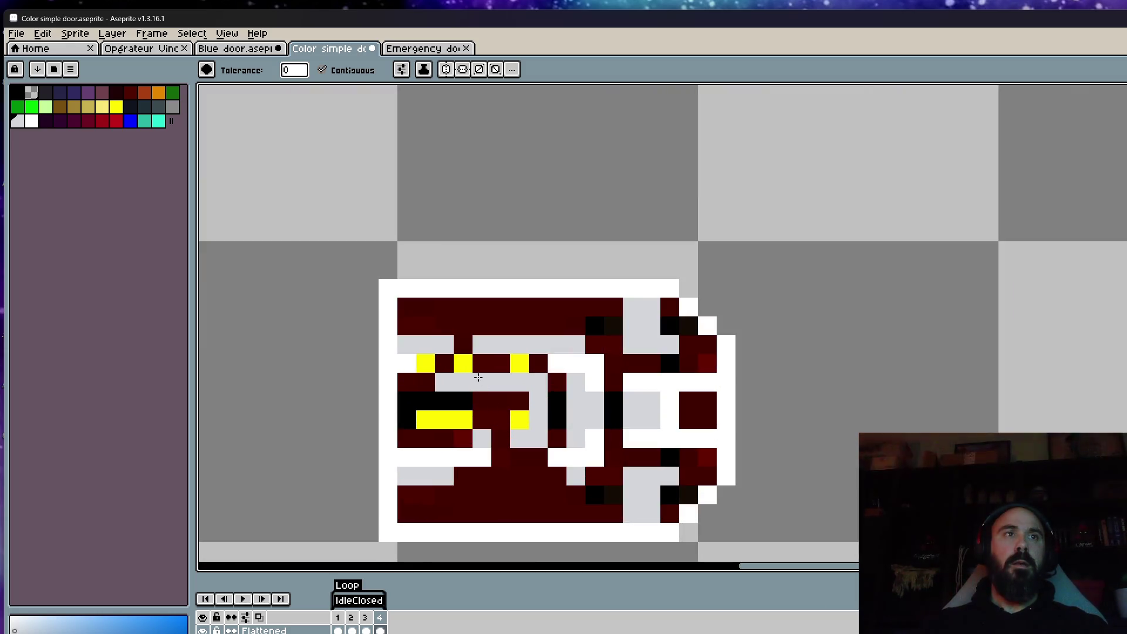
left_click(478, 367)
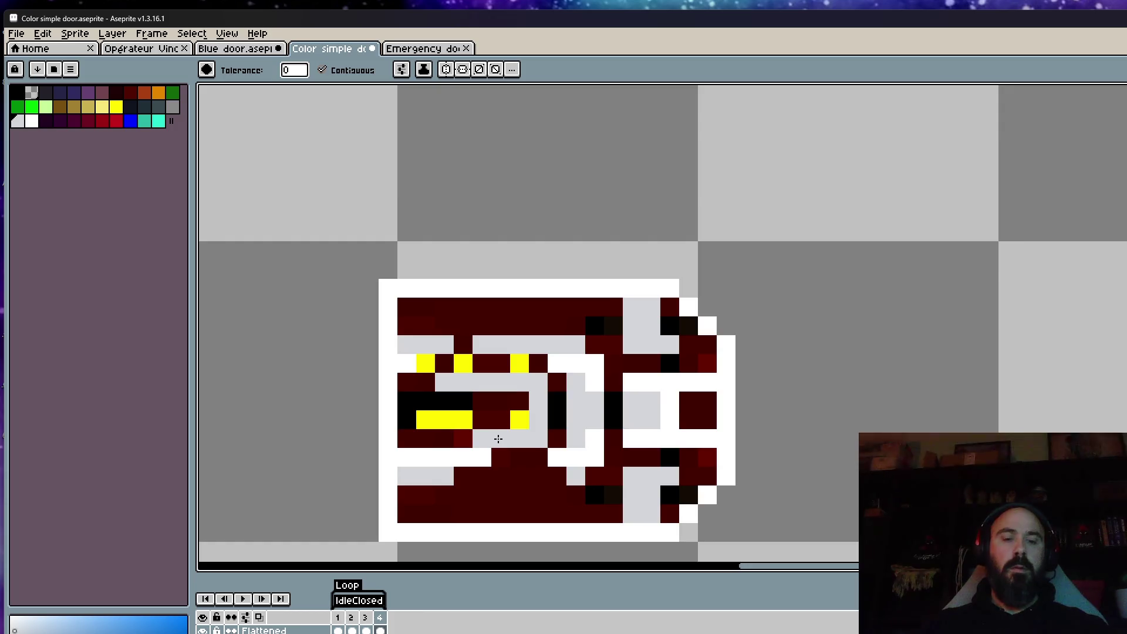
scroll(503, 439, "up", 2)
key("i")
left_click(174, 106)
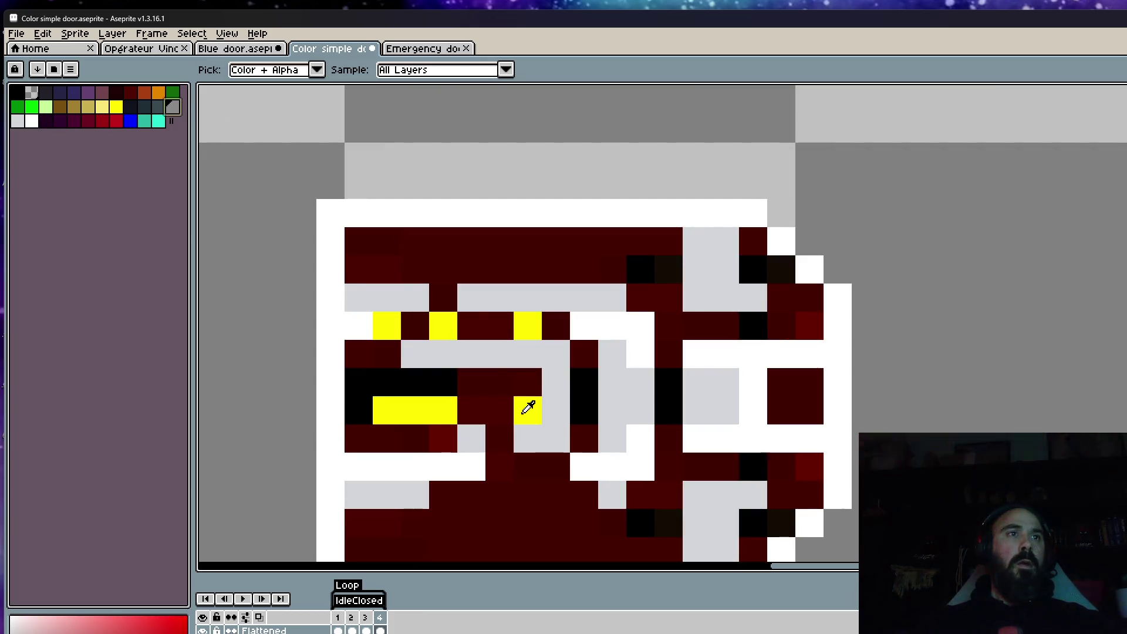
key("b")
mouse_move(468, 435)
left_mouse_down()
mouse_move(346, 433)
mouse_move(360, 403)
mouse_move(516, 379)
left_mouse_up()
key("ctrl+z")
left_click_drag(500, 467, 553, 476)
key("g")
left_click(554, 499)
scroll(556, 509, "down", 1)
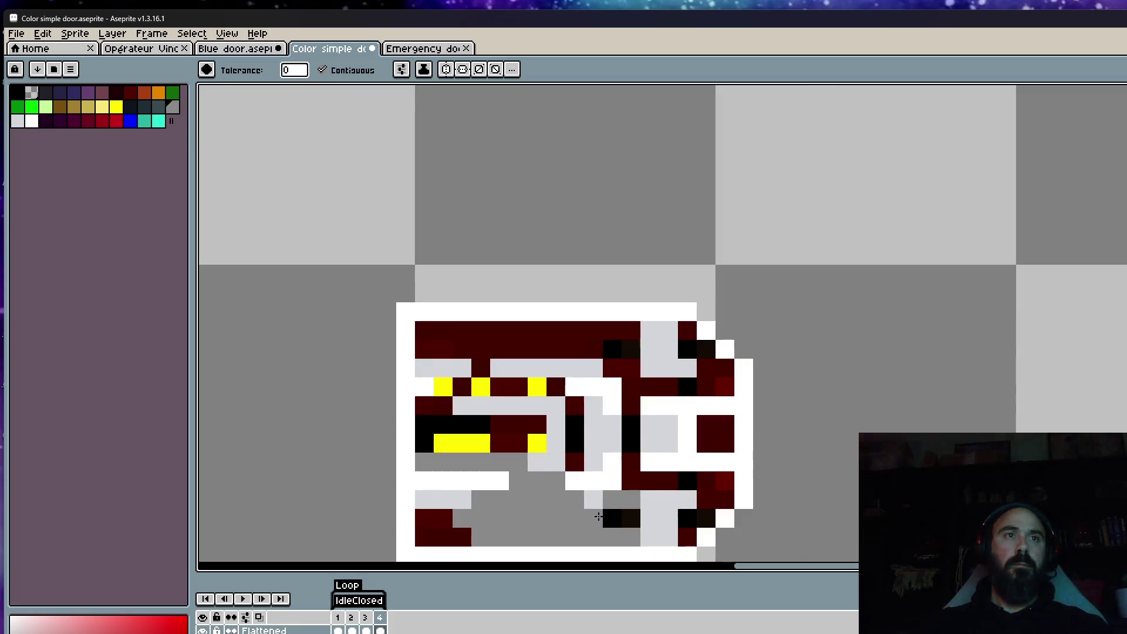
left_click(462, 537)
left_click(434, 537)
left_click(424, 518)
left_click(497, 350)
left_click(443, 349)
left_click(425, 349)
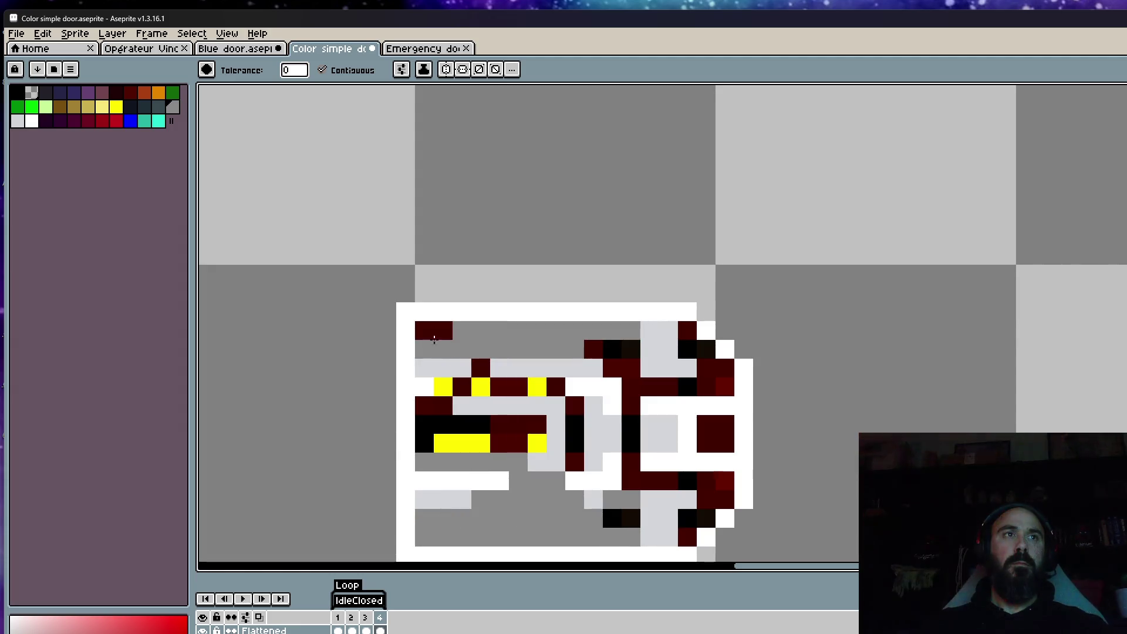
left_click(433, 338)
left_click(613, 350)
left_click(687, 329)
left_click(687, 349)
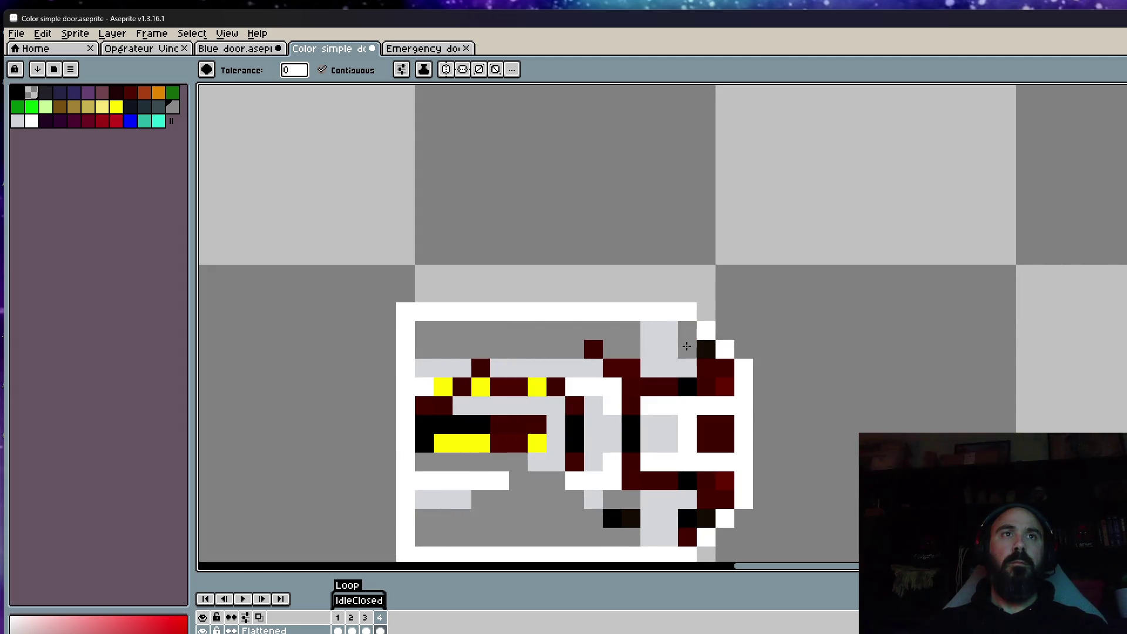
left_click(706, 350)
left_click(714, 368)
left_click(725, 386)
left_click(649, 386)
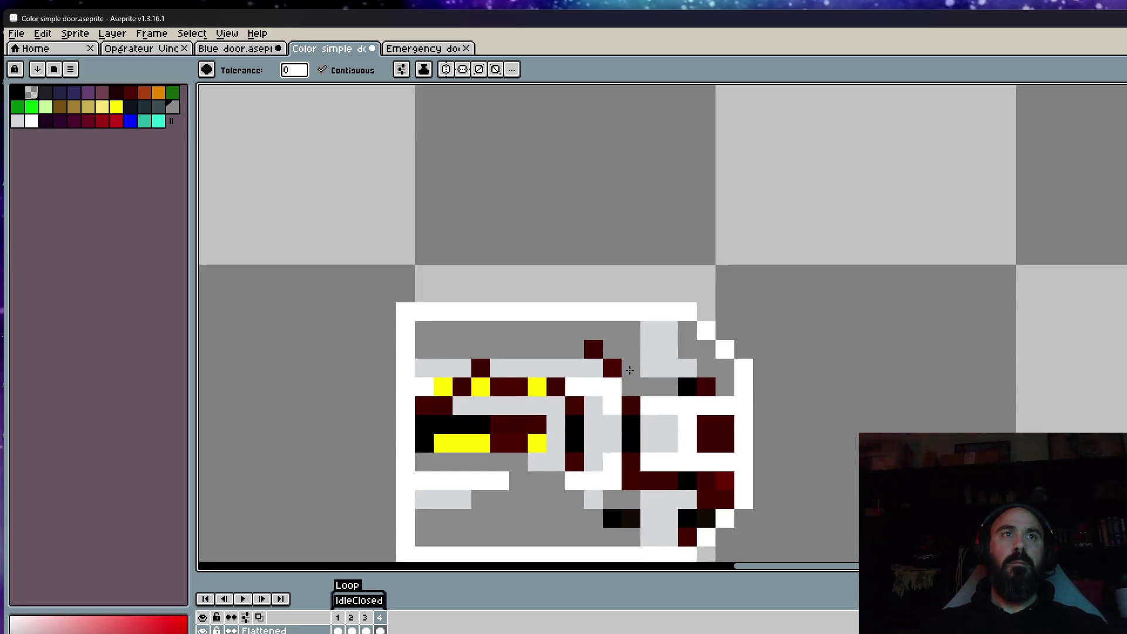
left_click(594, 349)
left_click(715, 434)
left_click(688, 387)
left_click(706, 386)
left_click(631, 405)
left_click(631, 433)
left_click(631, 462)
left_click(659, 480)
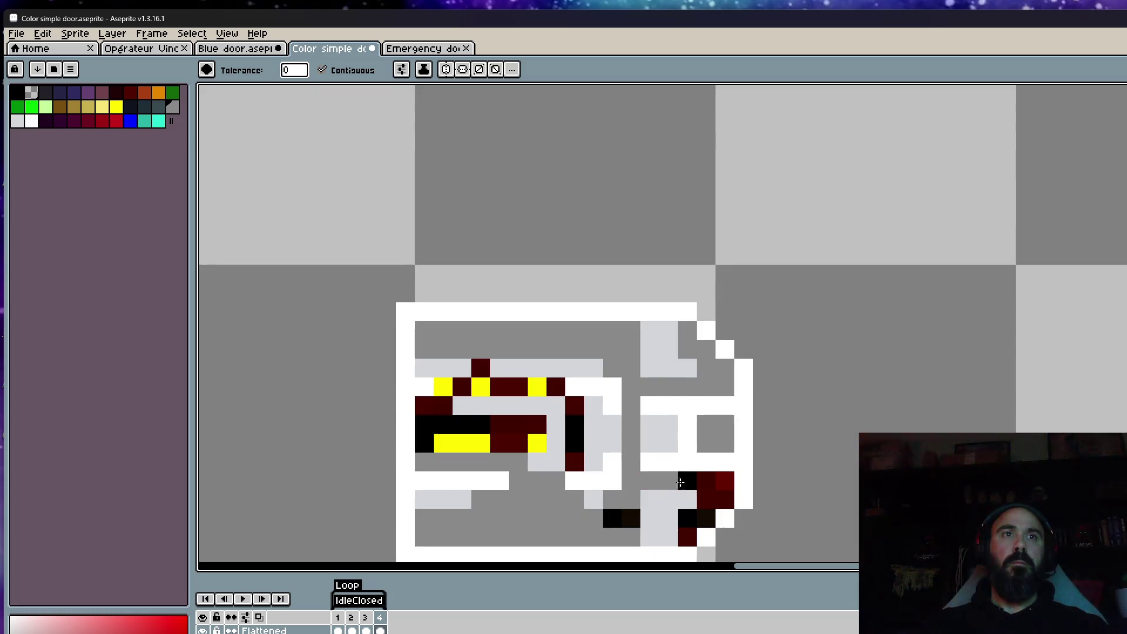
left_click(687, 481)
left_click(724, 481)
left_click(715, 499)
left_click(631, 518)
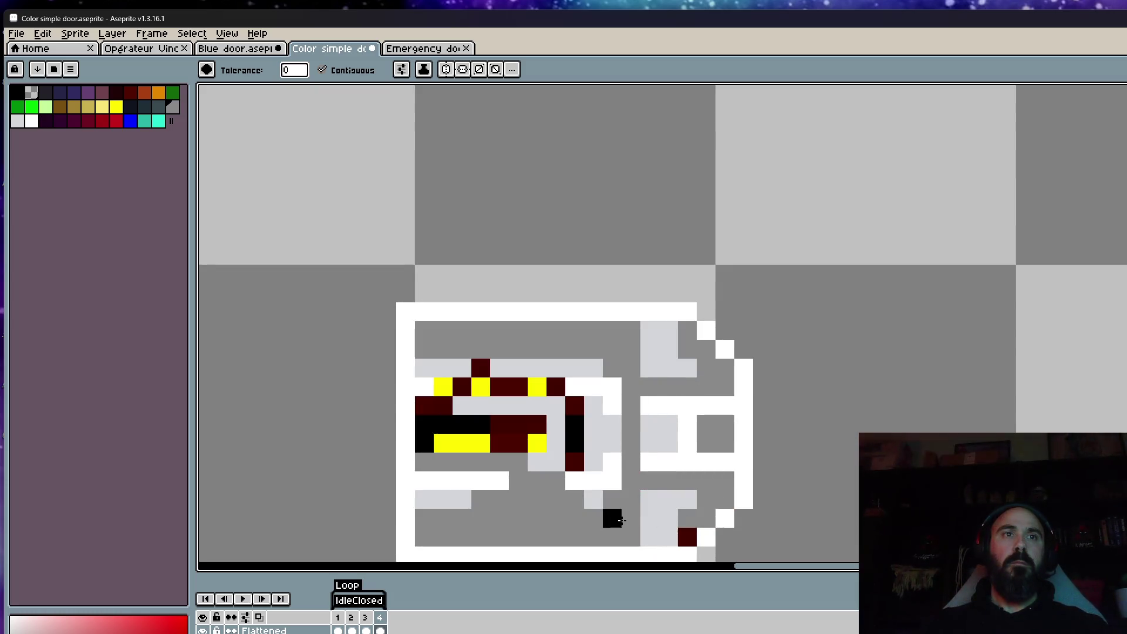
left_click(574, 405)
left_click(574, 462)
left_click(518, 424)
left_click(499, 424)
left_click(471, 425)
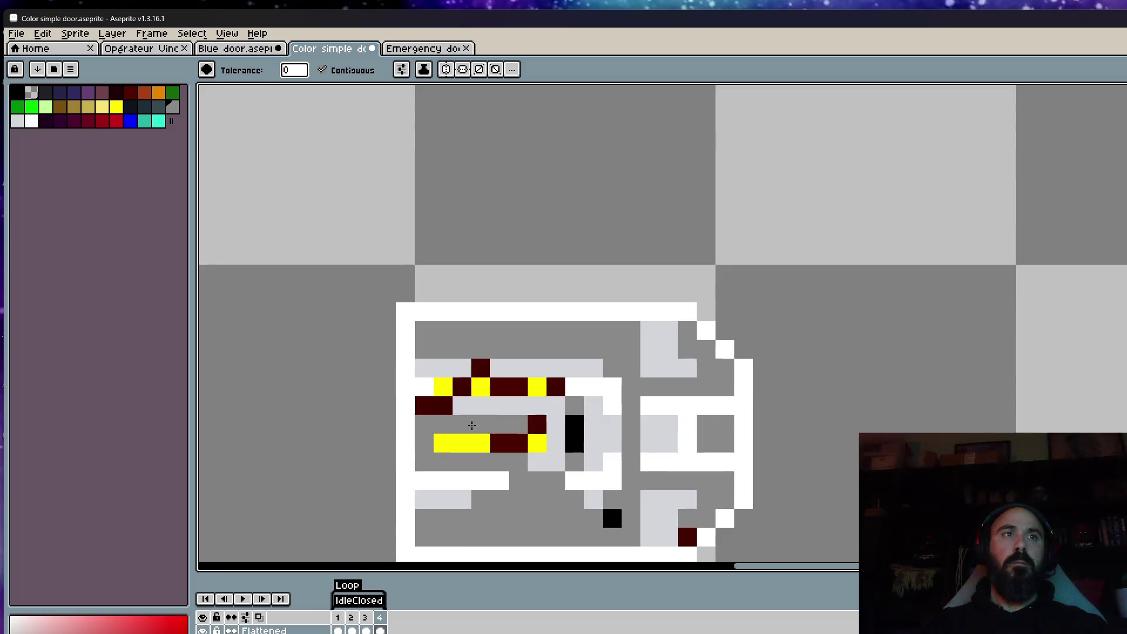
left_click(462, 386)
left_click(499, 386)
left_click(481, 368)
left_click(518, 387)
left_click(424, 406)
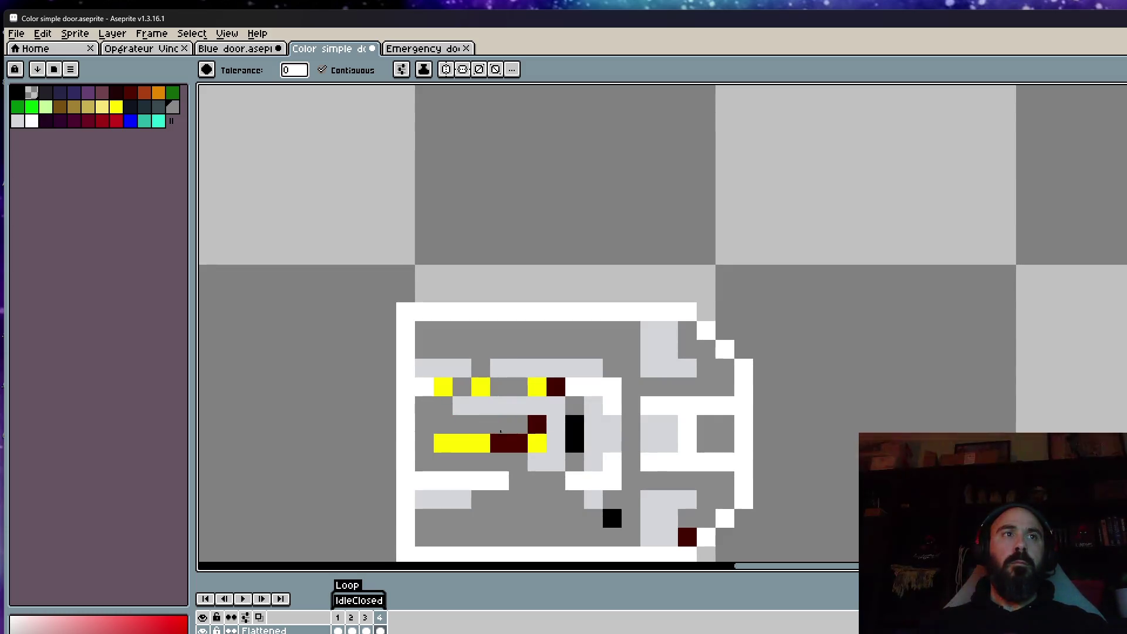
left_click(509, 443)
left_click(537, 424)
scroll(715, 413, "down", 5)
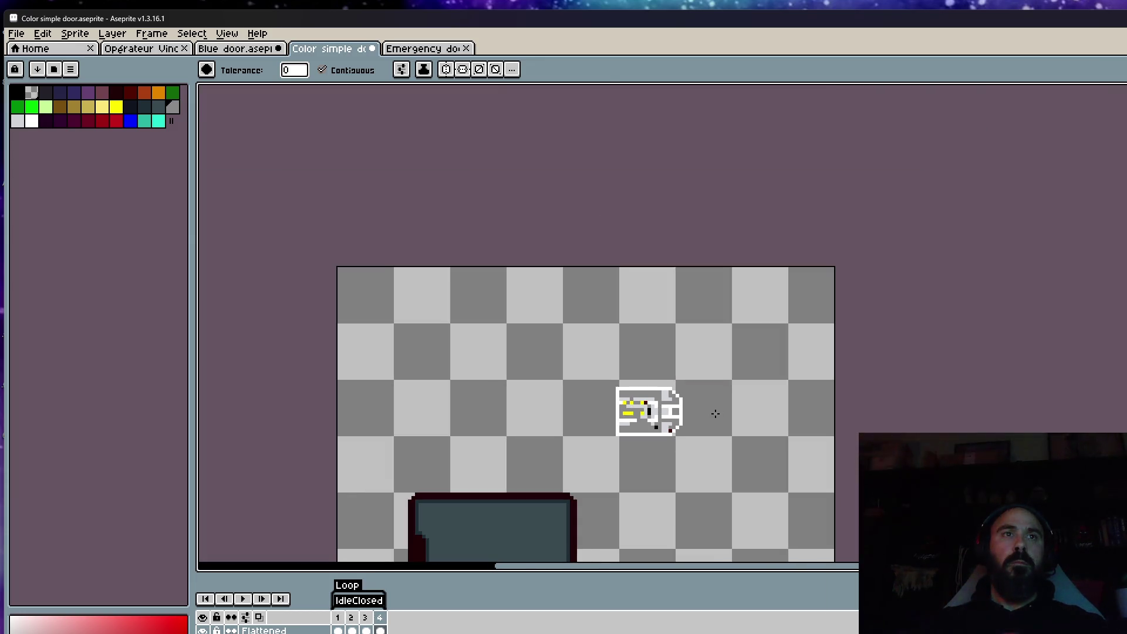
scroll(717, 417, "down", 1)
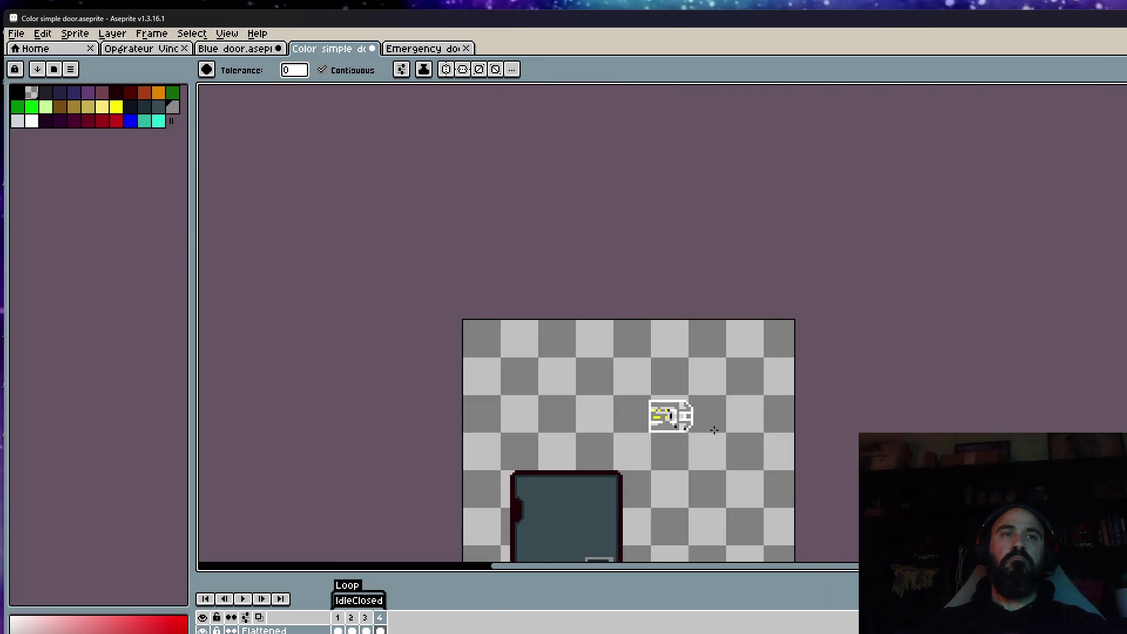
key("v")
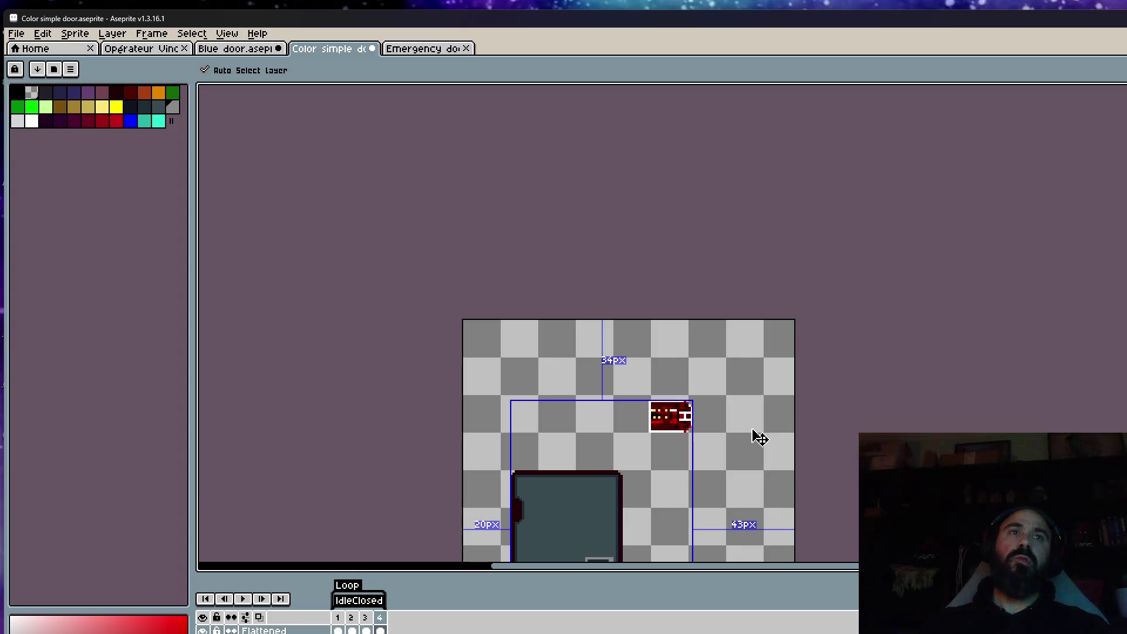
Step: Paint a red pixel on the keycard's edge with the pencil
key("w")
scroll(674, 418, "up", 3)
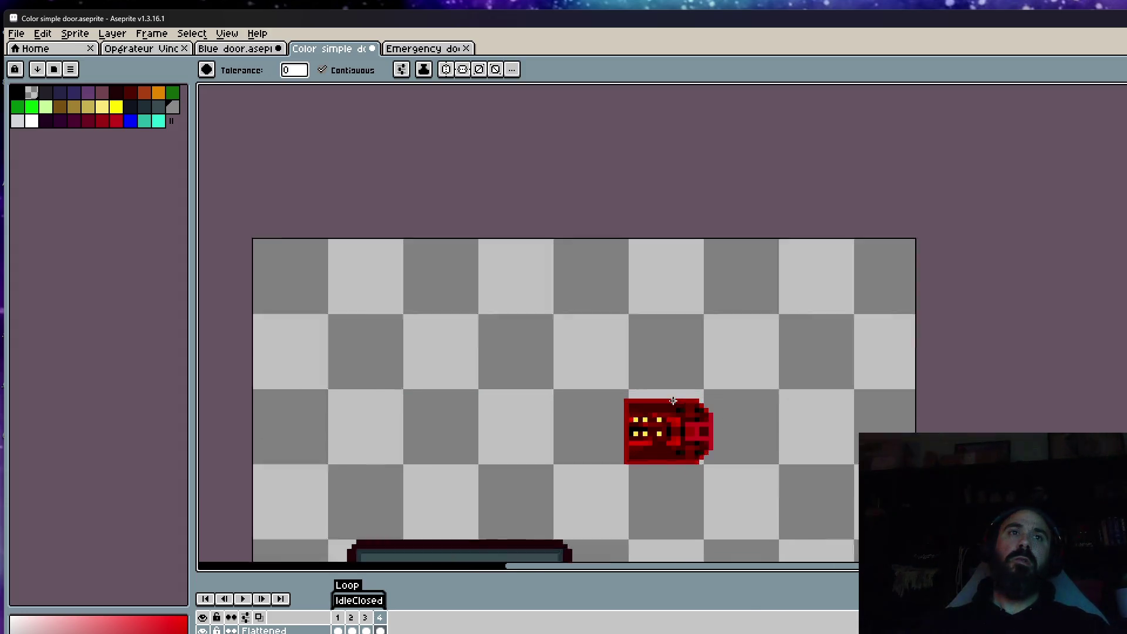
scroll(653, 426, "up", 1)
key("i")
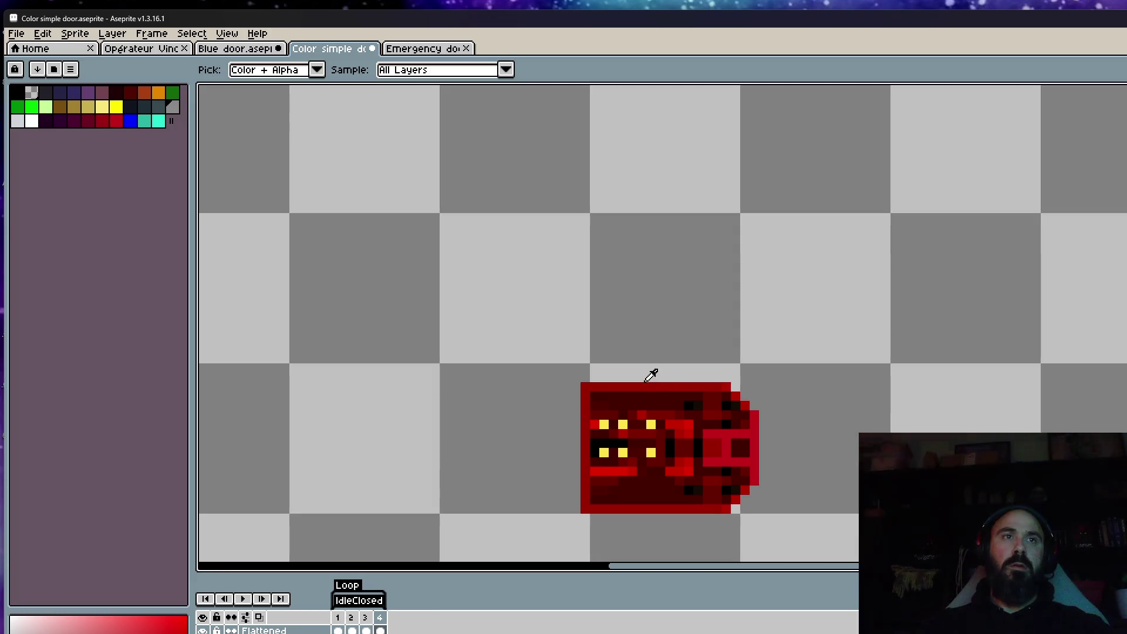
scroll(628, 393, "up", 1)
key("b")
left_click(553, 386)
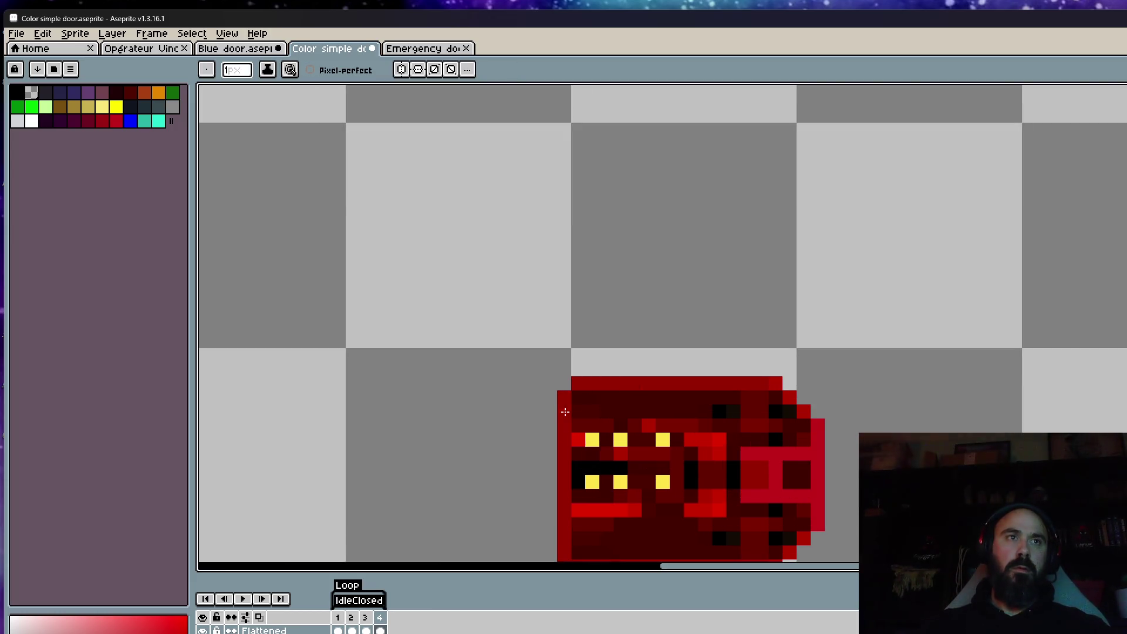
Step: Try yellow lines along the keycard's top and left edges, then undo both
scroll(548, 535, "down", 1)
scroll(517, 420, "down", 2)
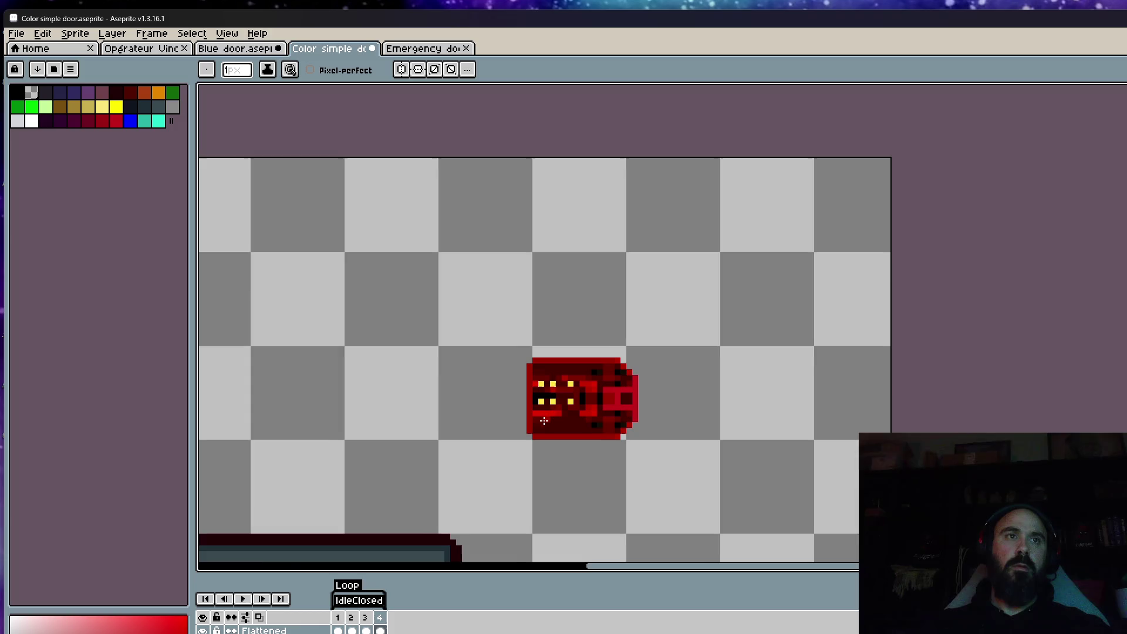
scroll(543, 420, "down", 1)
scroll(550, 413, "down", 1)
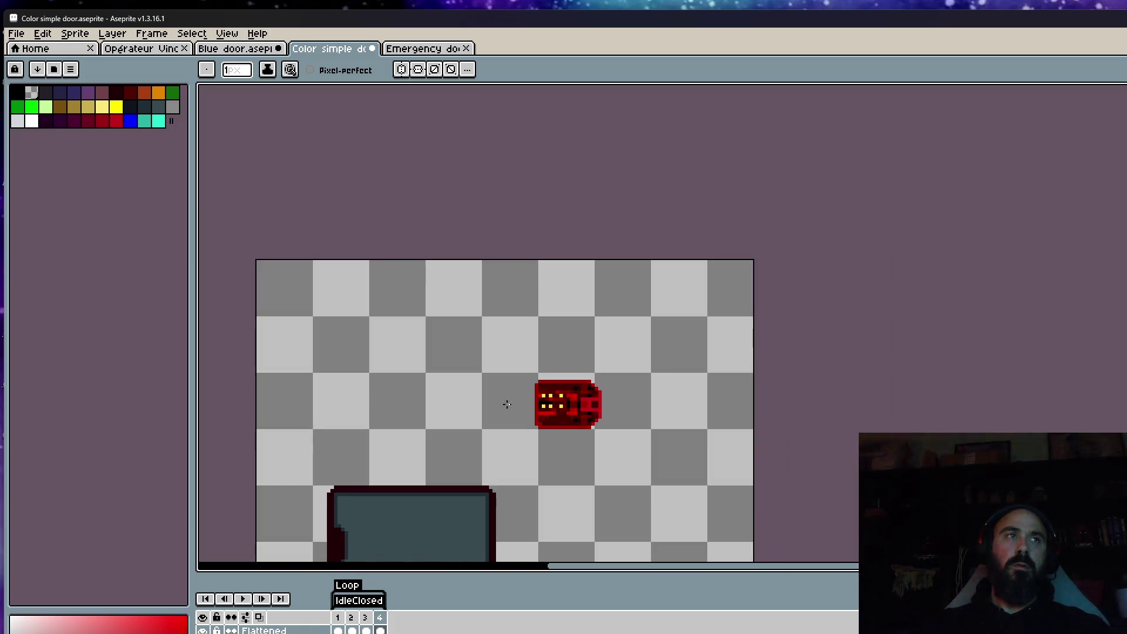
left_click(116, 108)
scroll(556, 383, "up", 3)
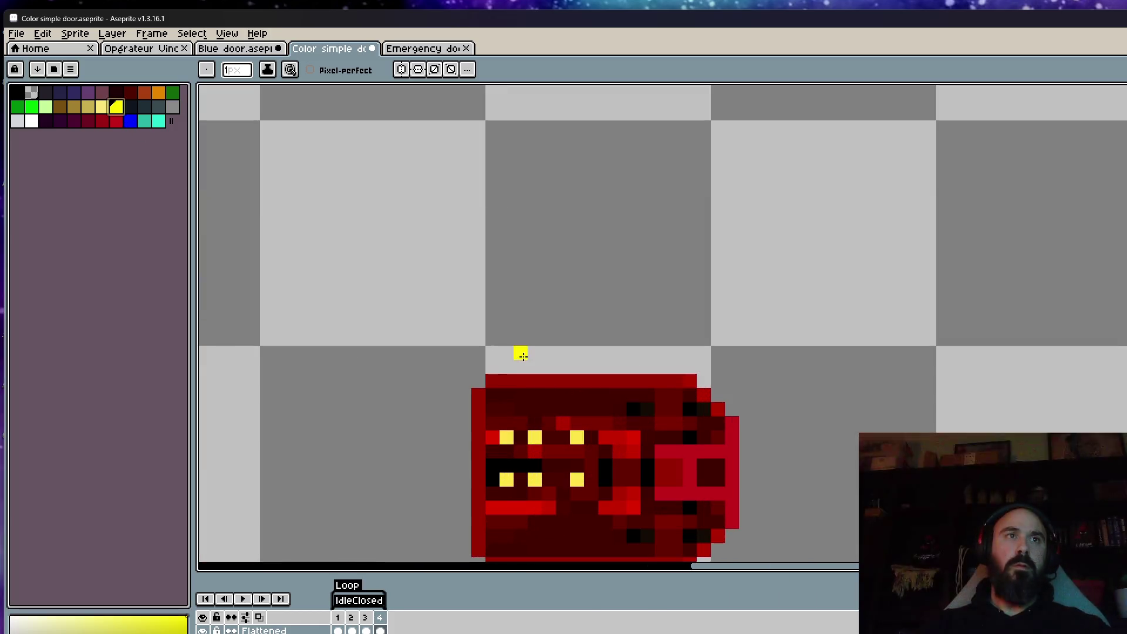
mouse_move(491, 381)
left_mouse_down()
mouse_move(691, 381)
mouse_move(477, 381)
mouse_move(476, 549)
mouse_move(465, 460)
left_mouse_up()
key("ctrl+z")
key("ctrl+z")
mouse_move(465, 295)
left_mouse_down()
mouse_move(460, 458)
mouse_move(627, 474)
mouse_move(713, 415)
mouse_move(708, 345)
mouse_move(710, 421)
left_mouse_up()
key("ctrl+z")
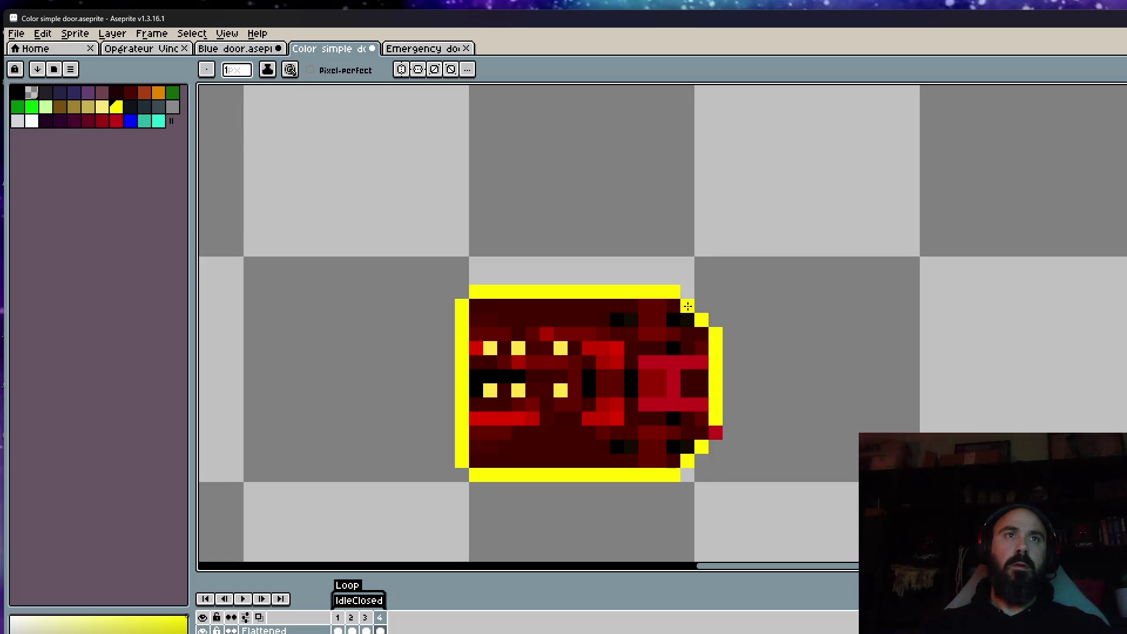
Step: Recolour five yellow light pixels on the keycard orange
left_click(158, 93)
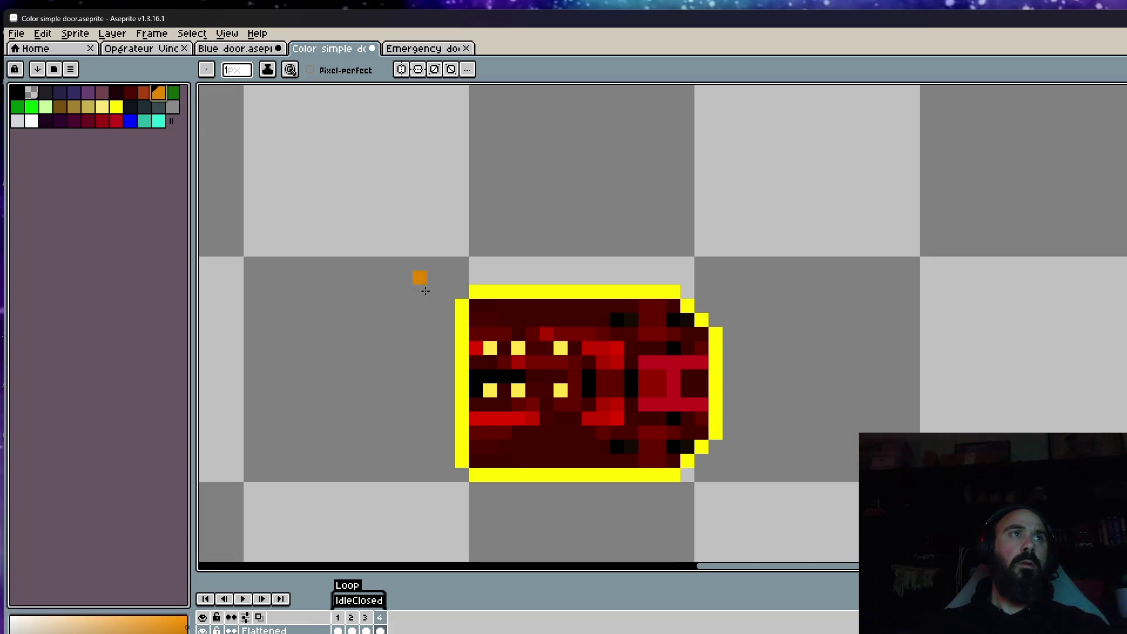
left_click(518, 347)
left_click(560, 348)
left_click(559, 388)
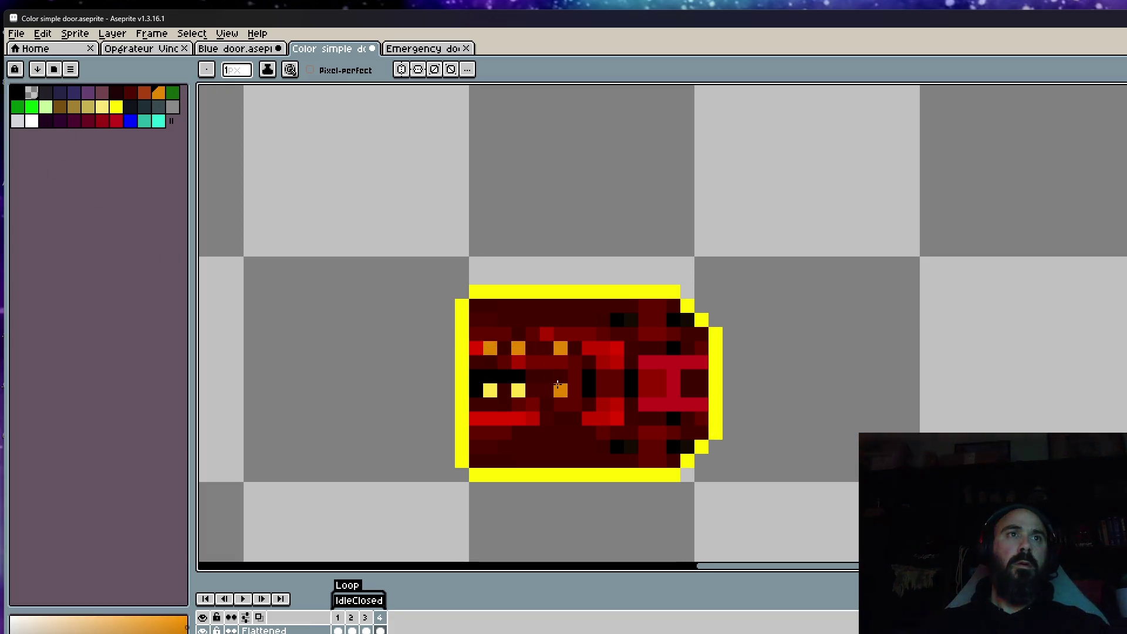
left_click(489, 390)
left_click(462, 362)
Step: Draw the yellow bracket and H mark on the right, keeping the red bar red
left_click(120, 107)
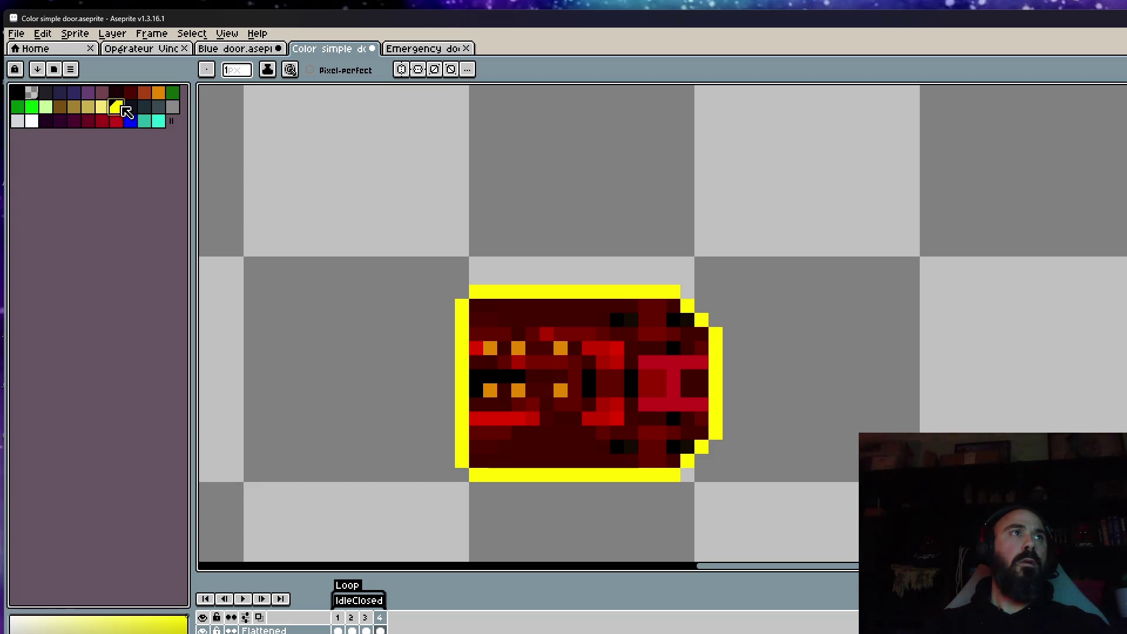
mouse_move(587, 347)
left_mouse_down()
mouse_move(616, 348)
mouse_move(596, 419)
mouse_move(603, 404)
left_mouse_up()
left_click_drag(646, 361, 701, 366)
left_click_drag(673, 396, 691, 403)
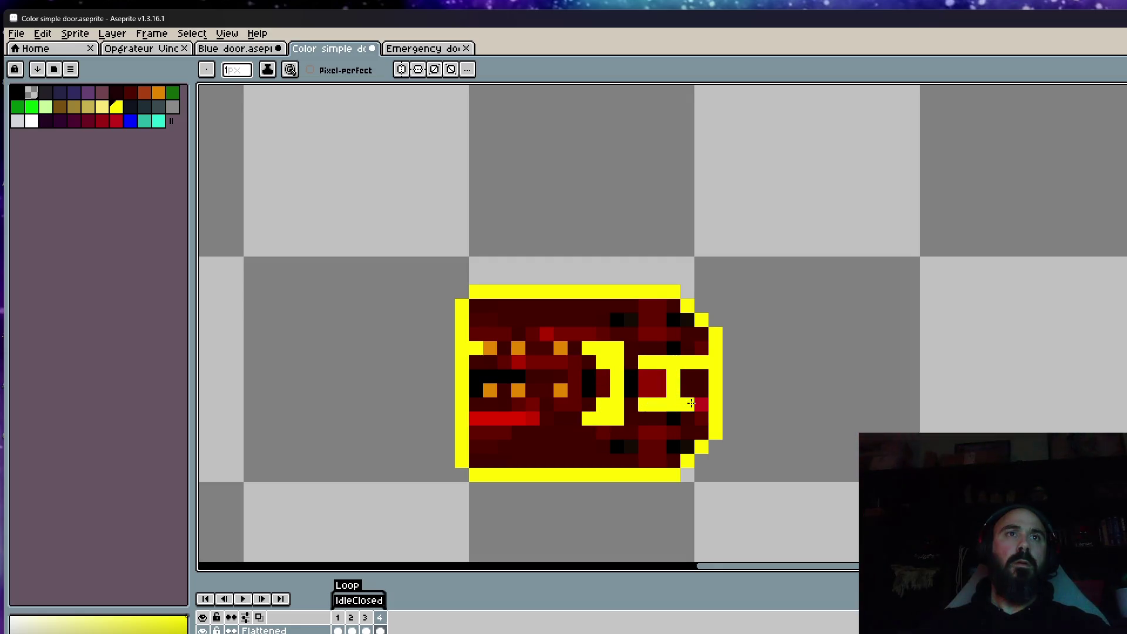
mouse_move(518, 418)
left_mouse_down()
mouse_move(535, 419)
mouse_move(478, 420)
left_mouse_up()
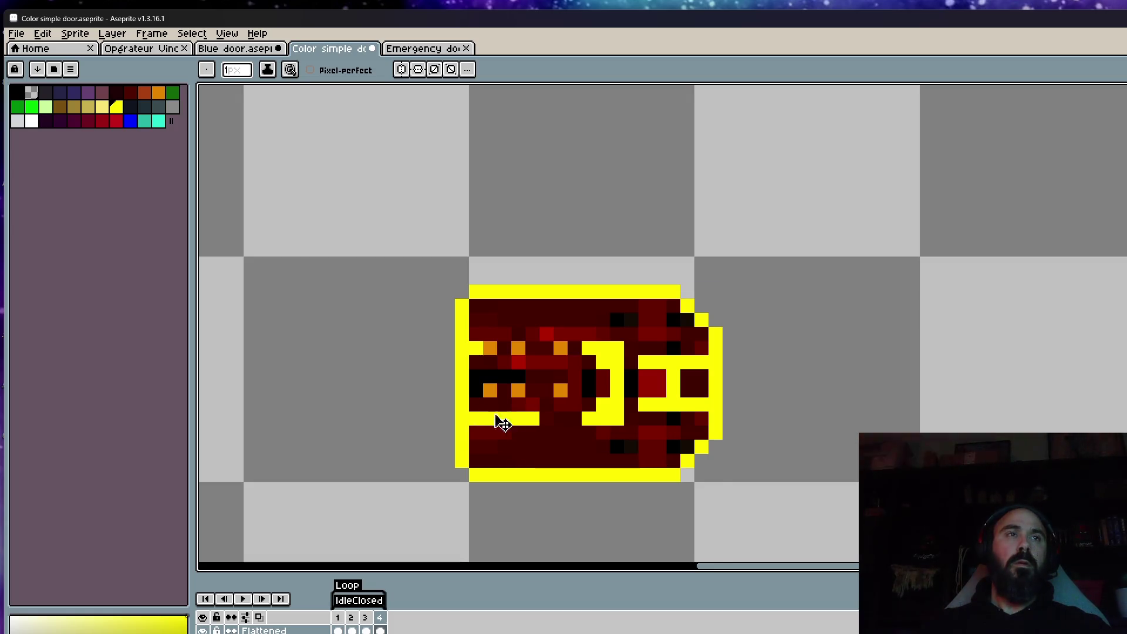
key("ctrl+z")
left_click(514, 381)
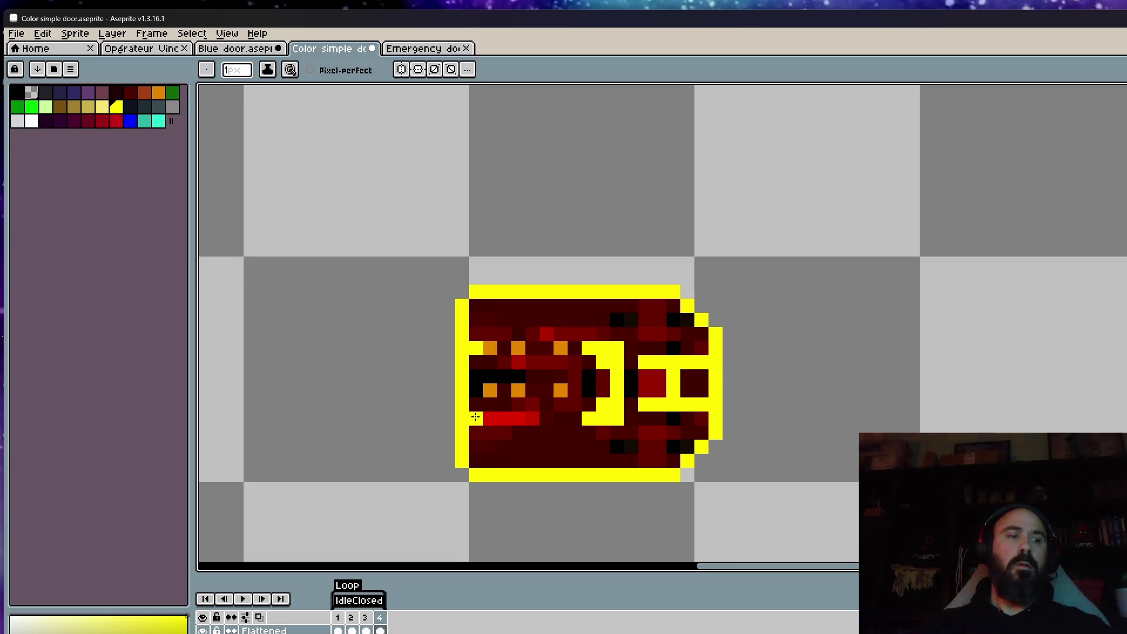
scroll(475, 416, "up", 1)
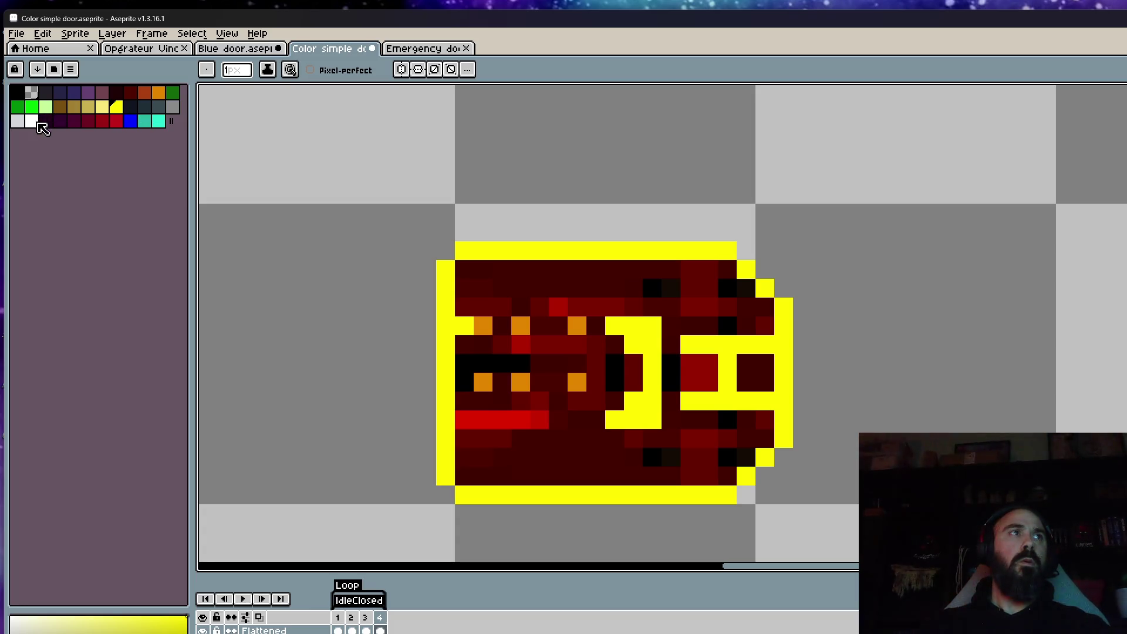
Step: Paint the keycard's top two rows and lower body rows dark navy
left_click(132, 107)
left_click_drag(478, 270, 530, 269)
mouse_move(705, 272)
left_mouse_down()
mouse_move(730, 284)
mouse_move(514, 285)
mouse_move(723, 307)
left_mouse_up()
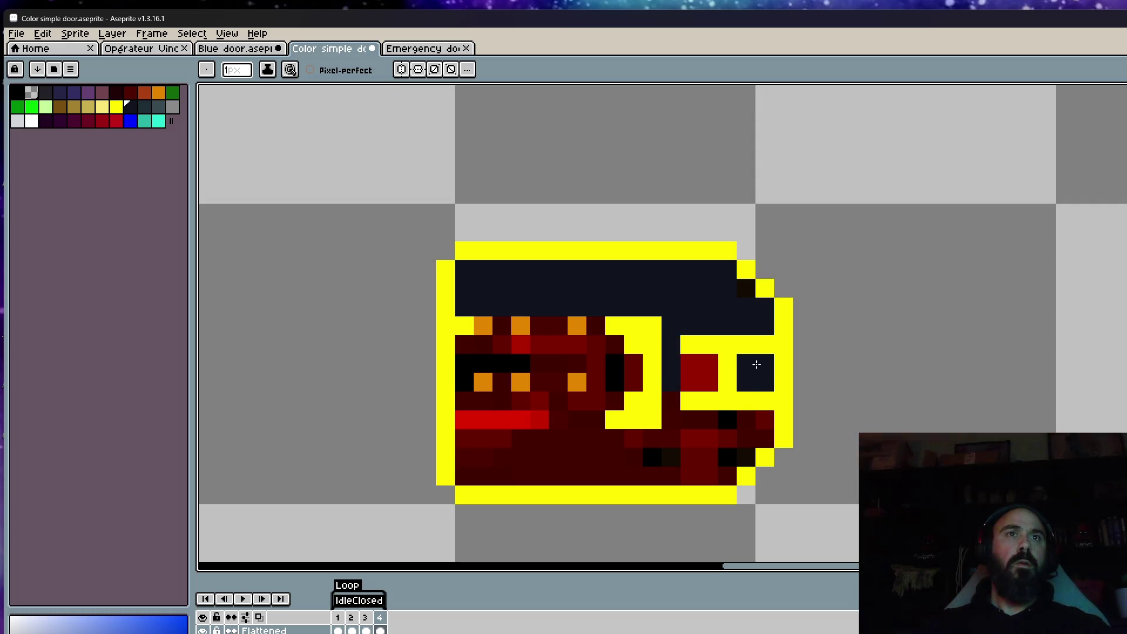
left_click(672, 404)
left_click_drag(746, 438, 566, 438)
left_click_drag(476, 441, 675, 477)
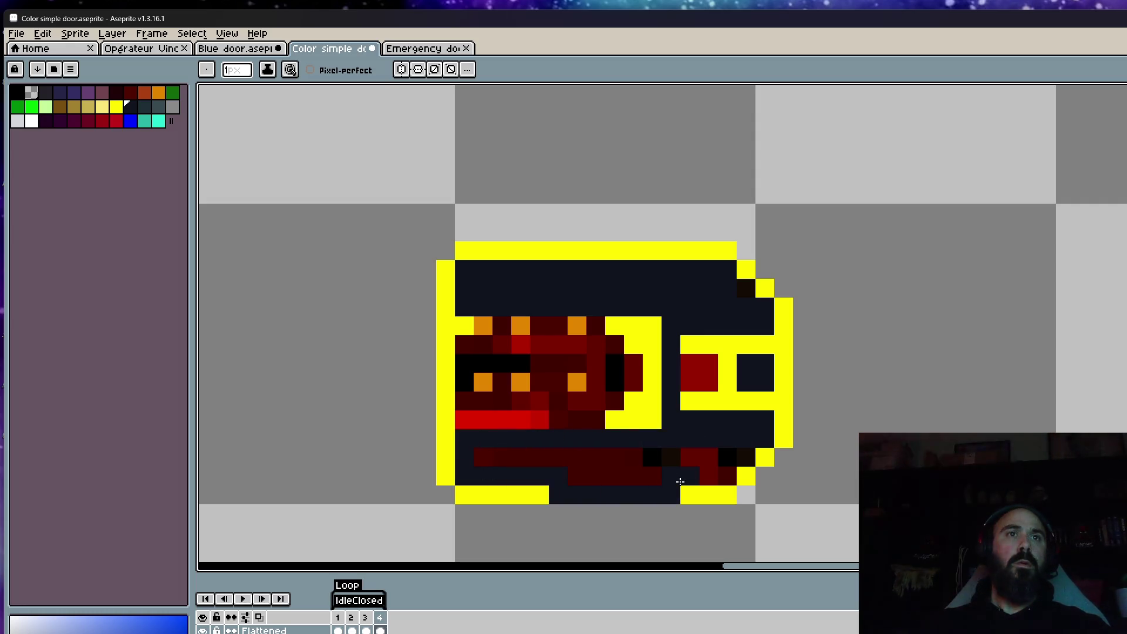
mouse_move(480, 460)
left_mouse_down()
mouse_move(755, 441)
mouse_move(481, 436)
mouse_move(725, 473)
left_mouse_up()
Step: Cover the left column, left inner block and remaining dark red pixels with navy
scroll(519, 397, "down", 3)
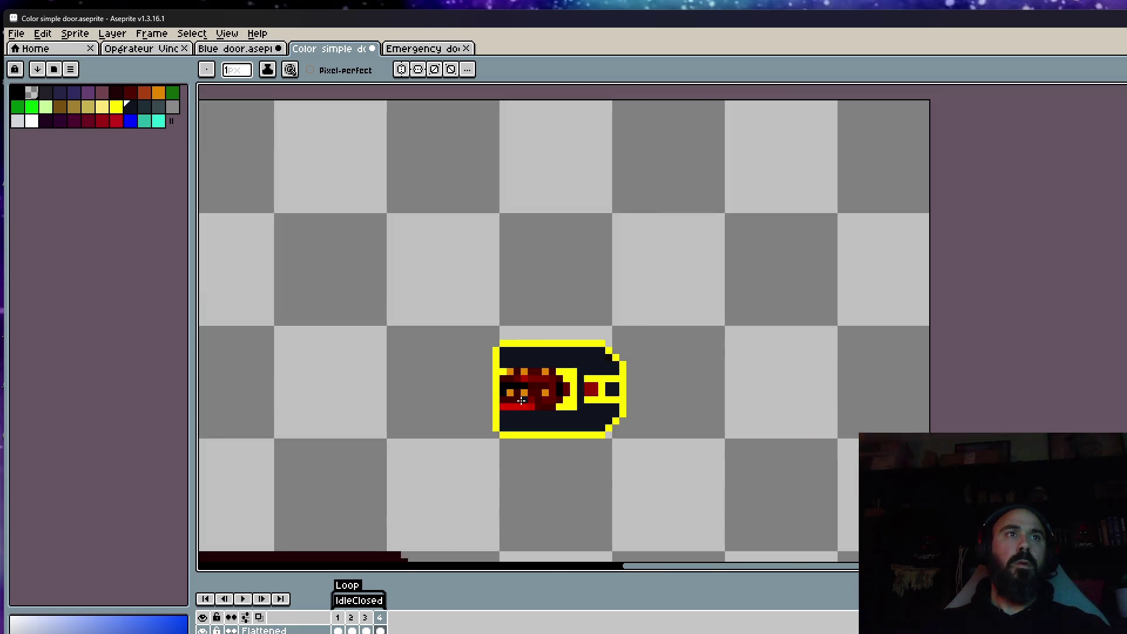
scroll(510, 405, "up", 3)
mouse_move(487, 352)
left_mouse_down()
mouse_move(486, 422)
mouse_move(513, 452)
left_mouse_up()
left_click_drag(525, 352, 526, 452)
mouse_move(534, 390)
left_mouse_down()
mouse_move(561, 392)
mouse_move(579, 368)
mouse_move(624, 359)
mouse_move(631, 411)
mouse_move(599, 442)
mouse_move(564, 438)
mouse_move(584, 456)
left_mouse_up()
mouse_move(713, 405)
left_mouse_down()
mouse_move(733, 405)
mouse_move(708, 389)
left_mouse_up()
scroll(734, 405, "down", 5)
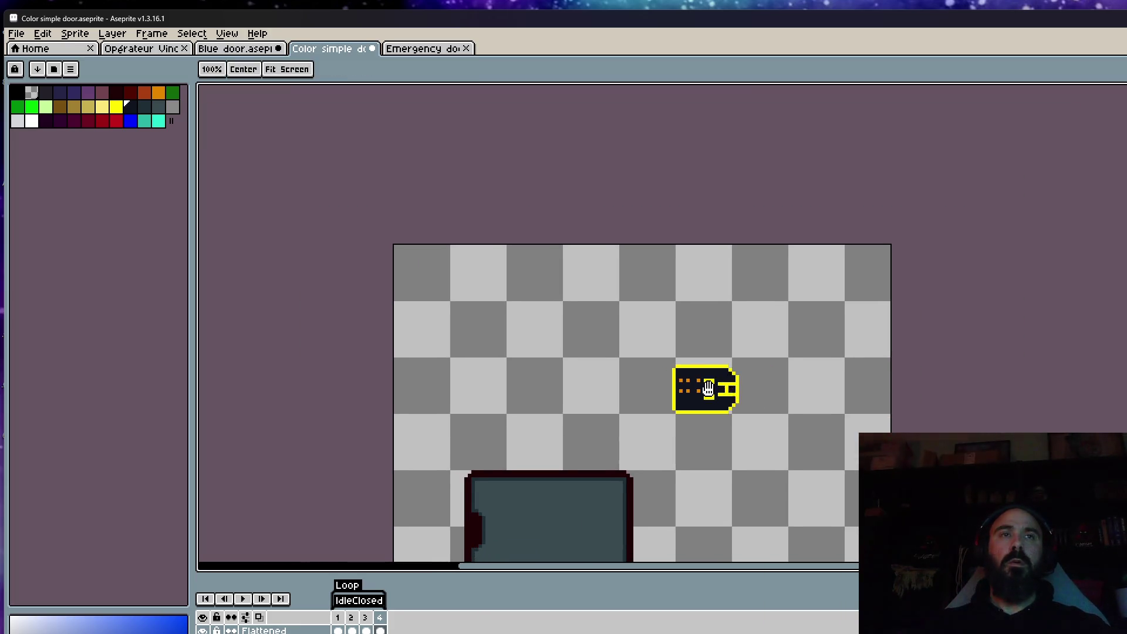
scroll(708, 389, "up", 4)
Step: Nudge the six orange squares down one pixel and sample their orange colour
key("m")
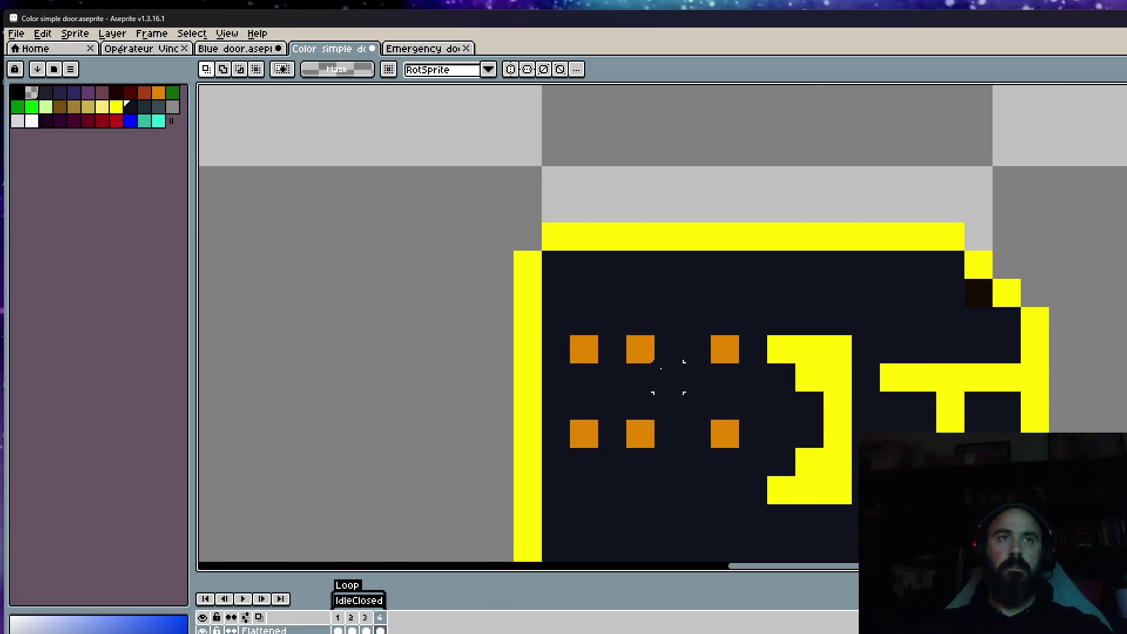
left_click_drag(583, 348, 733, 446)
key("Down")
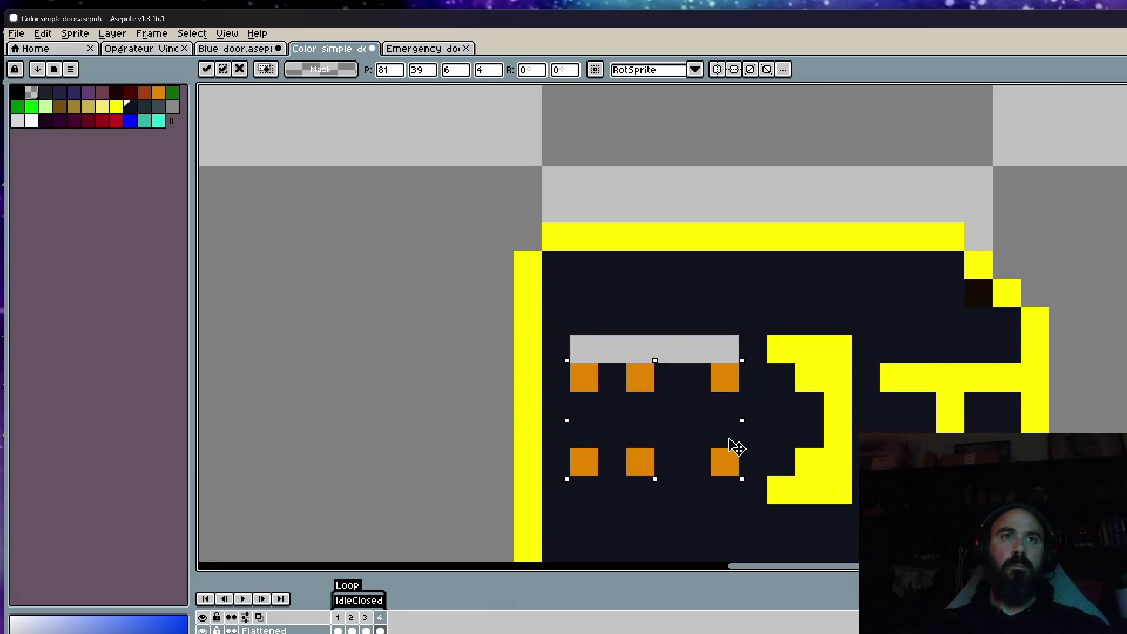
key("ctrl+d")
key("i")
left_click(725, 374)
key("b")
Step: Lengthen the orange lights upward and downward with extra orange pixels, undoing strays
left_click(724, 357)
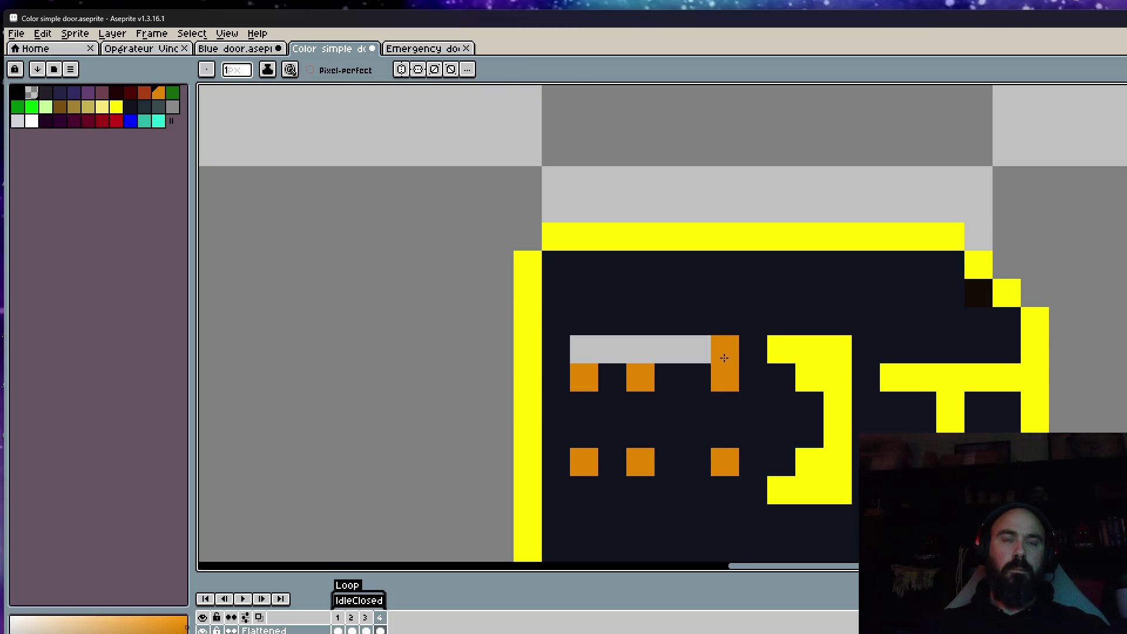
left_click(640, 350)
left_click_drag(612, 349, 584, 349)
left_click(584, 433)
key("ctrl+z")
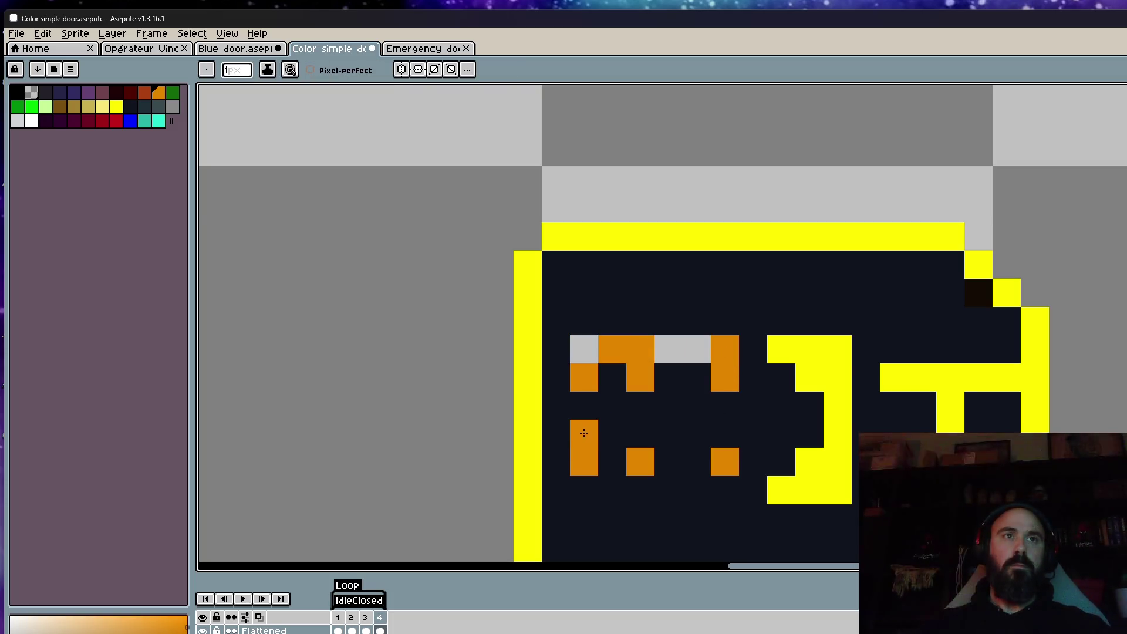
key("ctrl+z")
left_click(584, 490)
left_click_drag(612, 490, 640, 490)
left_click(583, 349)
left_click(697, 433)
key("ctrl+z")
left_click(727, 488)
Step: Add orange pixels to the lower row of lights, removing misplaced ones
scroll(707, 434, "down", 2)
scroll(720, 435, "up", 1)
left_click(680, 448)
key("ctrl+z")
left_click(654, 436)
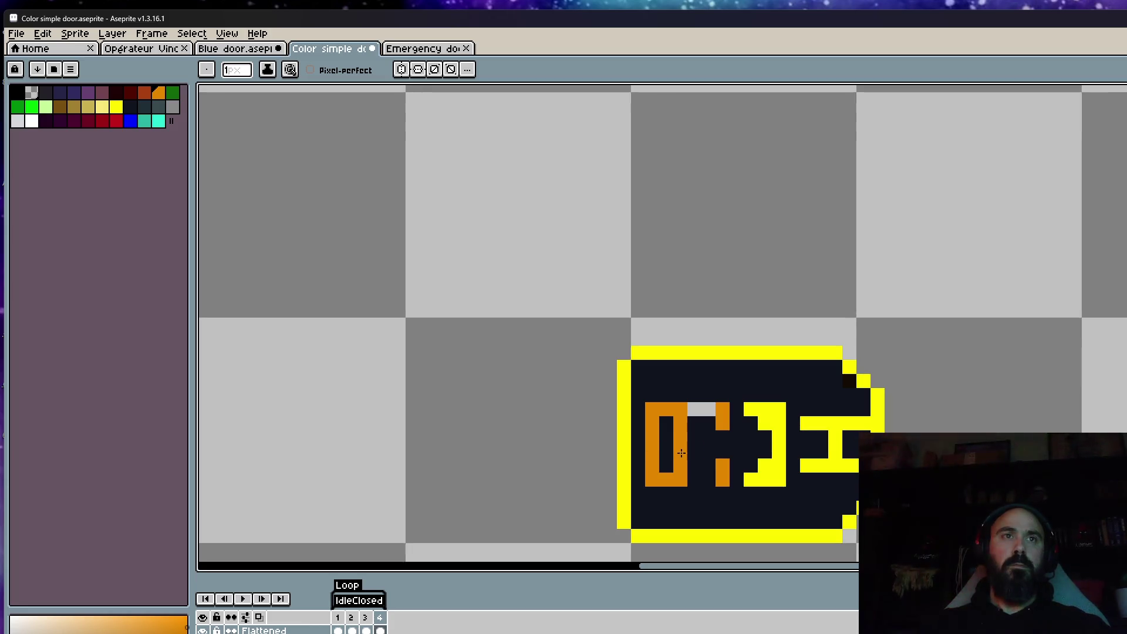
key("v")
key("ctrl+z")
key("ctrl+z")
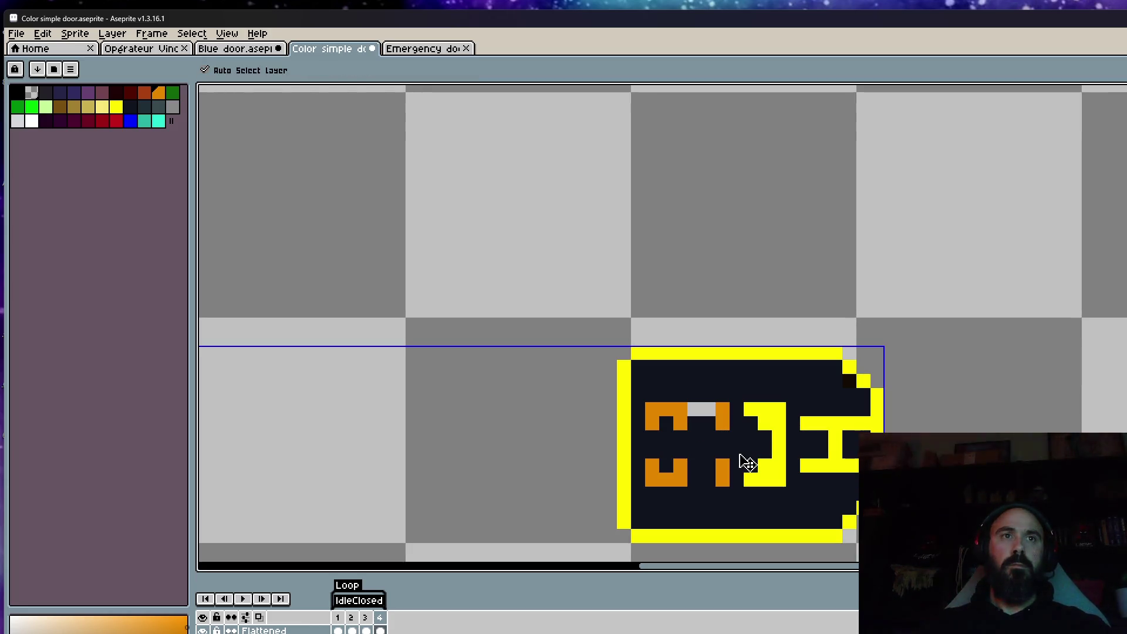
key("b")
left_click(690, 462)
Step: Paint the grey gap pixels and excess top and bottom orange pixels navy
scroll(680, 473, "up", 1)
left_click(712, 435, "alt")
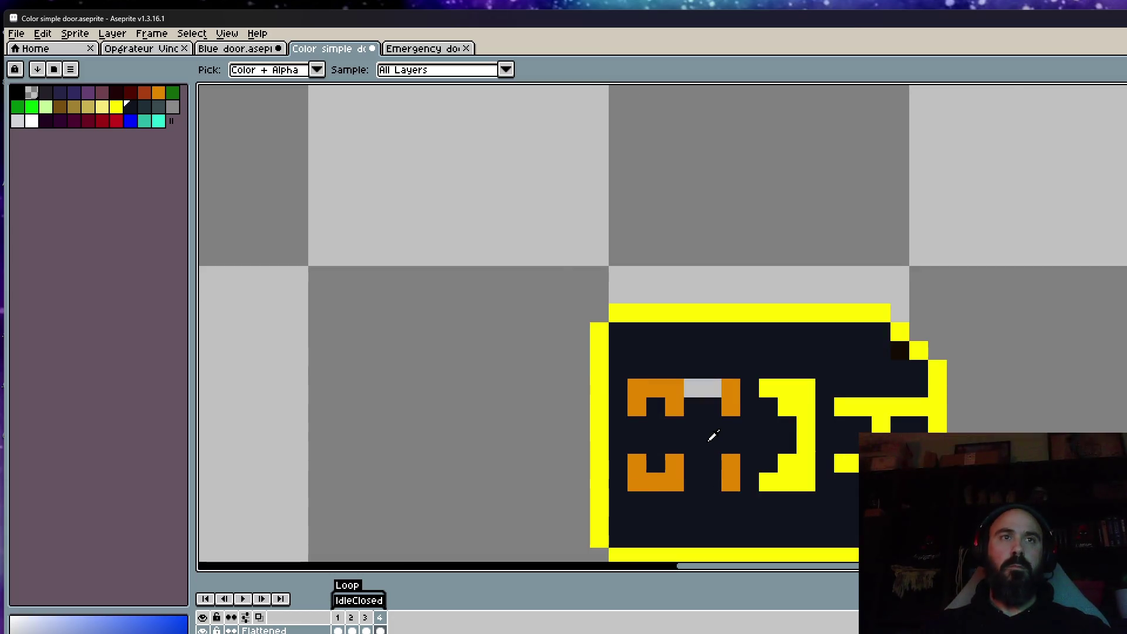
scroll(712, 435, "up", 2)
left_click_drag(690, 358, 711, 363)
left_click(634, 358)
left_click(634, 499)
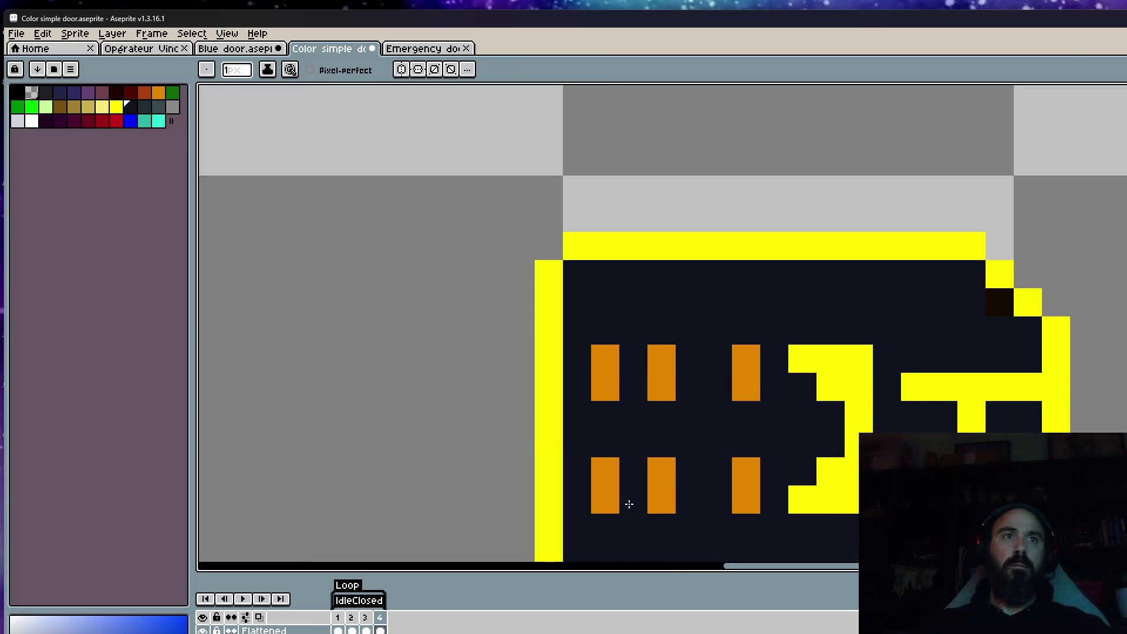
key("space")
scroll(675, 393, "down", 8)
scroll(743, 386, "down", 1)
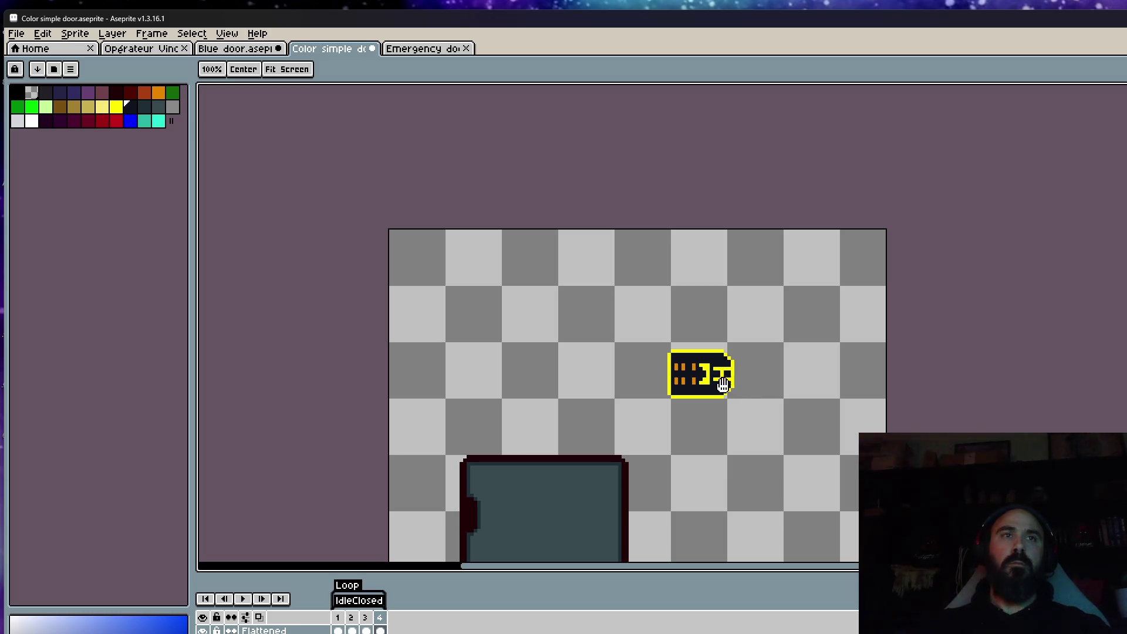
scroll(722, 384, "up", 2)
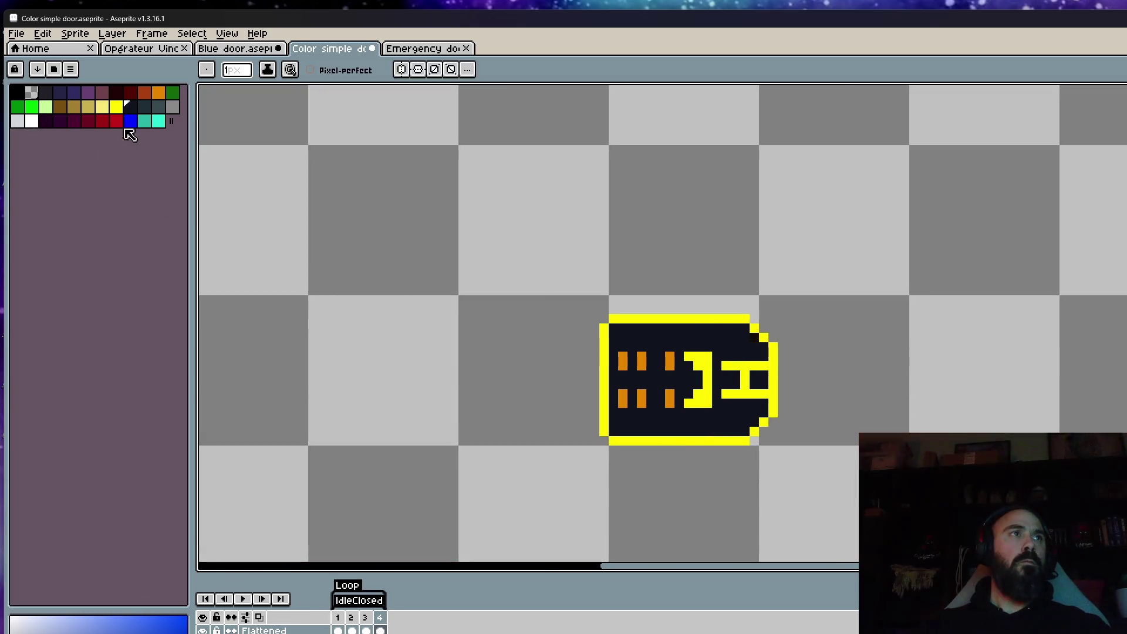
left_click(159, 106)
Step: Bucket-fill the keycard body slate grey, trying lighter and darker greys before reverting
key("g")
left_click(651, 336)
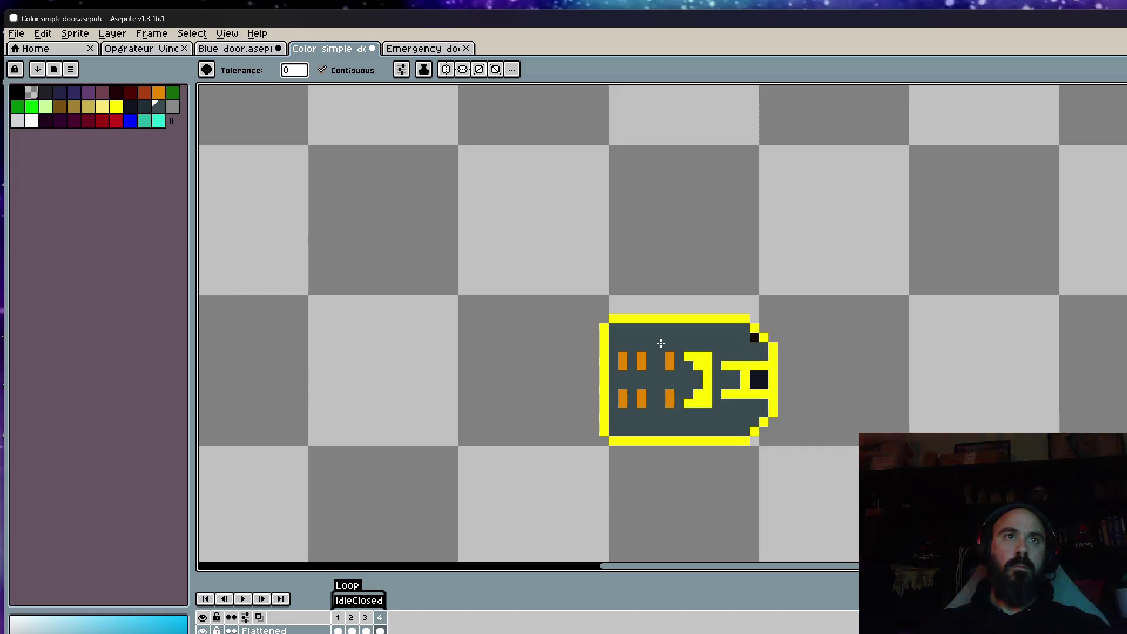
left_click(758, 379)
scroll(757, 378, "down", 2)
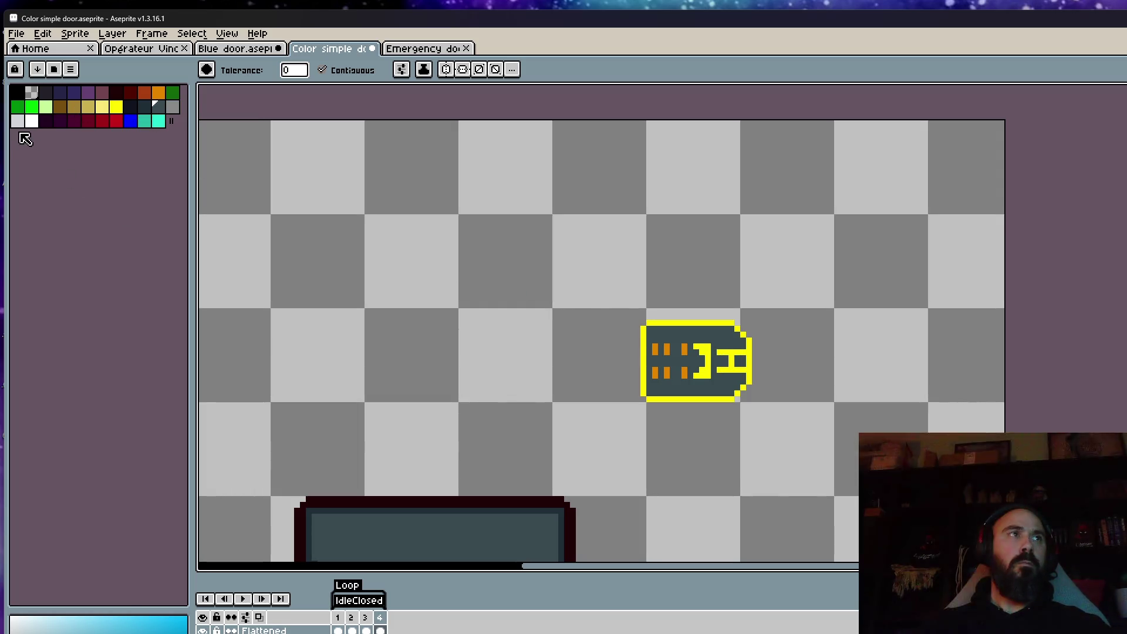
left_click(22, 122)
left_click(732, 340)
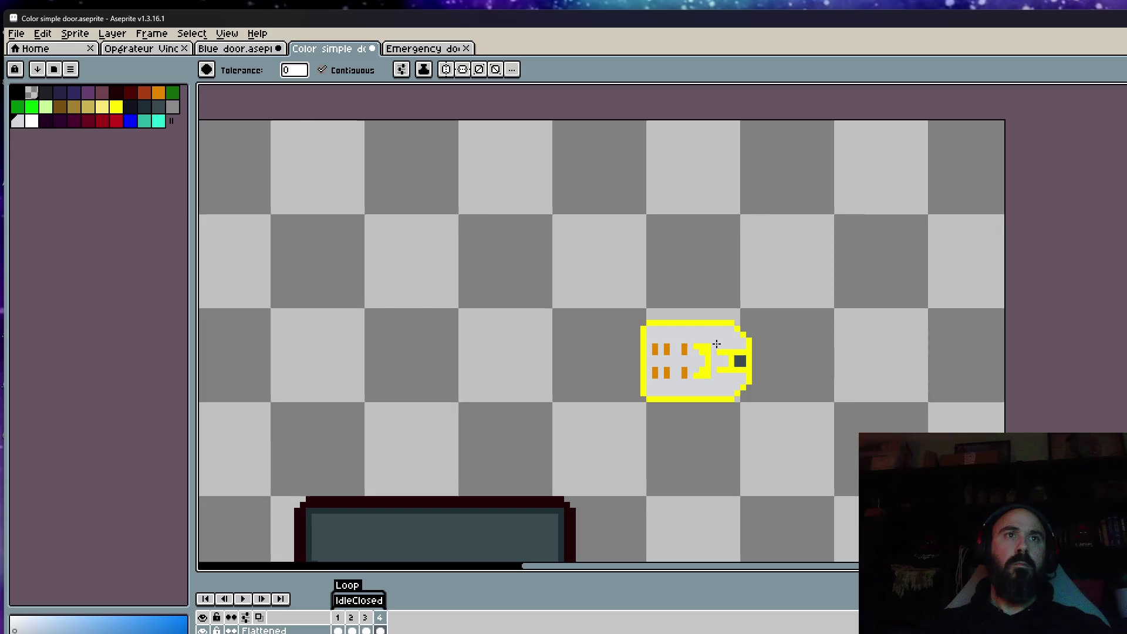
left_click(172, 106)
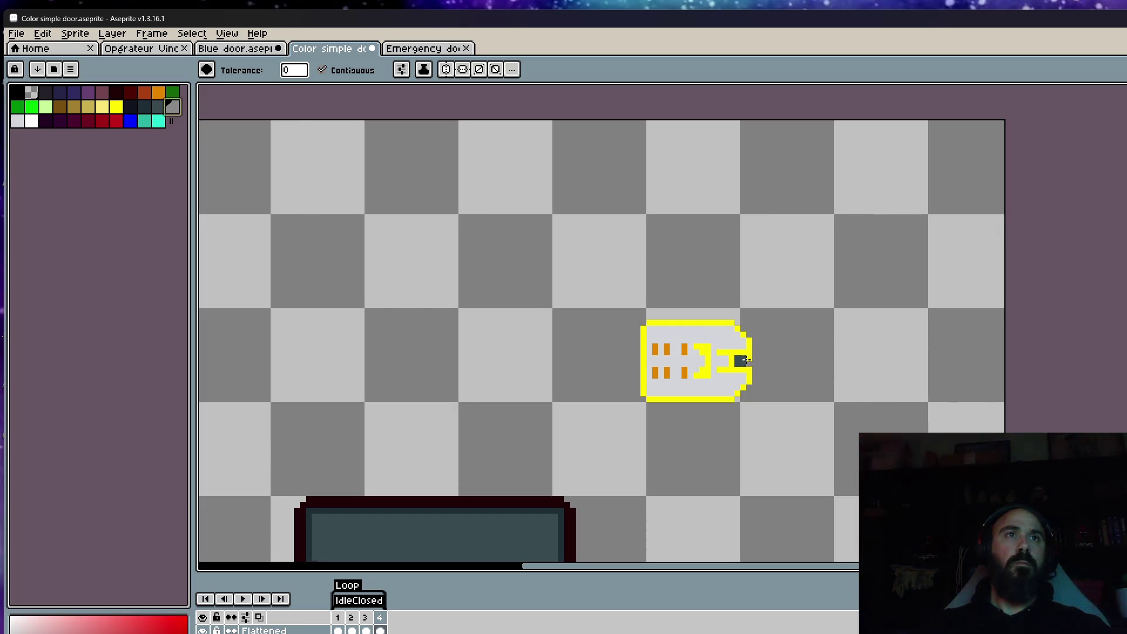
left_click(708, 339)
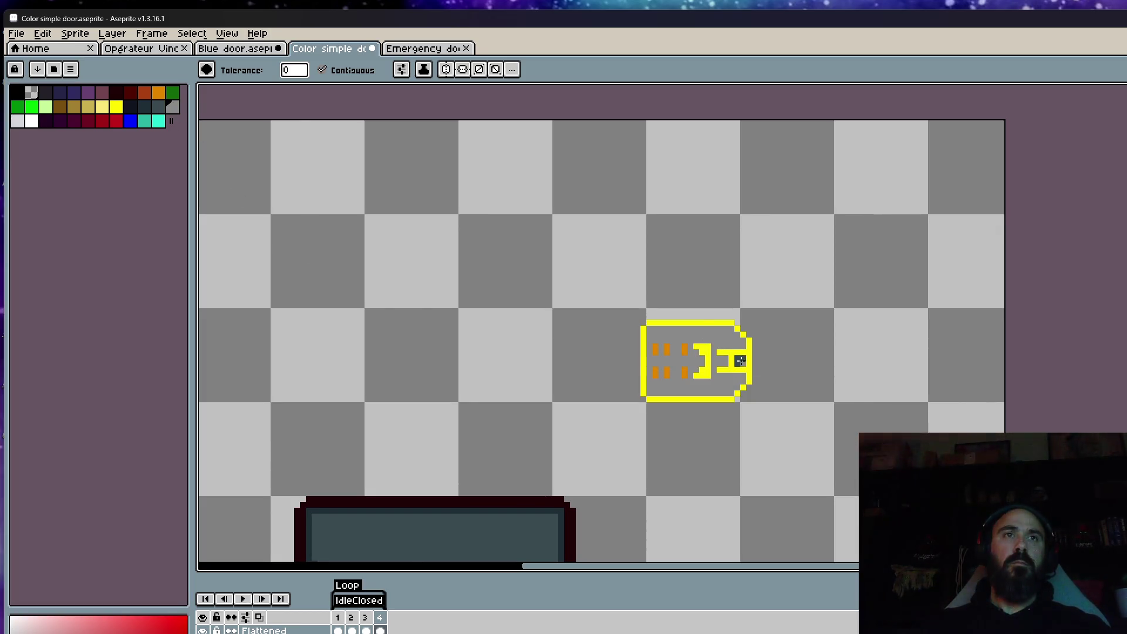
scroll(740, 360, "down", 2)
scroll(749, 359, "up", 2)
key("ctrl+z")
key("ctrl+z")
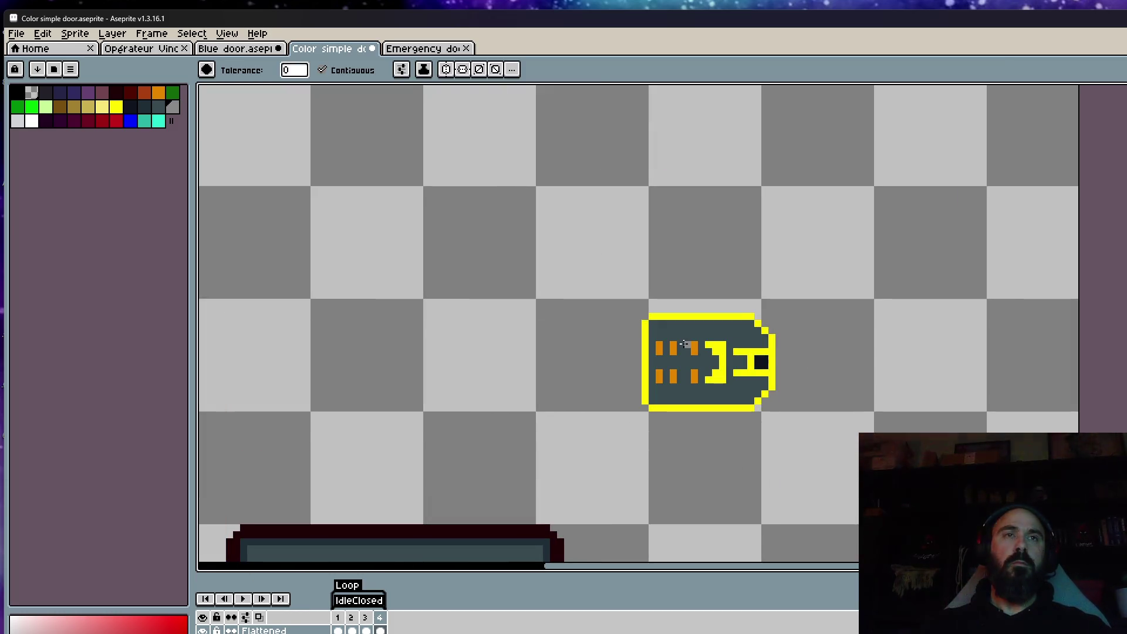
scroll(687, 350, "up", 1)
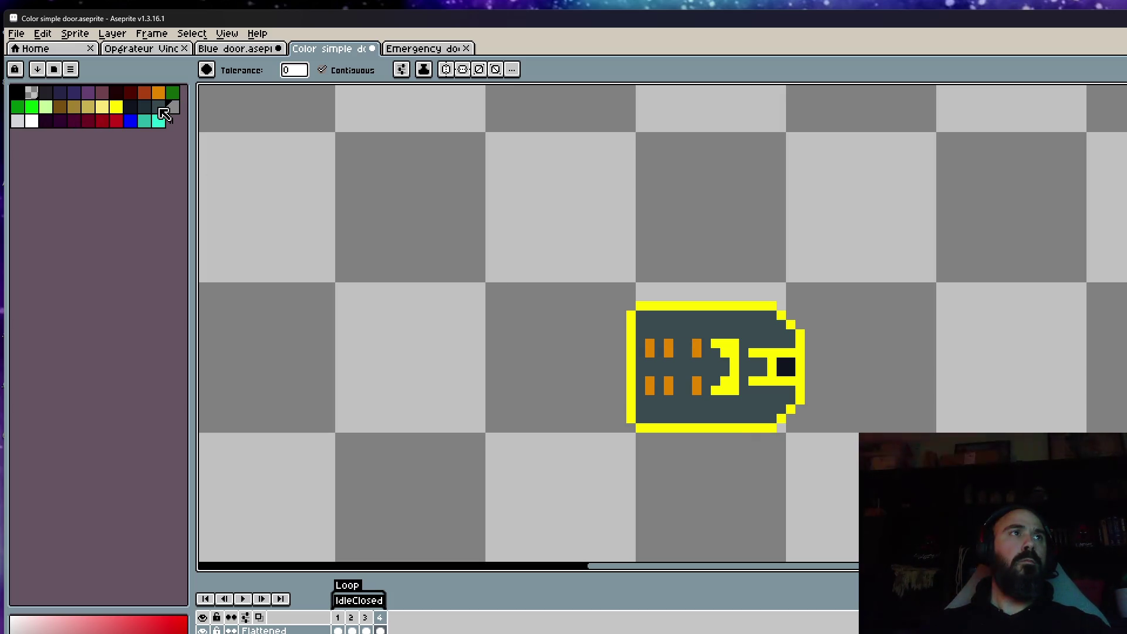
left_click(159, 109)
Step: Pencil a darker slate shading line along the top, bottom and left inner edges
scroll(645, 323, "up", 5)
key("b")
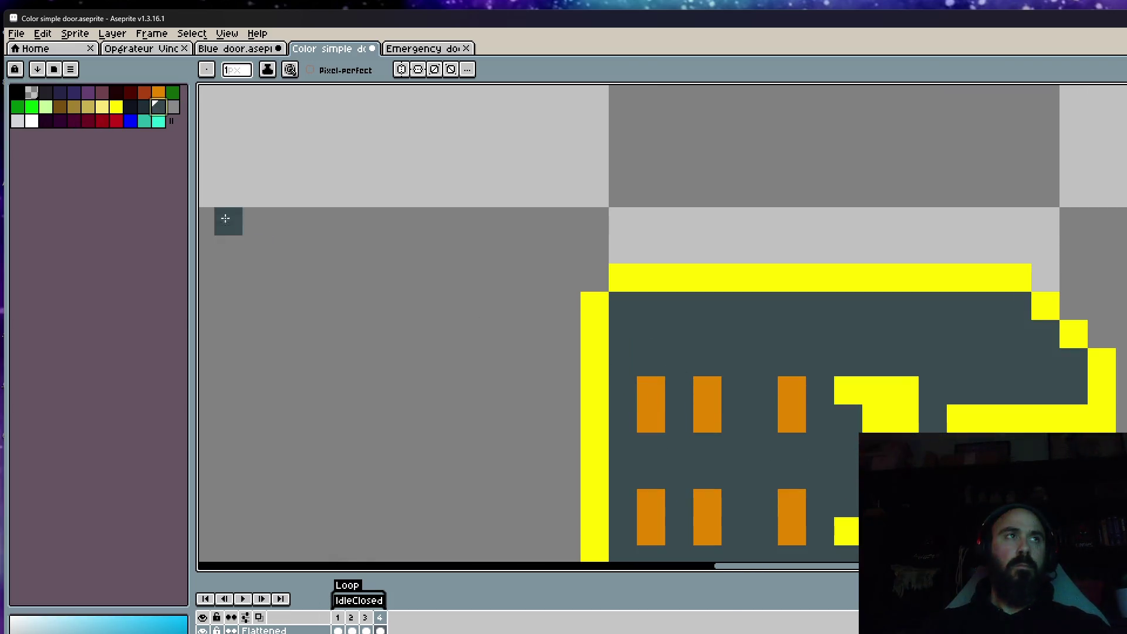
left_click(144, 106)
key("plus")
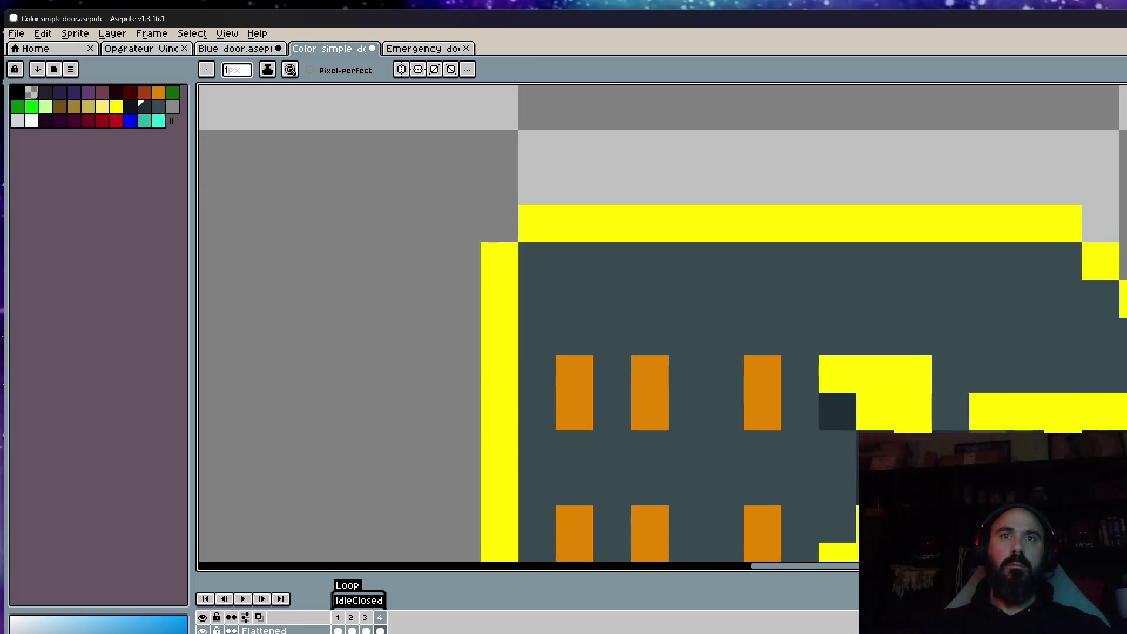
scroll(881, 397, "down", 4)
scroll(880, 396, "up", 1)
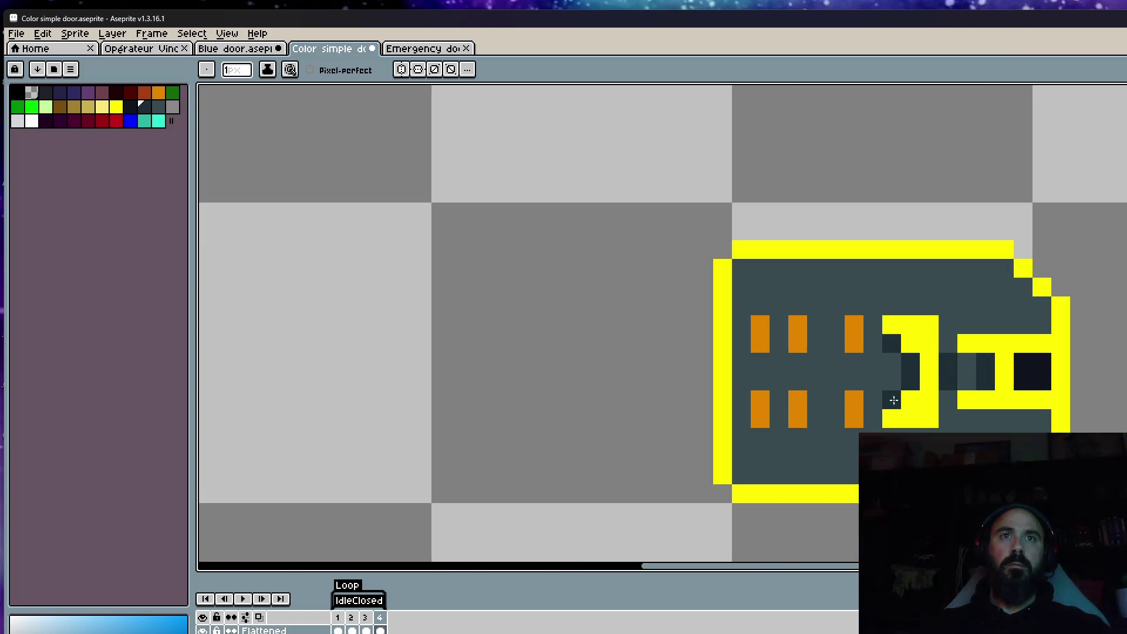
mouse_move(741, 267)
left_mouse_down()
mouse_move(978, 275)
mouse_move(1024, 291)
mouse_move(1037, 324)
left_mouse_up()
mouse_move(845, 474)
left_mouse_down()
mouse_move(744, 470)
mouse_move(741, 269)
left_mouse_up()
Step: Add dark navy shading beside the yellow mark
scroll(893, 344, "down", 3)
key("v")
key("b")
left_click(130, 106)
scroll(862, 328, "up", 3)
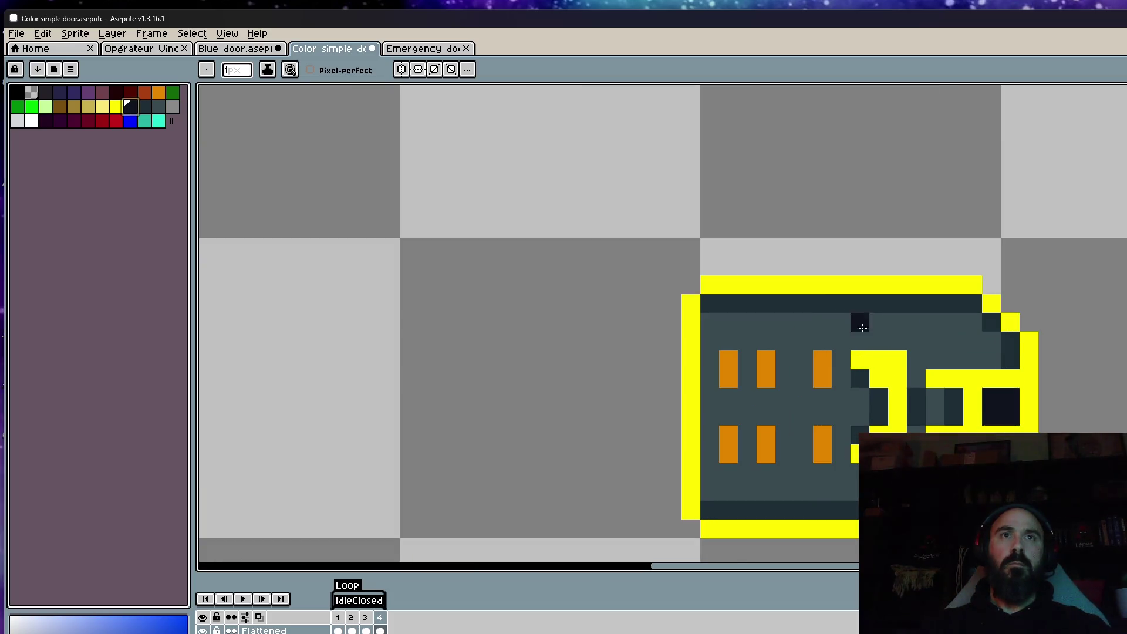
mouse_move(916, 379)
left_mouse_down()
mouse_move(917, 359)
mouse_move(989, 359)
left_mouse_up()
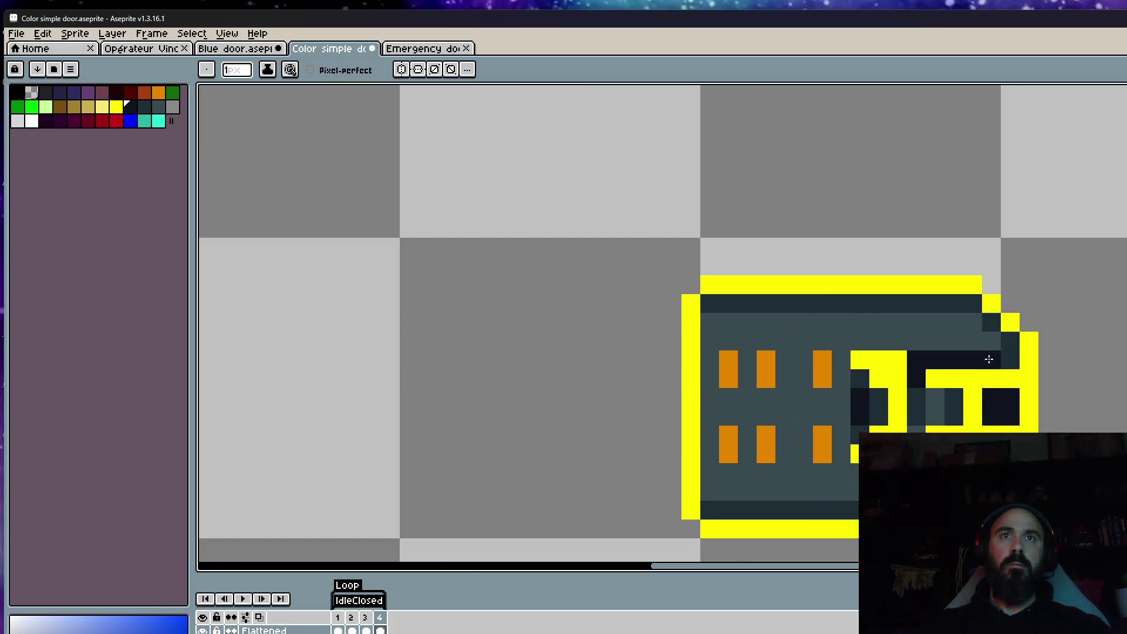
scroll(925, 410, "down", 3)
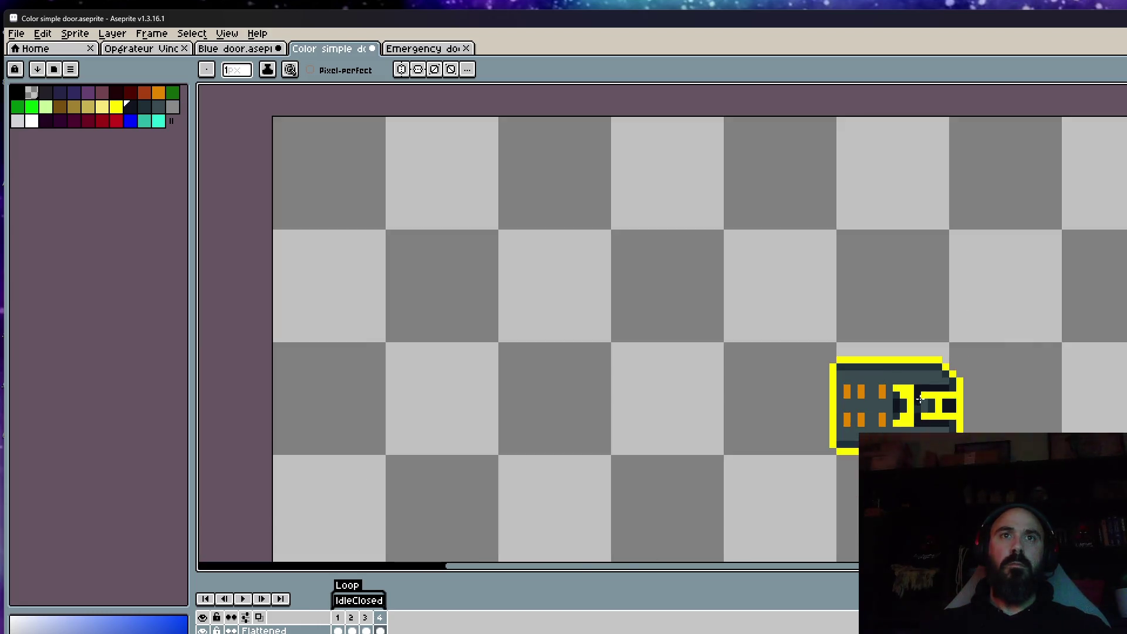